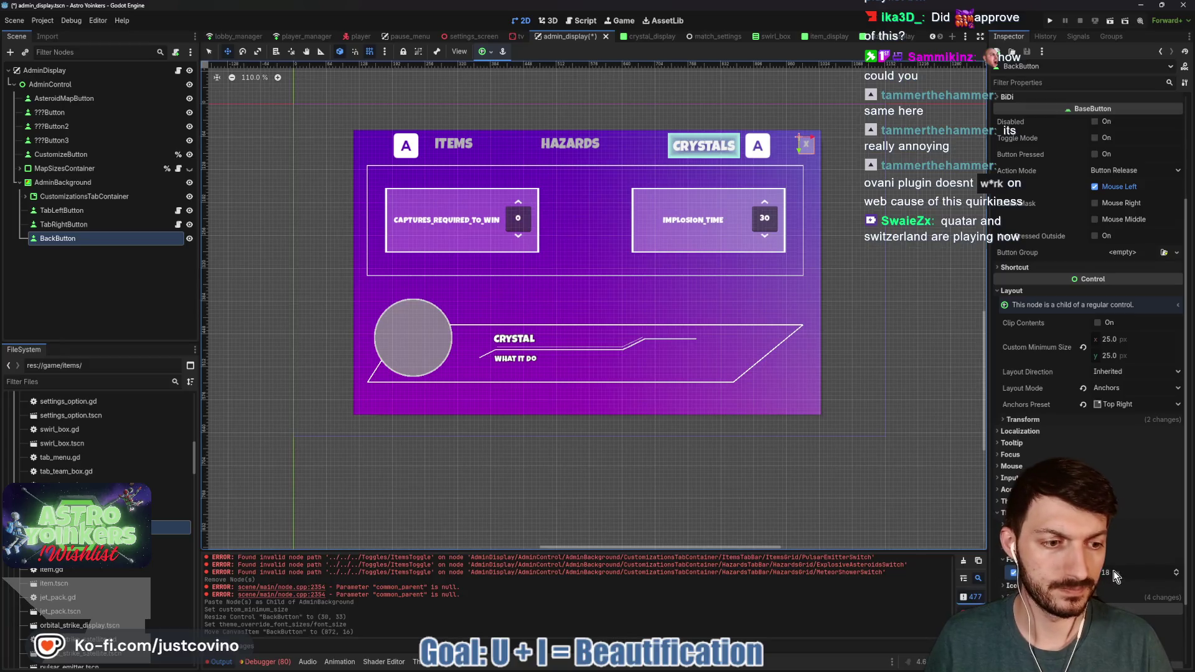
Step: Set the BackButton's Theme Overrides font size to 24 px
{"action": "key", "text": "Return"}
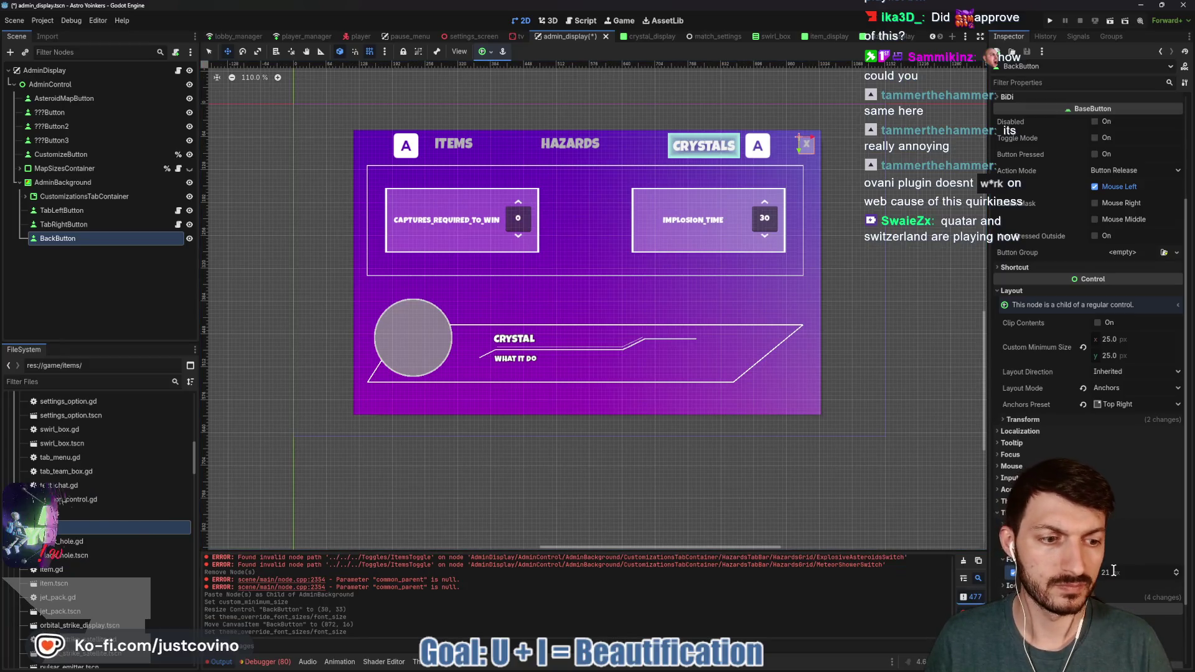
{"action": "left_click", "coordinate": [1113, 572]}
{"action": "type", "text": "24"}
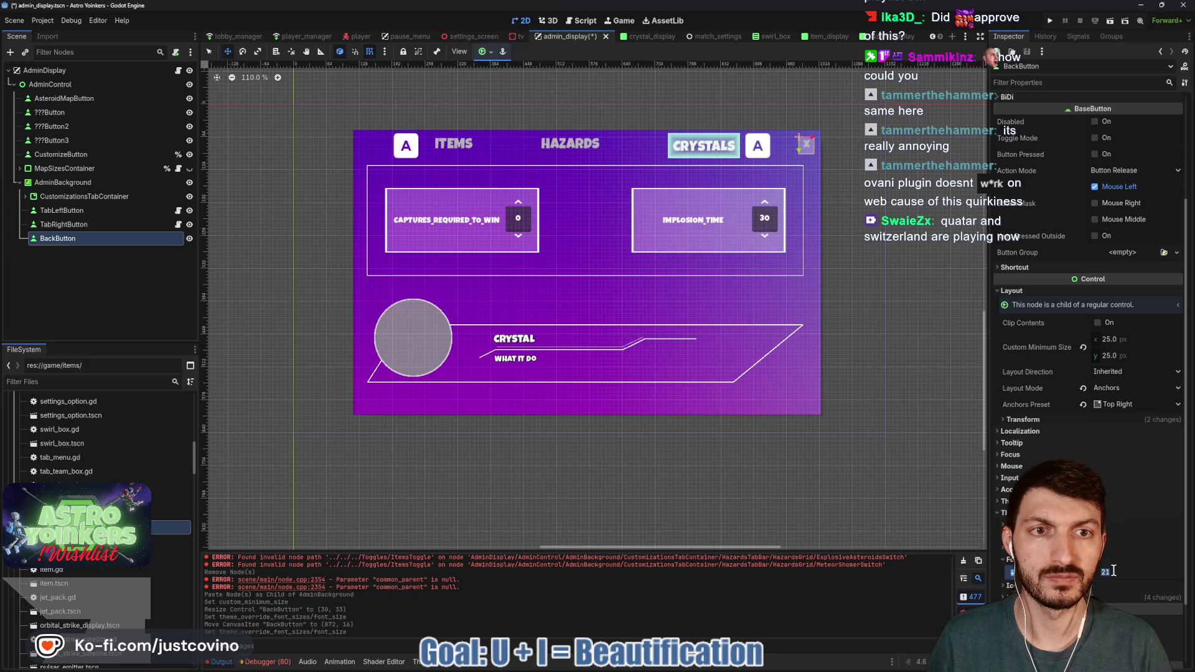
{"action": "key", "text": "Return"}
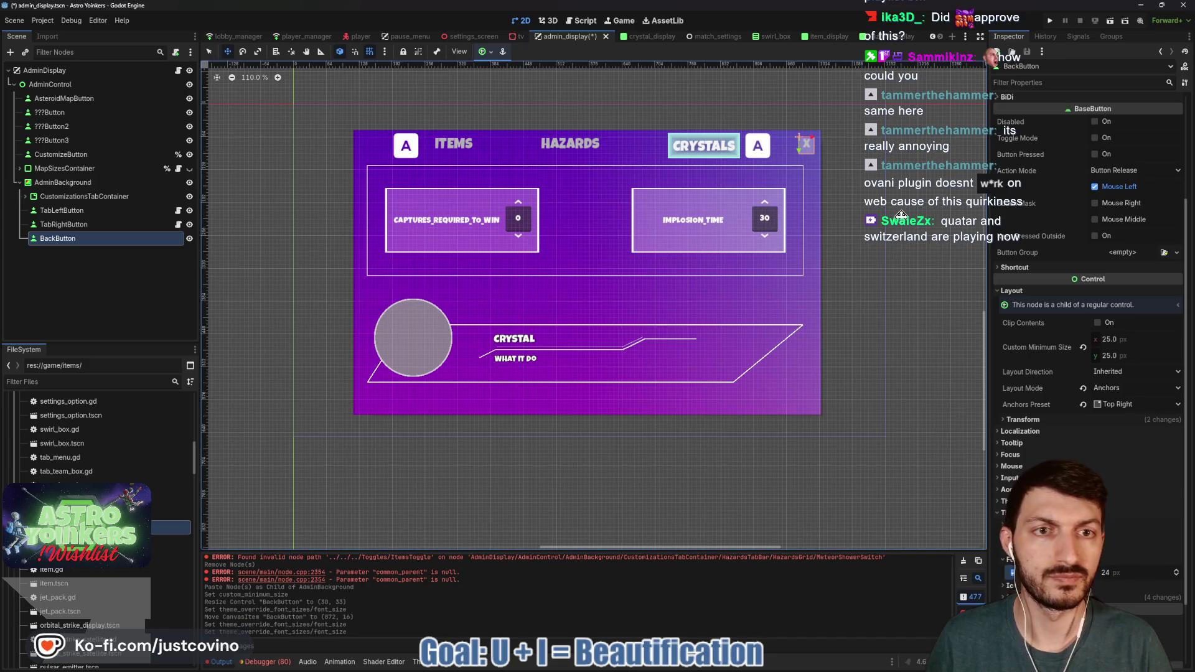
Step: Set the button's Transform size height to 30 px so it is 30 × 30
{"action": "left_click", "coordinate": [1058, 419]}
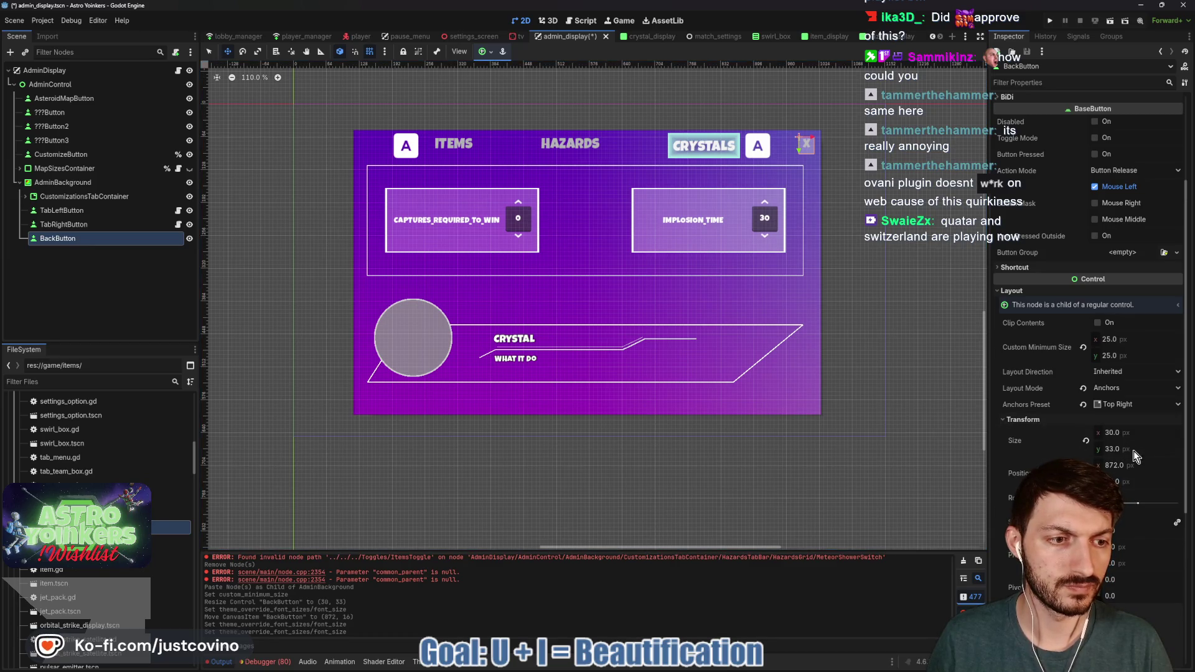
{"action": "left_click", "coordinate": [1133, 450]}
{"action": "type", "text": "30"}
{"action": "key", "text": "Return"}
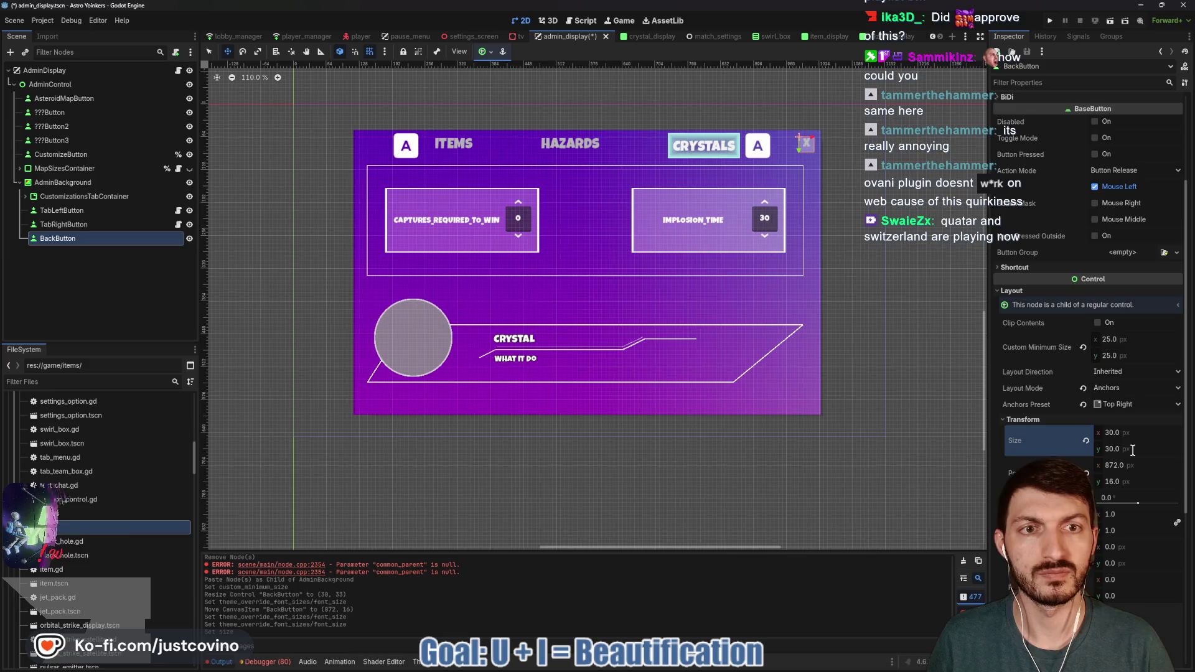
{"action": "scroll", "coordinate": [1072, 281], "scroll_direction": "down", "scroll_amount": 5}
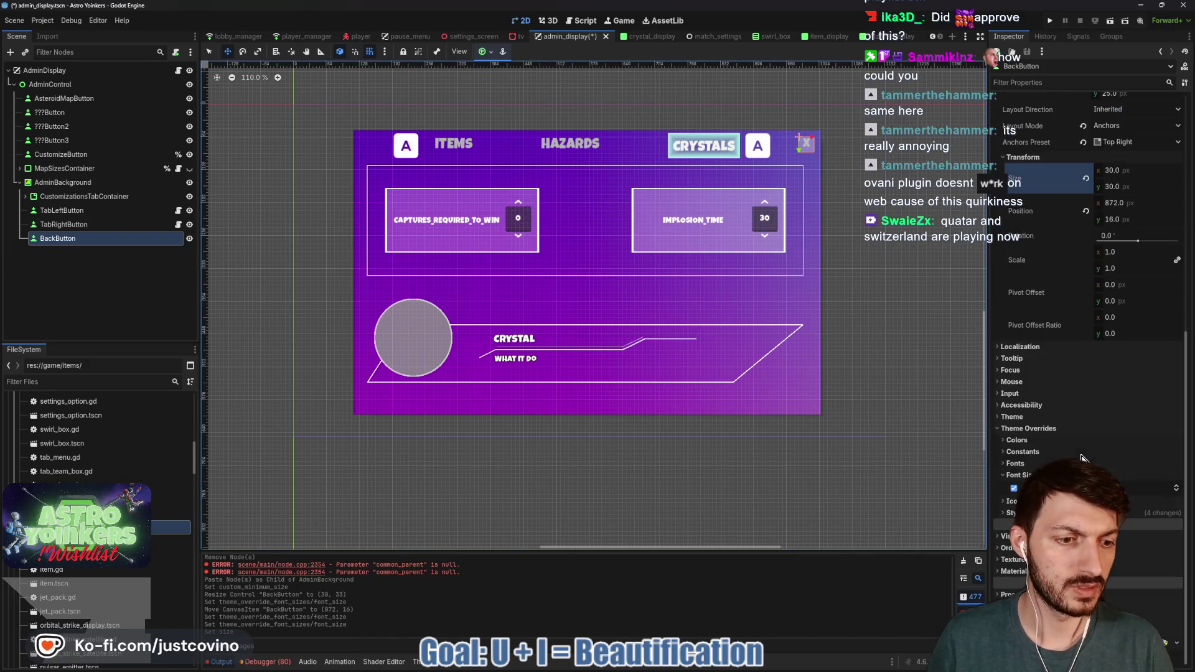
{"action": "left_click", "coordinate": [1028, 451]}
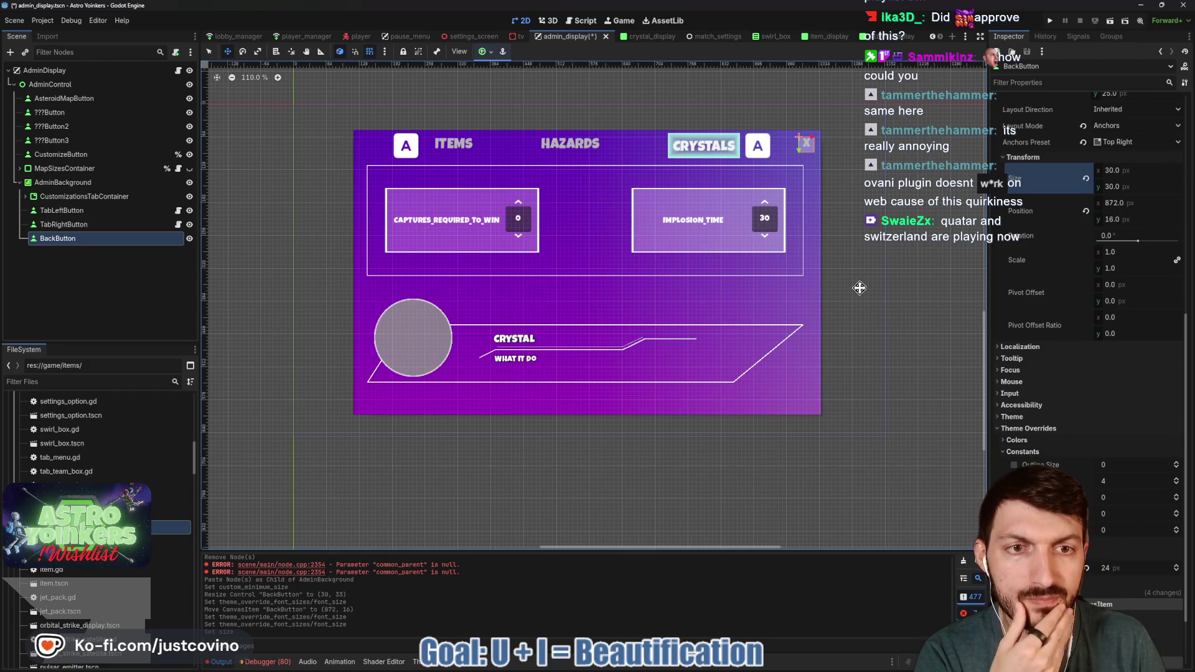
{"action": "scroll", "coordinate": [859, 304], "scroll_direction": "up", "scroll_amount": 8}
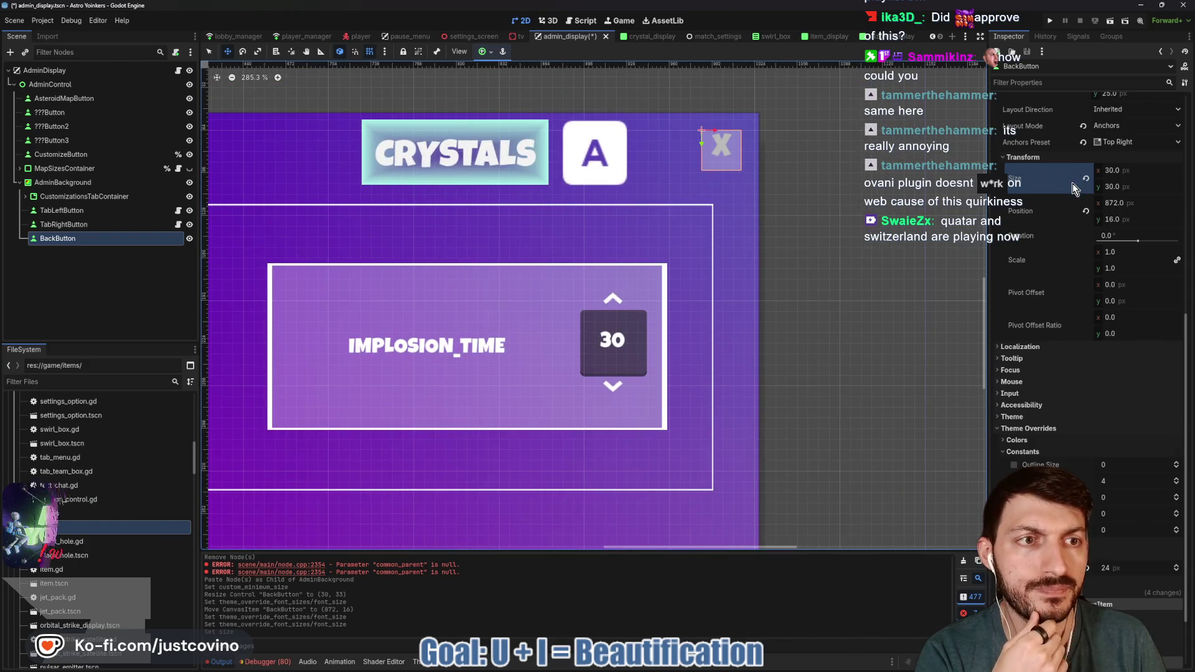
Step: Keep the BackButton's text alignment at Center and toggle Clip Text
{"action": "scroll", "coordinate": [1037, 200], "scroll_direction": "up", "scroll_amount": 5}
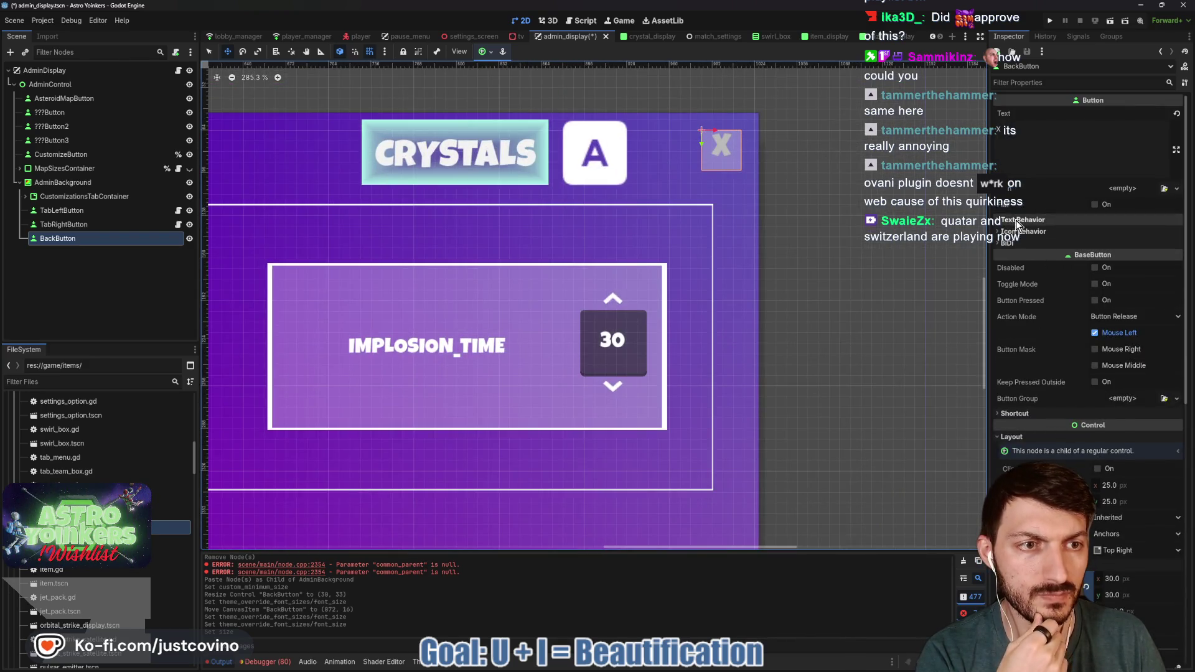
{"action": "left_click", "coordinate": [1023, 220]}
{"action": "left_click", "coordinate": [1127, 233]}
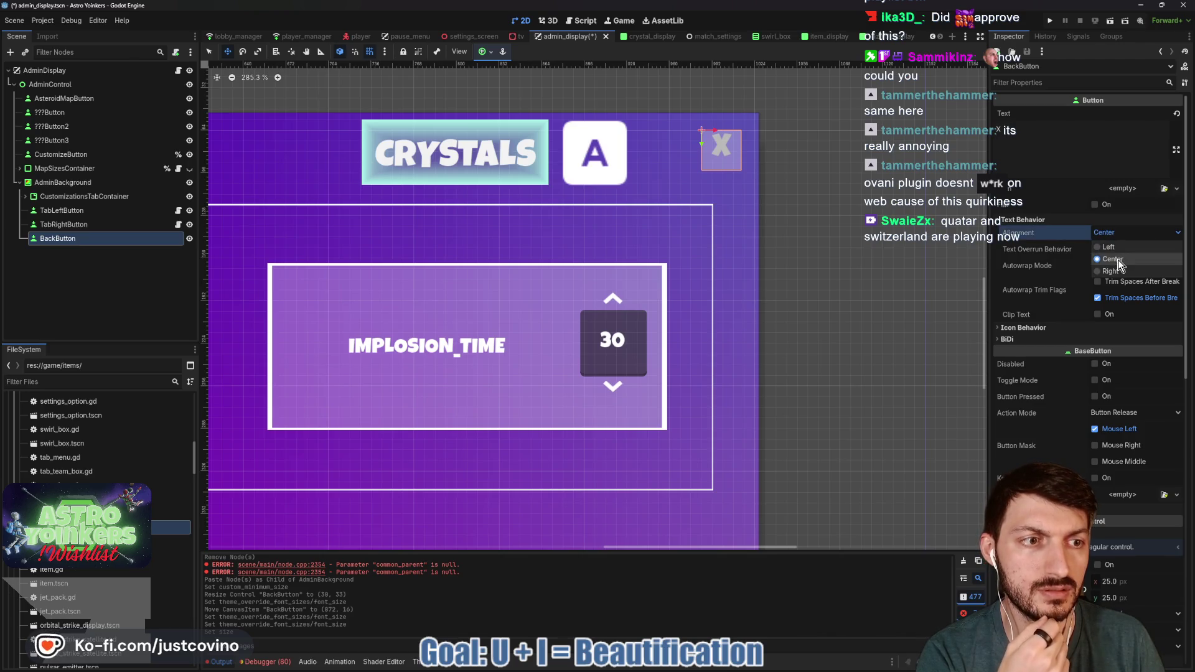
{"action": "left_click", "coordinate": [1113, 259]}
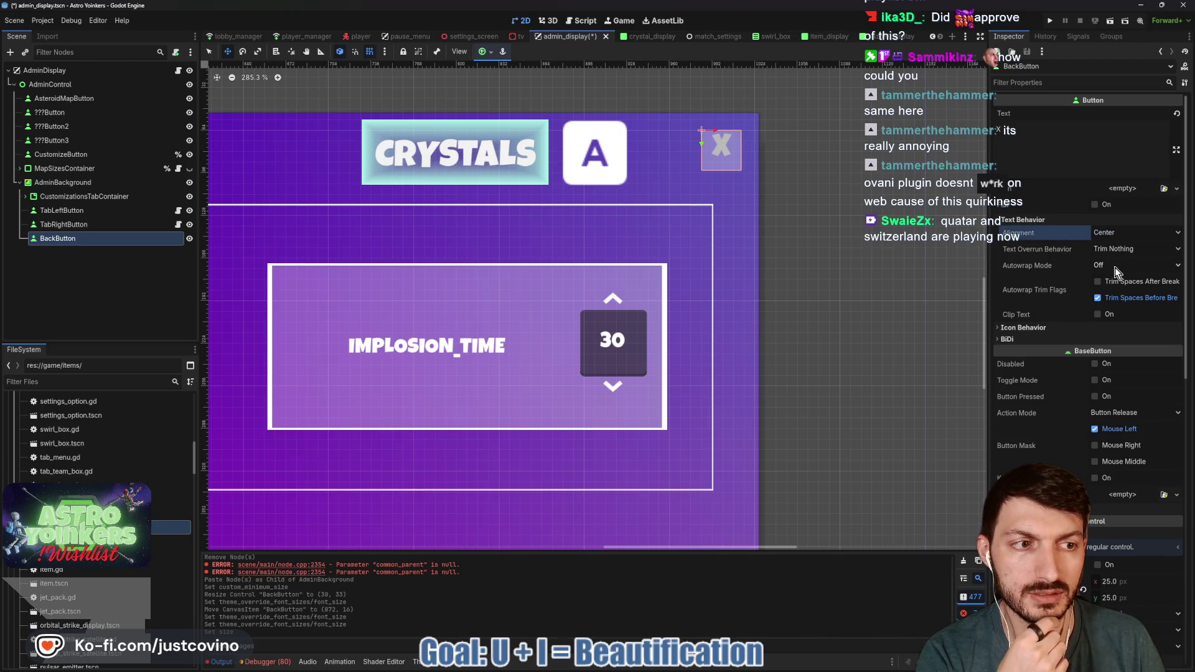
{"action": "left_click", "coordinate": [1096, 314]}
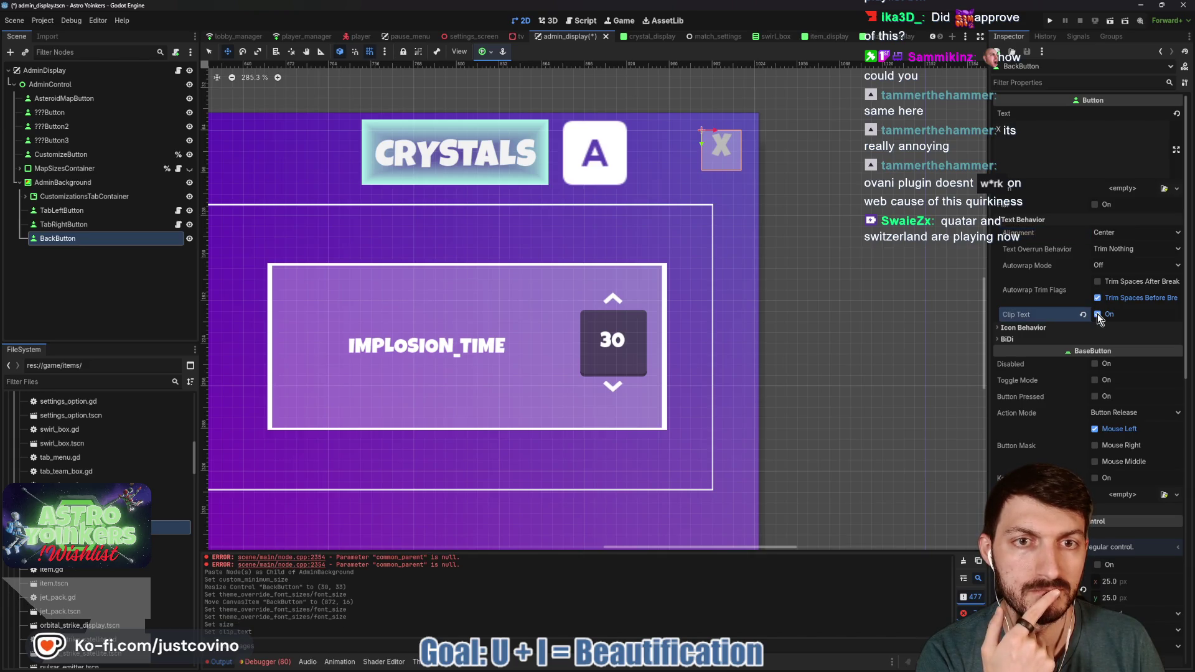
Step: Set Icon Alignment to Center and enable Expand Icon
{"action": "left_click", "coordinate": [1047, 330]}
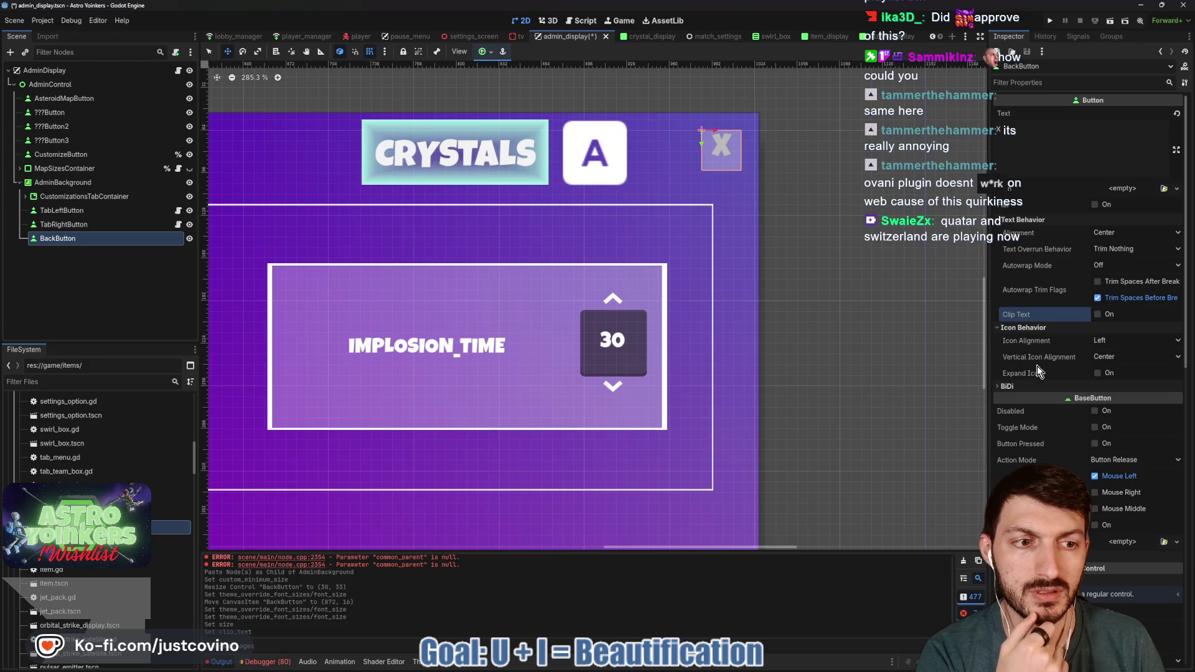
{"action": "left_click", "coordinate": [1120, 346]}
{"action": "left_click", "coordinate": [1119, 362]}
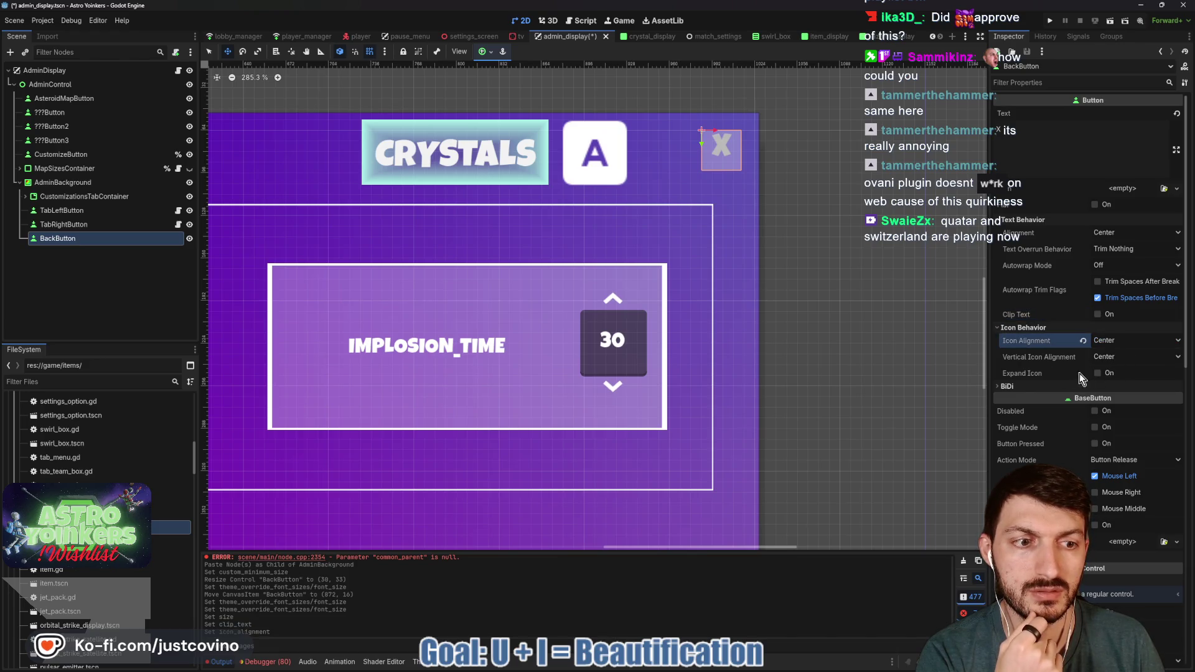
{"action": "left_click", "coordinate": [1098, 373]}
Step: Leave text direction on Auto, collapse that section, and recentre the admin panel
{"action": "left_click", "coordinate": [1026, 386]}
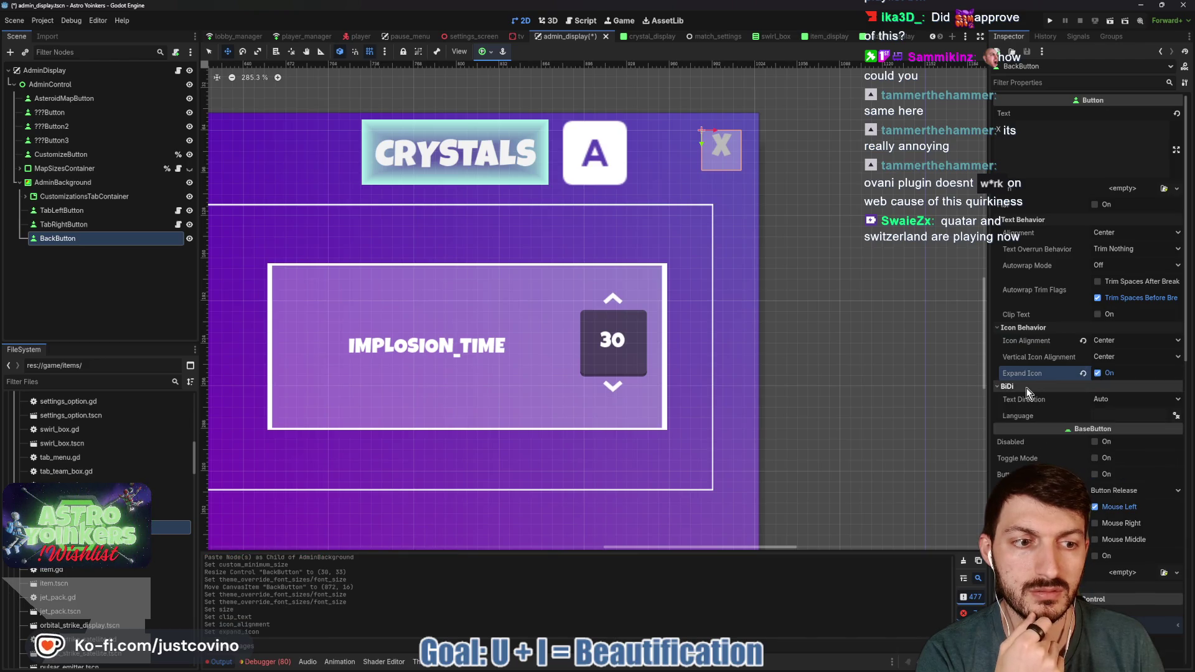
{"action": "left_click", "coordinate": [1117, 401]}
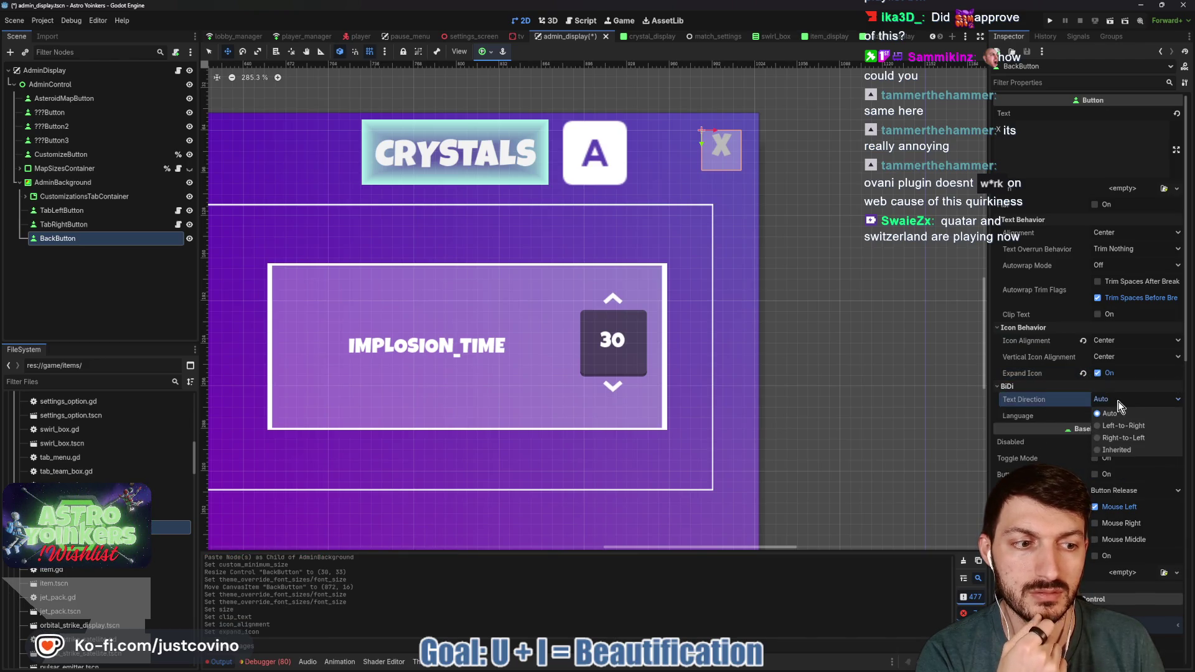
{"action": "left_click", "coordinate": [1109, 412]}
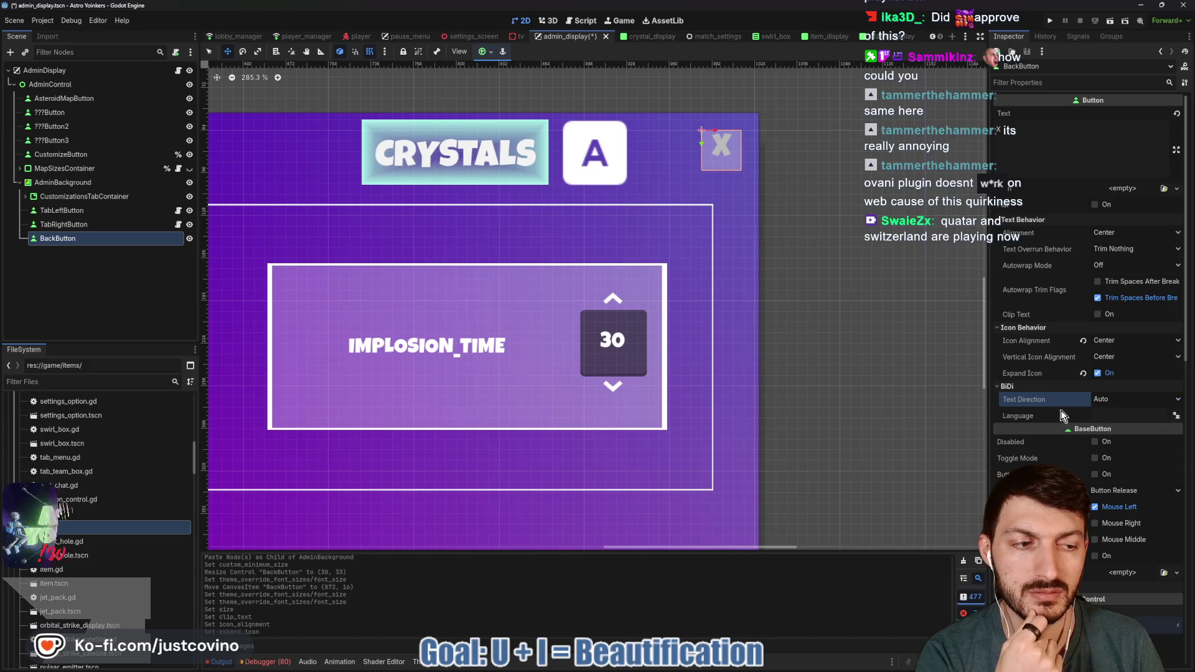
{"action": "left_click", "coordinate": [1001, 387]}
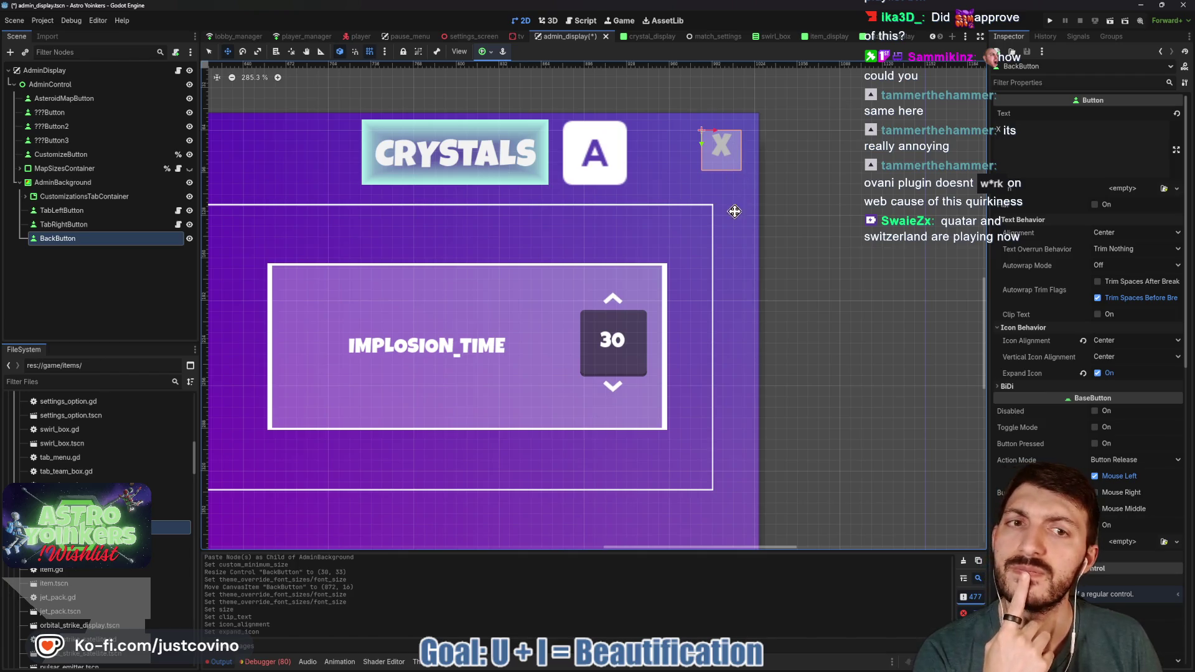
{"action": "scroll", "coordinate": [580, 280], "scroll_direction": "down", "scroll_amount": 5}
{"action": "left_click_drag", "start_coordinate": [581, 280], "coordinate": [634, 271]}
Step: Save the scene, then connect BackButton's pressed() signal to a new _on_back_button_pressed method
{"action": "key", "text": "ctrl+s"}
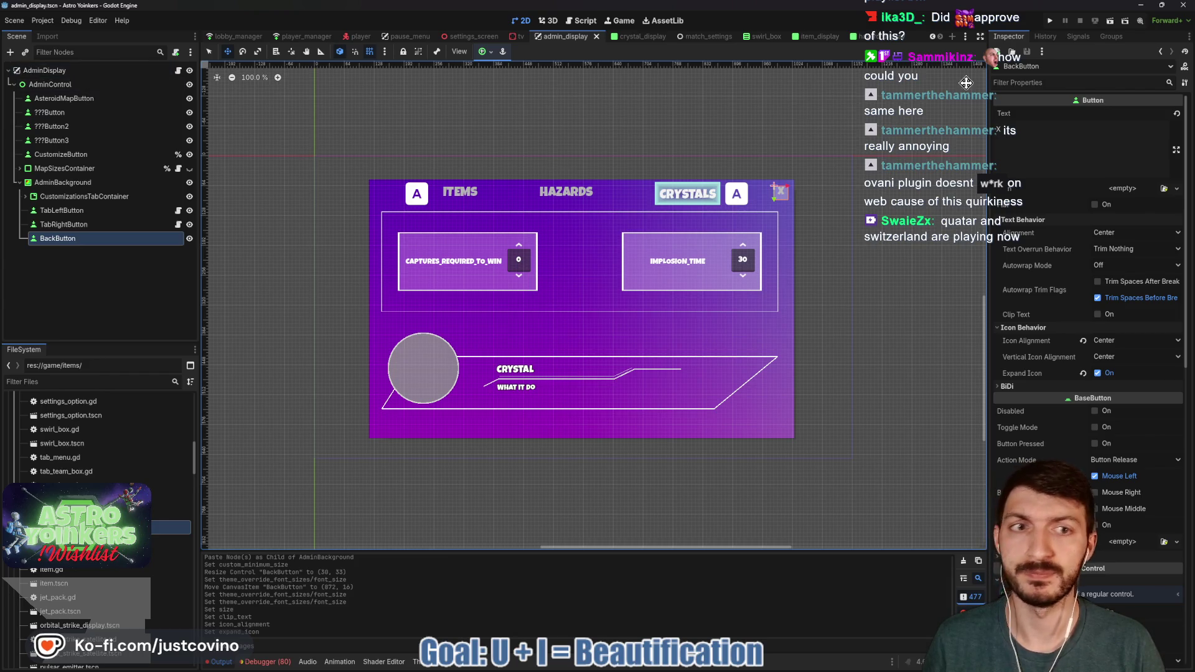
{"action": "left_click", "coordinate": [1041, 38]}
{"action": "left_click", "coordinate": [1076, 39]}
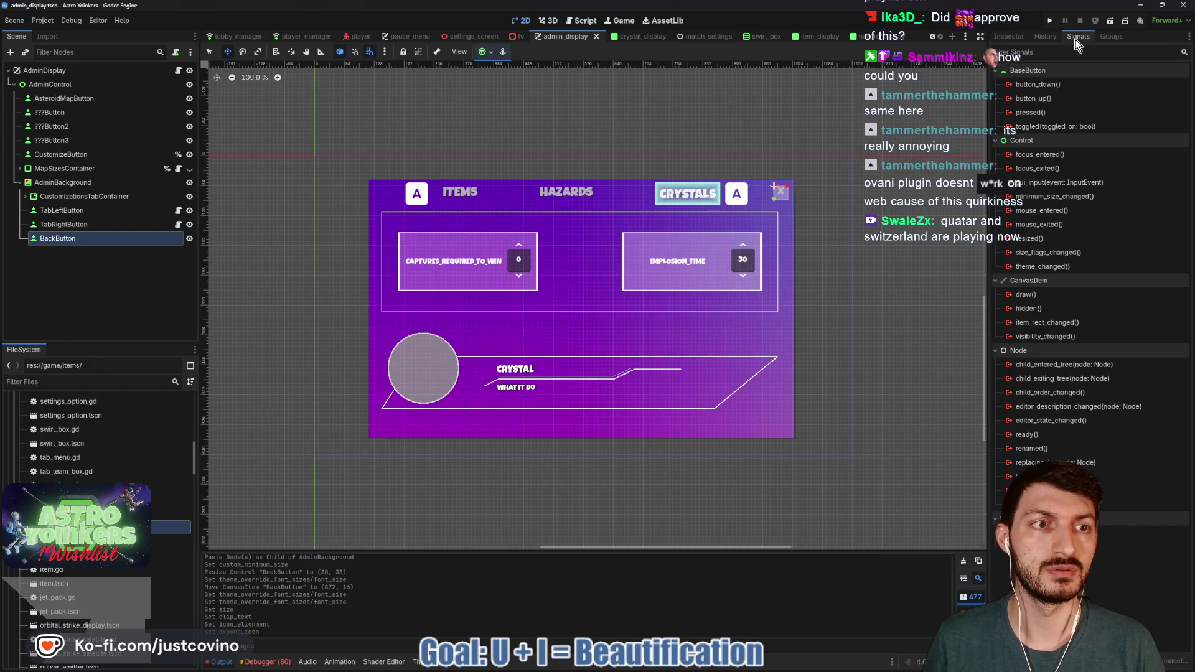
{"action": "double_click", "coordinate": [1045, 115]}
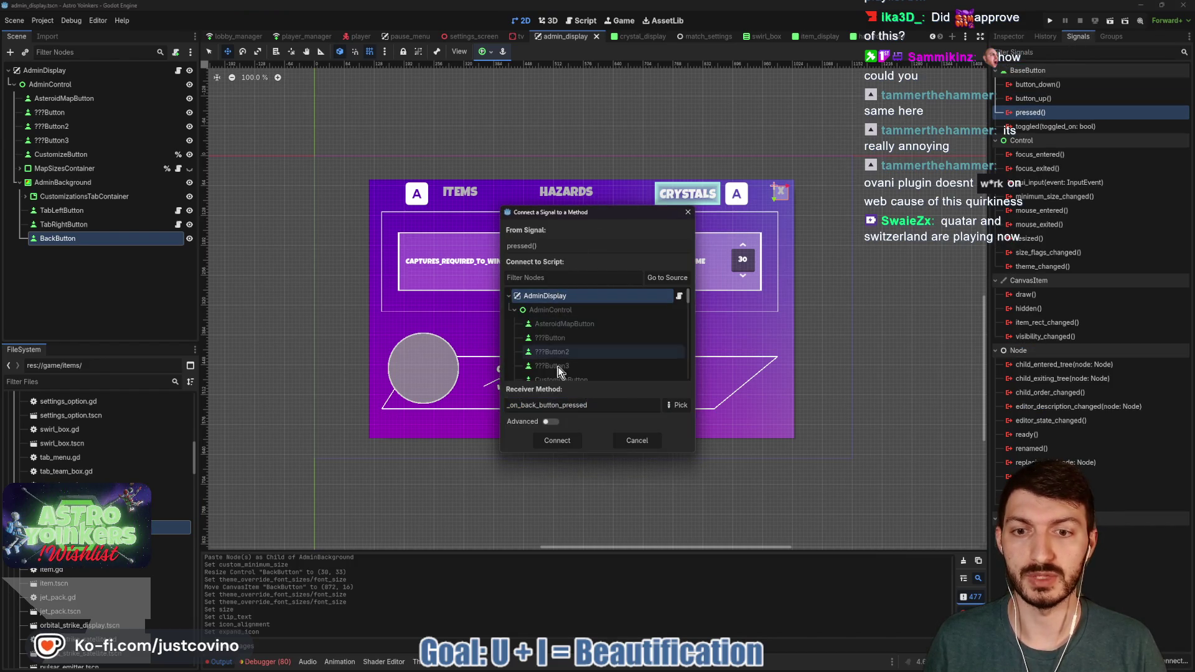
{"action": "left_click", "coordinate": [557, 440]}
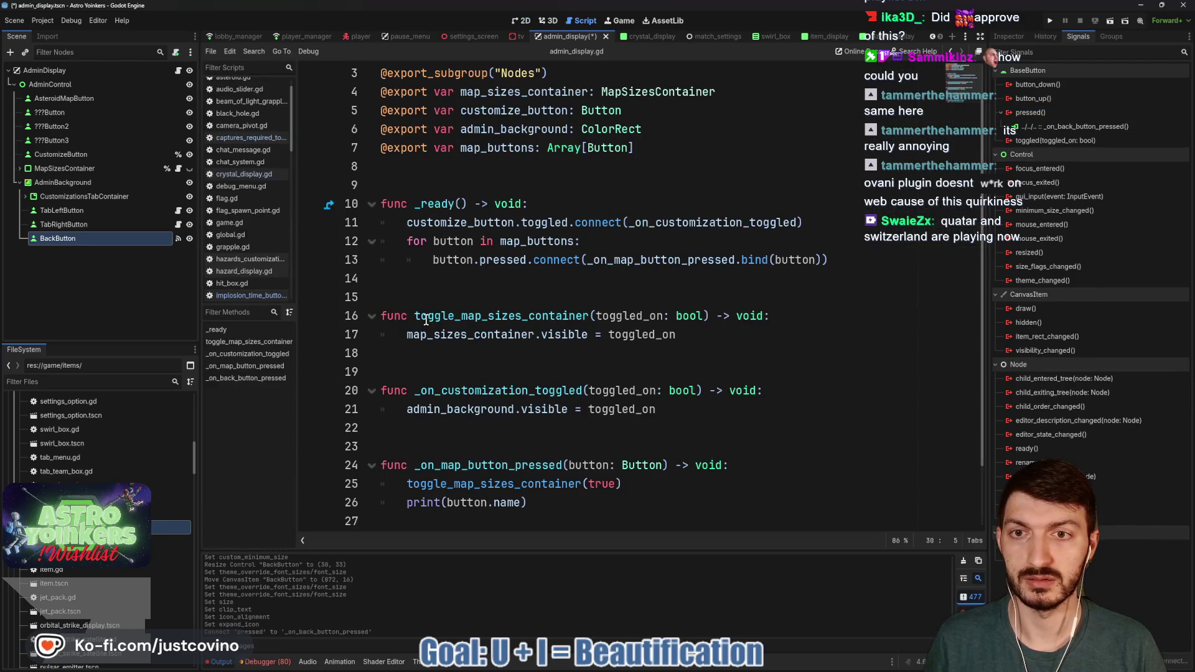
Step: Replace the pass line with admin_background.hide() via autocomplete and save the script
{"action": "left_click_drag", "start_coordinate": [659, 502], "coordinate": [405, 506]}
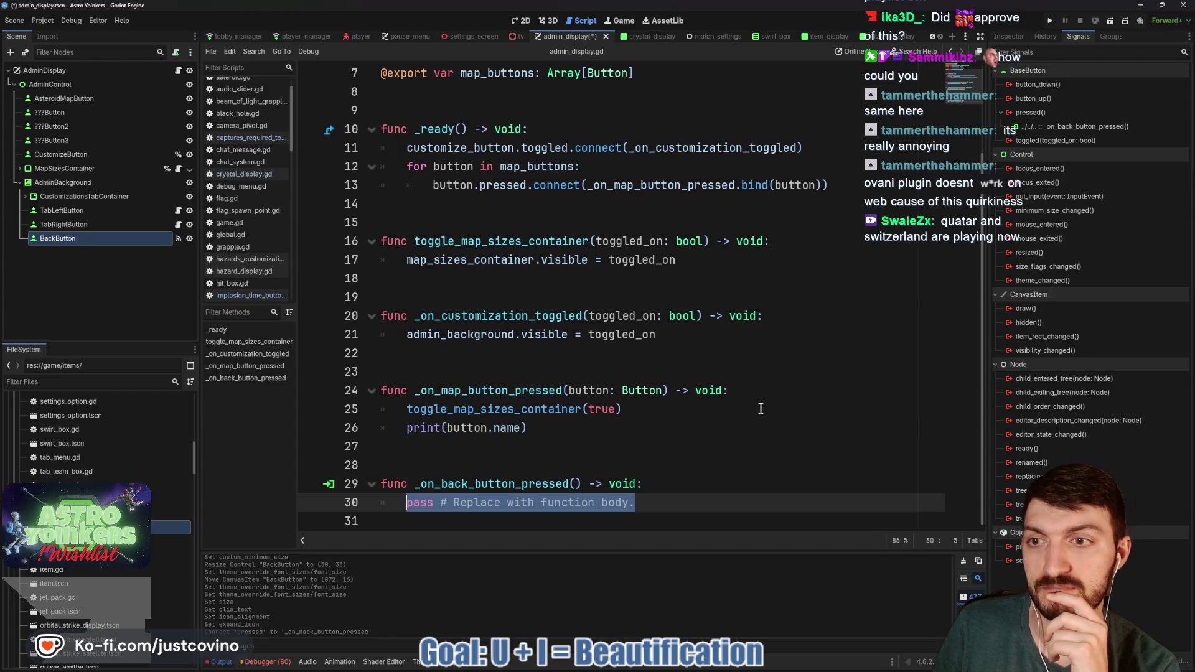
{"action": "type", "text": "ad"}
{"action": "key", "text": "Return"}
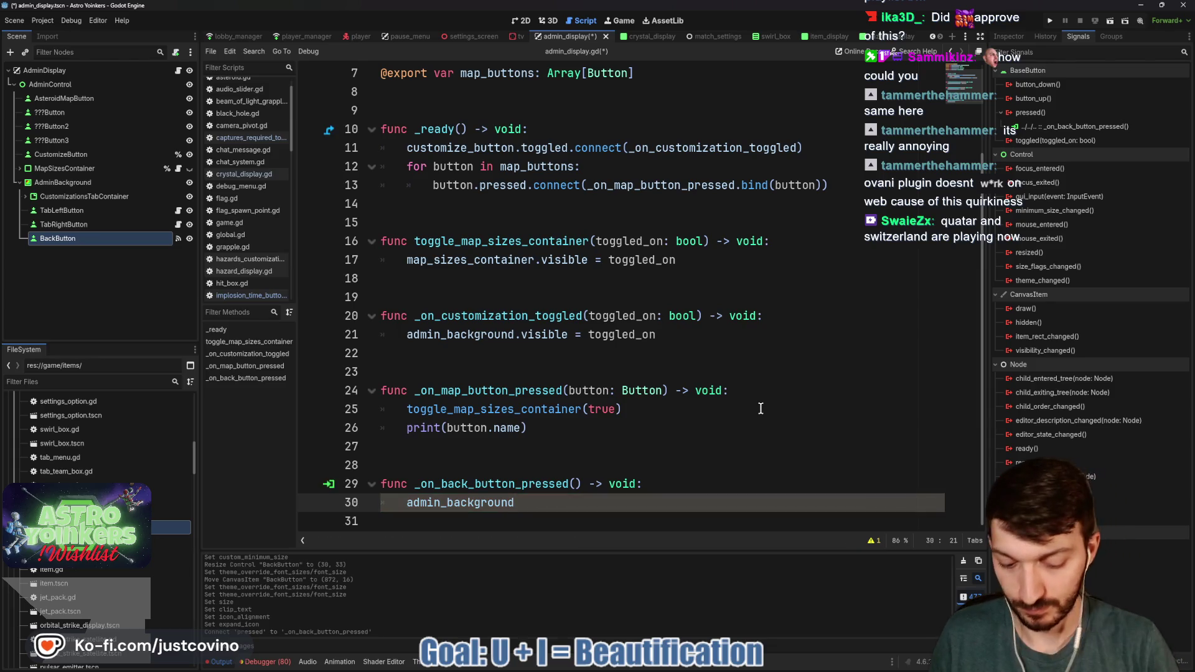
{"action": "type", "text": ".hi"}
{"action": "key", "text": "Return"}
{"action": "key", "text": "ctrl+s"}
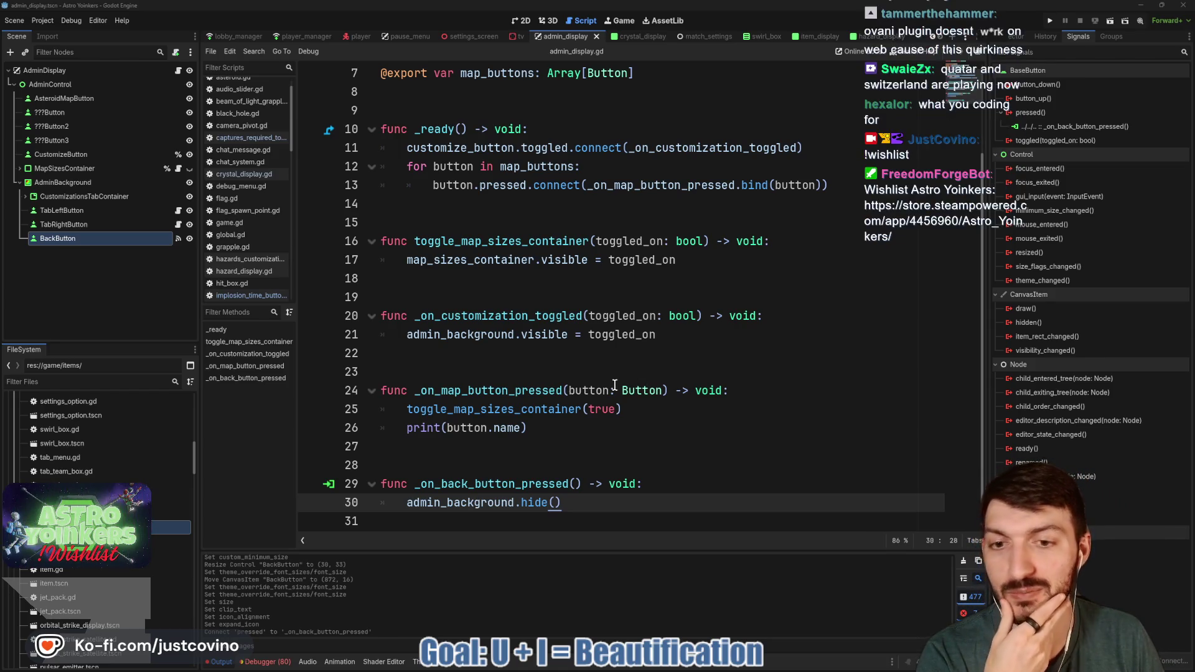
Step: Move the cursor to empty lines 23 and 28, then bring up the Astro Yoinkers Steam page
{"action": "left_click", "coordinate": [589, 367]}
{"action": "left_click", "coordinate": [569, 460]}
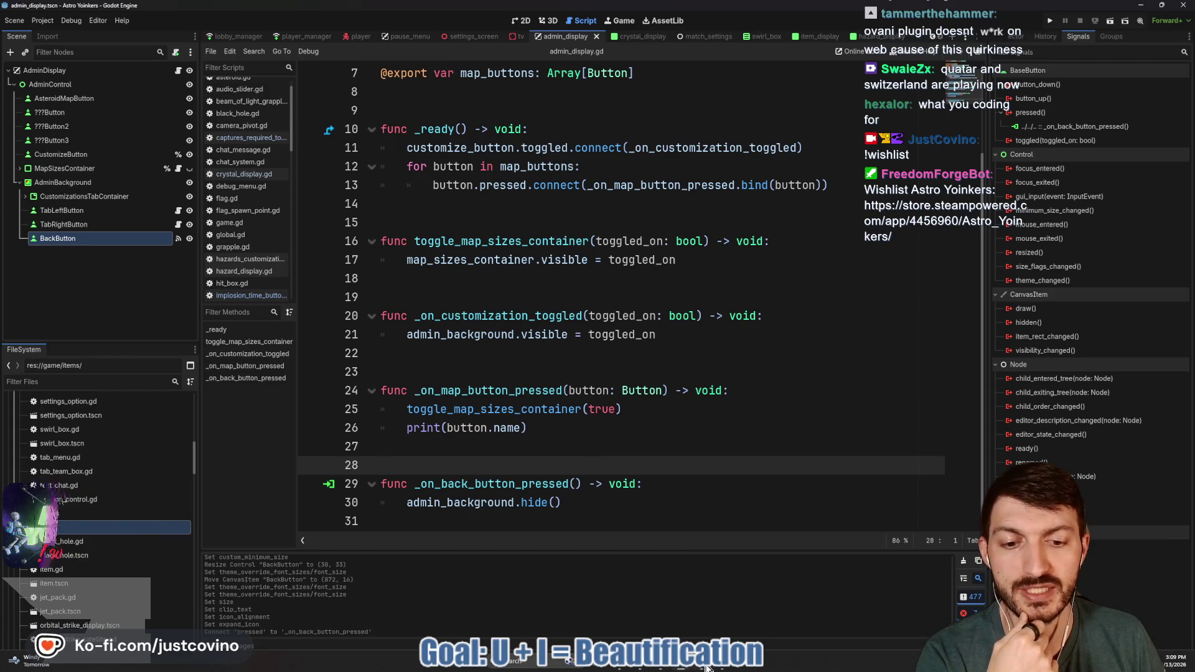
{"action": "left_click", "coordinate": [687, 669]}
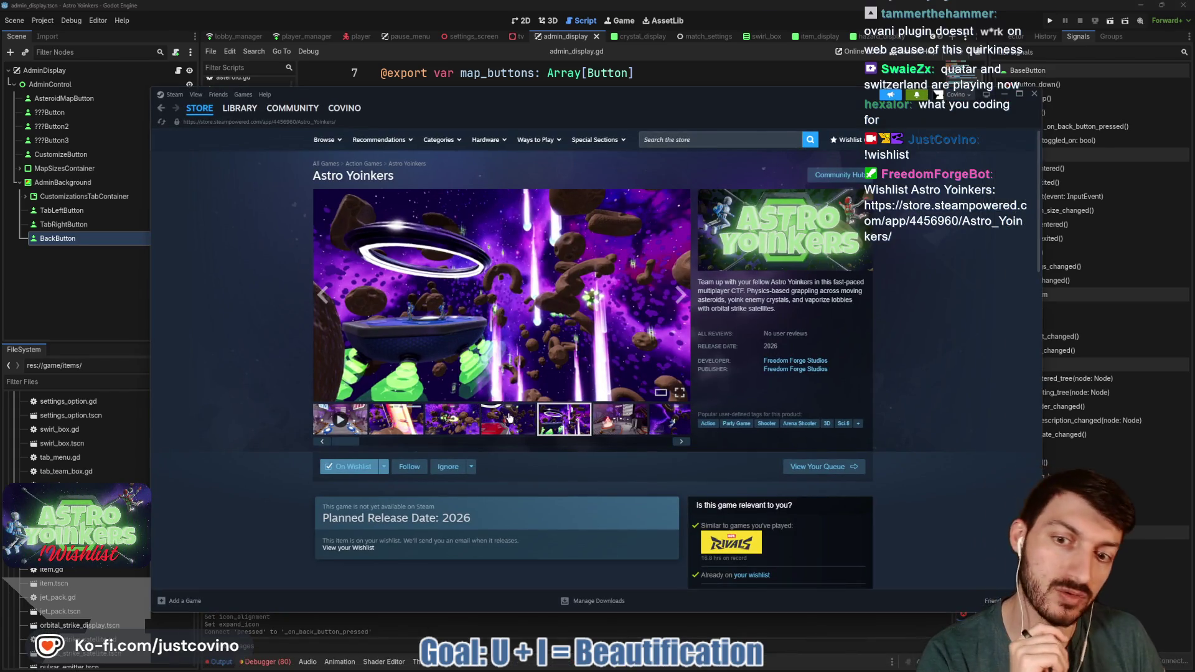
Step: Flip through three Astro Yoinkers screenshots, then minimize Steam and return to line 18
{"action": "left_click", "coordinate": [457, 421]}
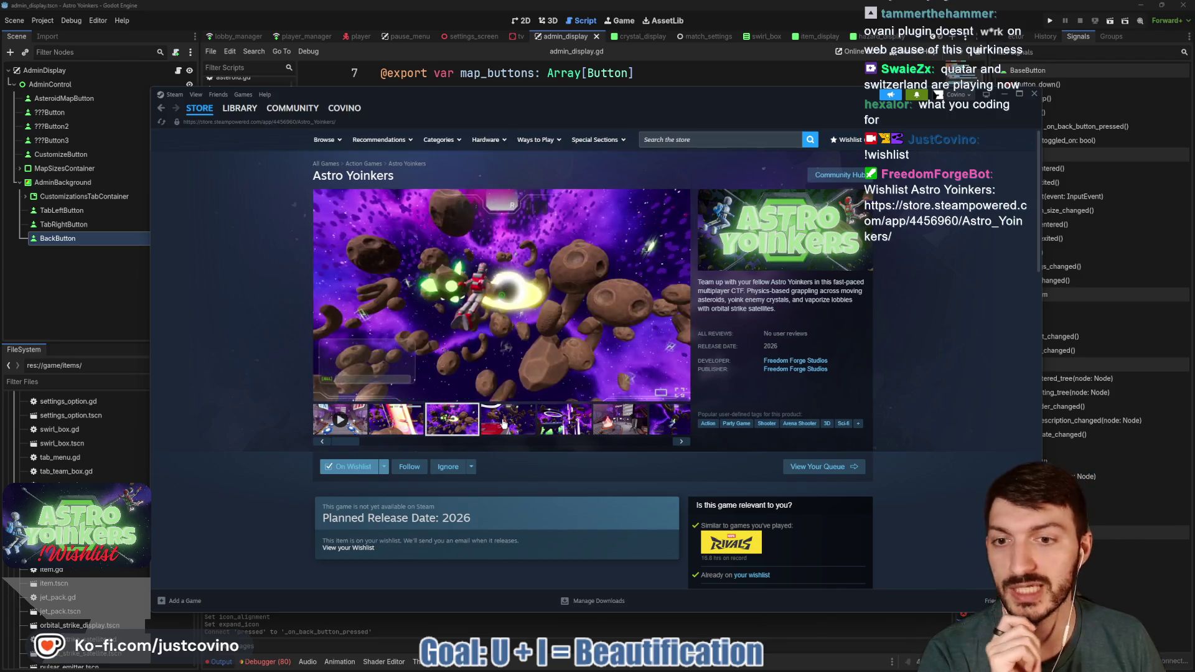
{"action": "left_click", "coordinate": [504, 421]}
{"action": "left_click", "coordinate": [564, 419]}
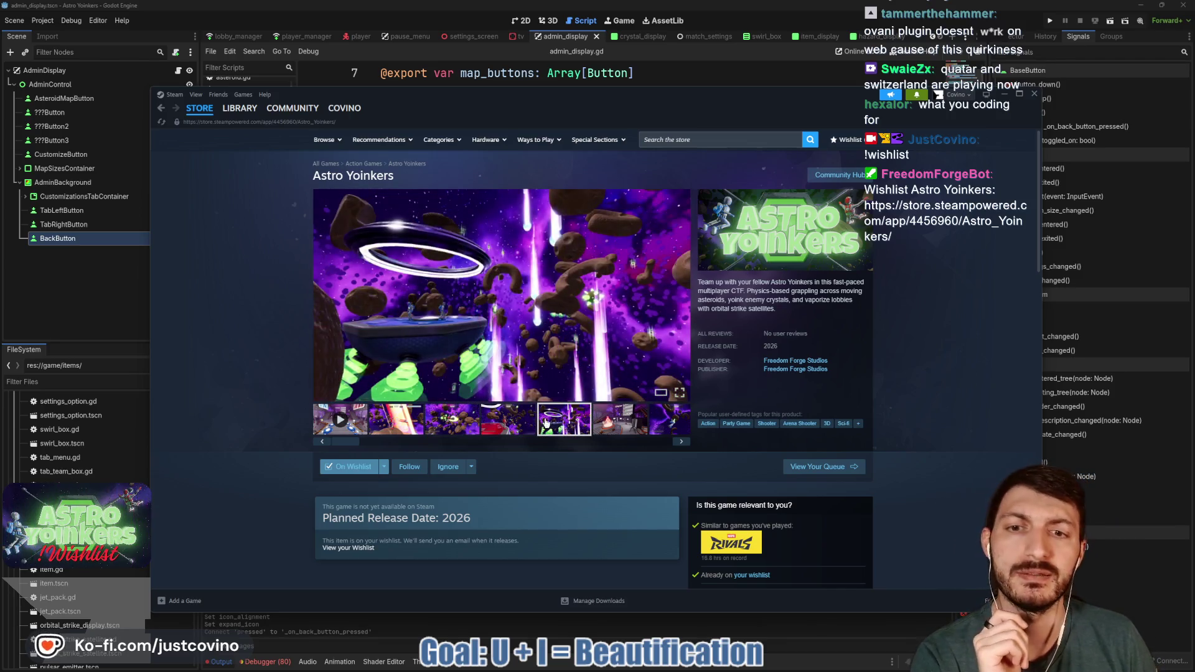
{"action": "left_click", "coordinate": [1002, 94]}
{"action": "left_click", "coordinate": [492, 278]}
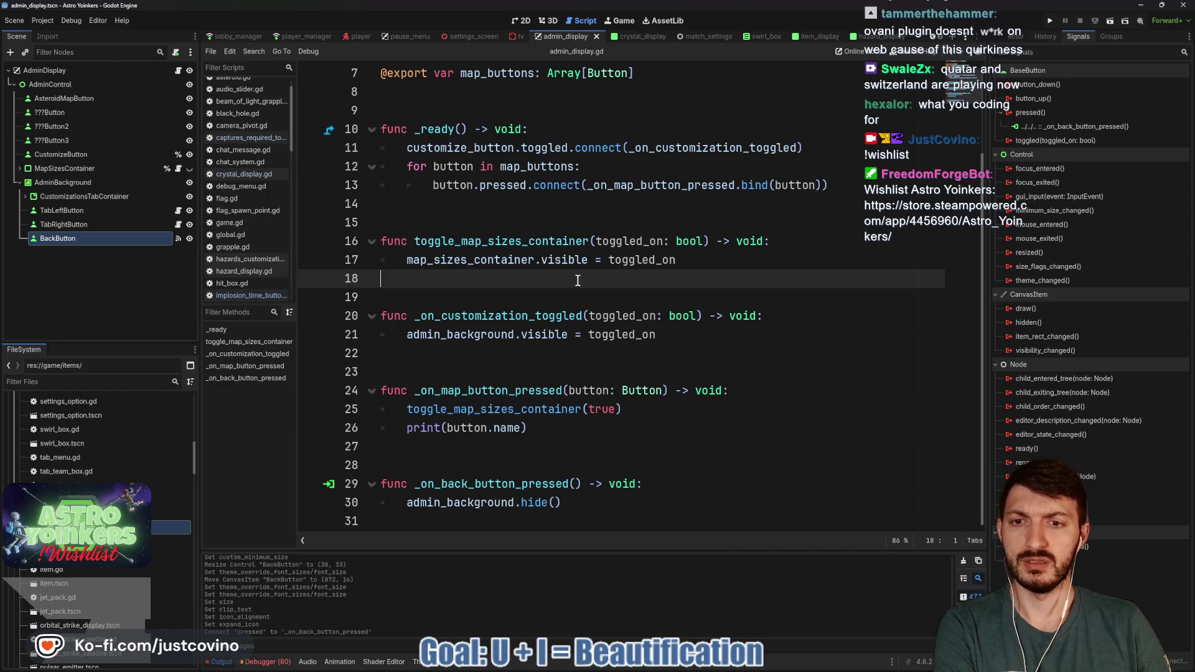
Step: Rename toggled to pressed in the handler name, its connection, and the line-11 signal, then save
{"action": "mouse_move", "coordinate": [415, 316]}
{"action": "left_mouse_down"}
{"action": "mouse_move", "coordinate": [582, 316]}
{"action": "mouse_move", "coordinate": [536, 317]}
{"action": "left_mouse_up"}
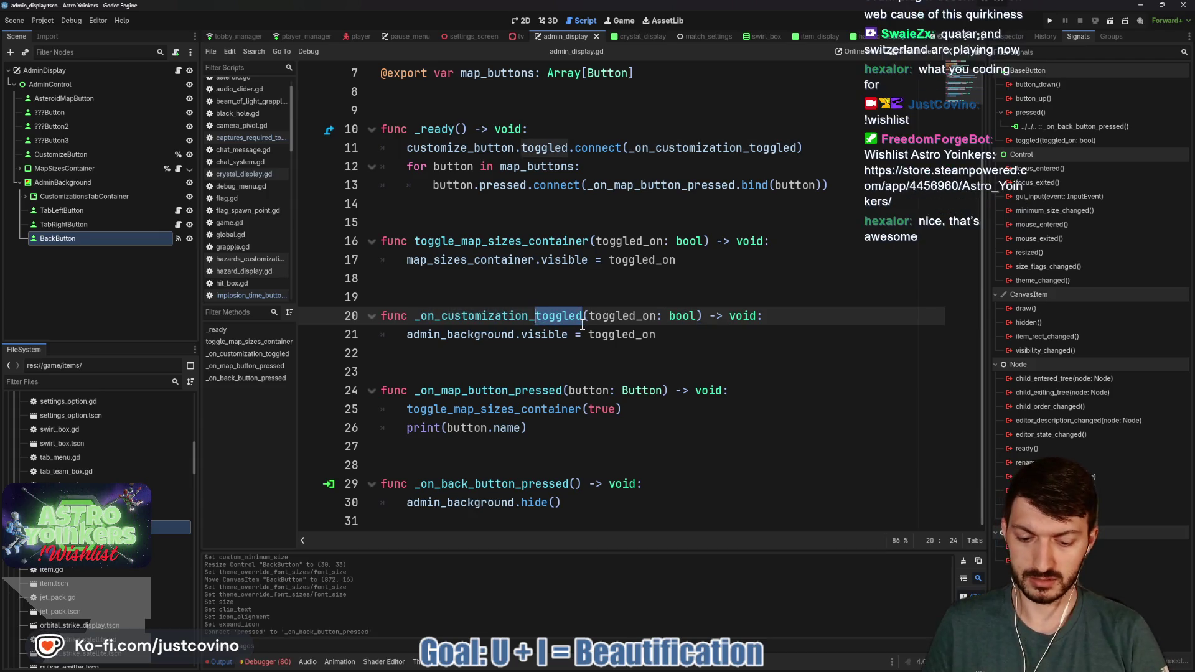
{"action": "type", "text": "pressed"}
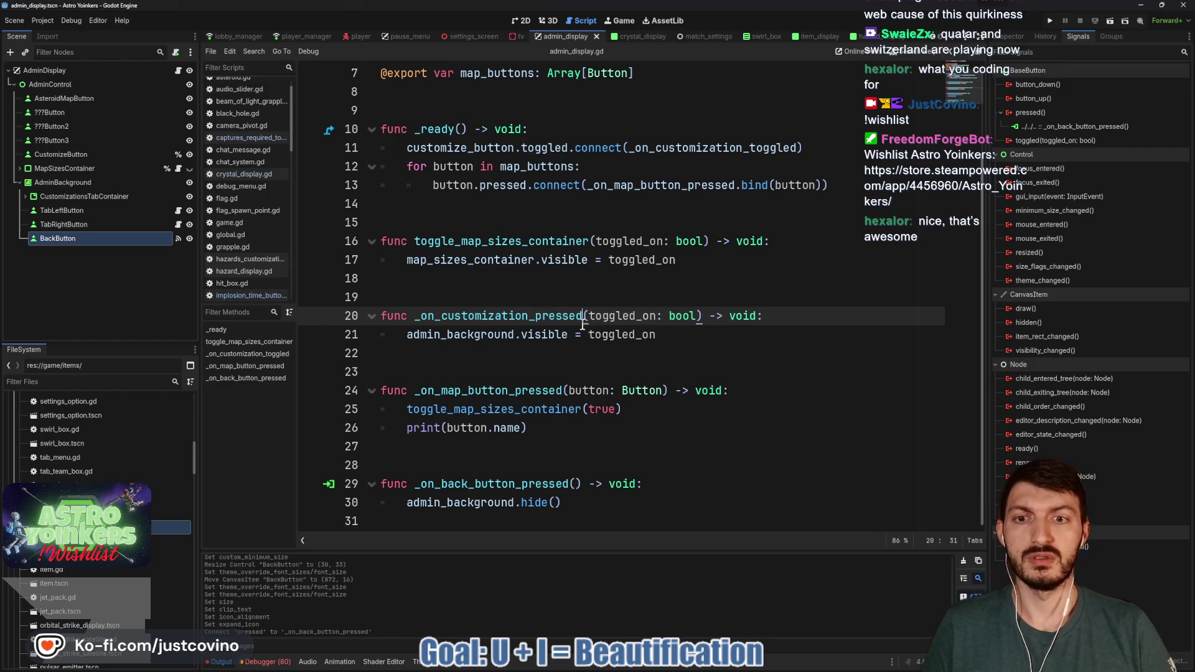
{"action": "left_click_drag", "start_coordinate": [796, 148], "coordinate": [750, 149]}
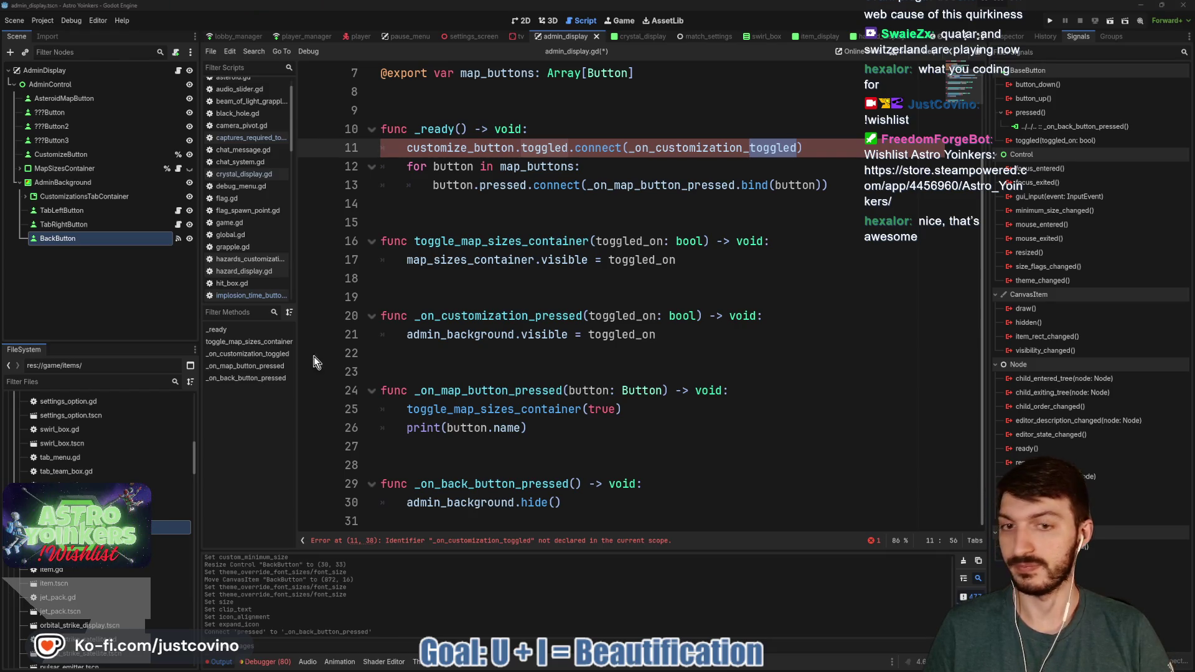
{"action": "left_click_drag", "start_coordinate": [794, 147], "coordinate": [749, 150]}
{"action": "type", "text": "pressed"}
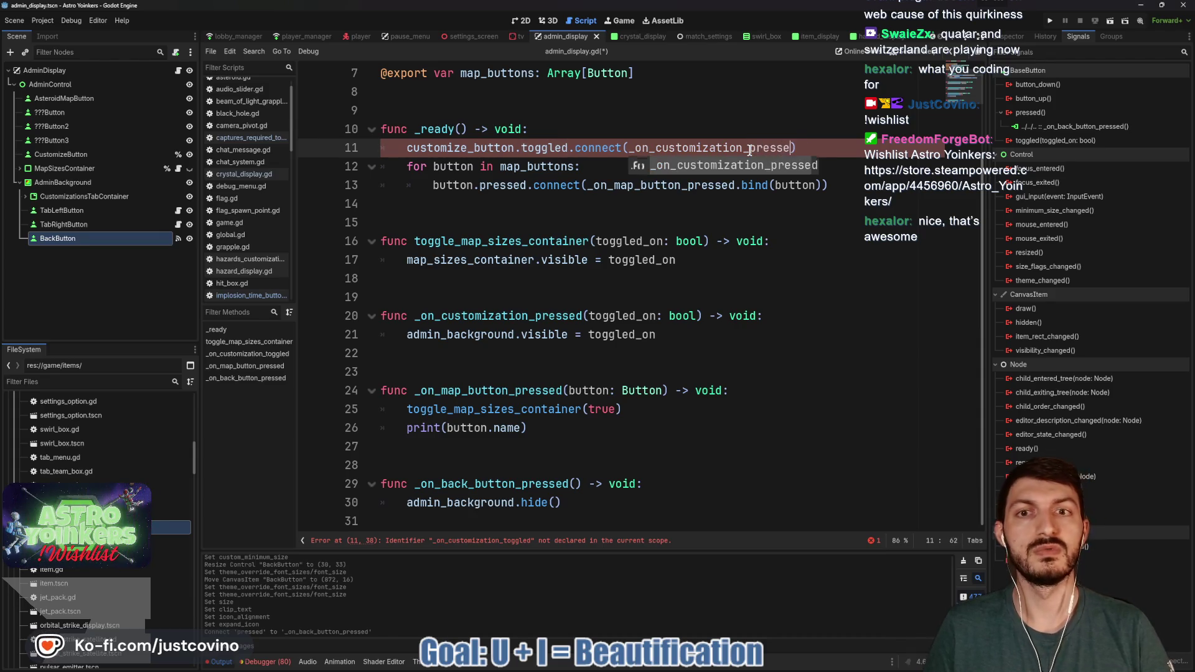
{"action": "left_click", "coordinate": [567, 147]}
{"action": "type", "text": "pressed"}
{"action": "left_click", "coordinate": [510, 180]}
{"action": "key", "text": "ctrl+s"}
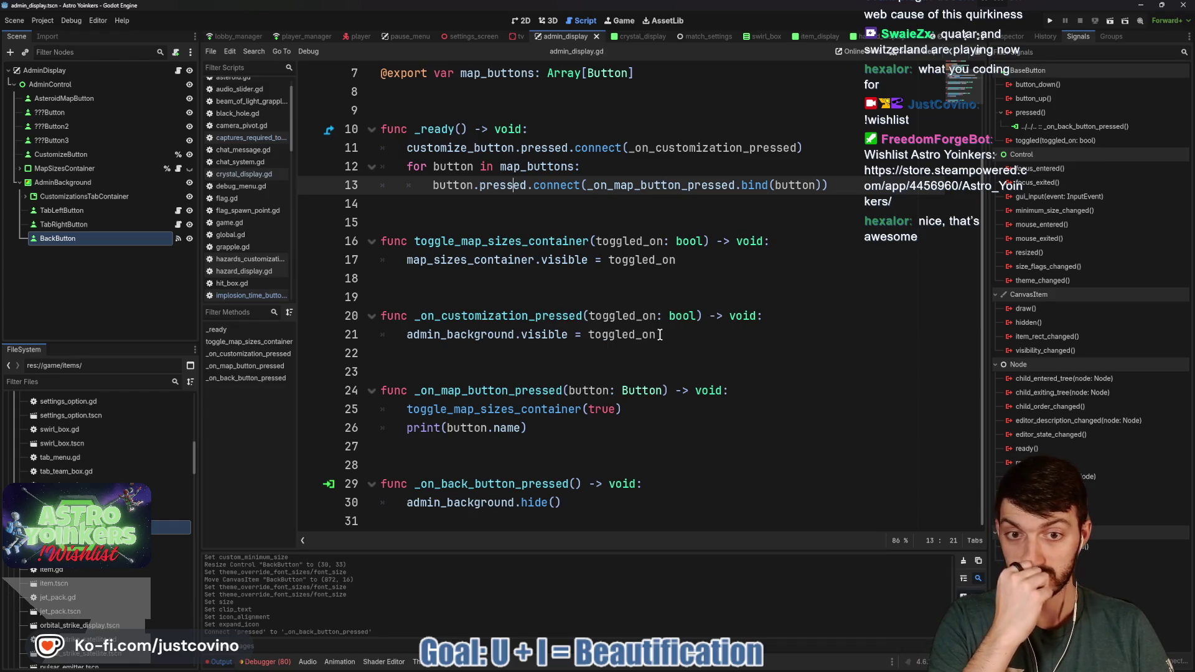
Step: Remove the toggled_on: bool parameter, replace visible = toggled_on with show(), and save
{"action": "left_click_drag", "start_coordinate": [696, 316], "coordinate": [589, 316]}
{"action": "key", "text": "BackSpace"}
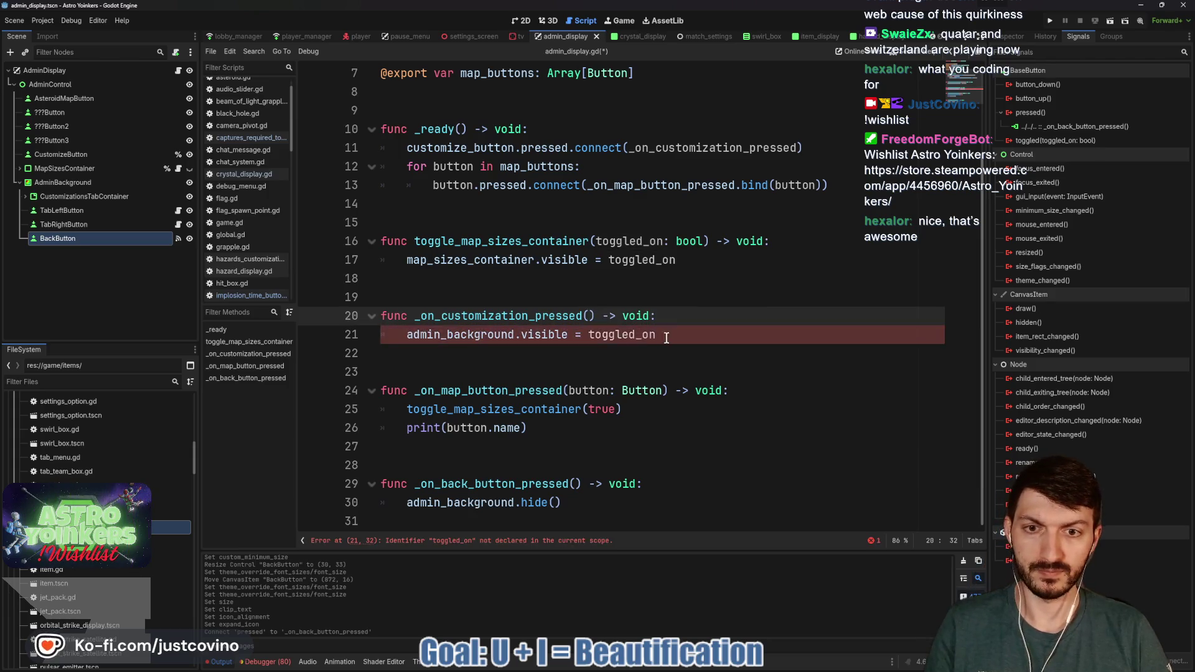
{"action": "left_click_drag", "start_coordinate": [657, 335], "coordinate": [519, 335]}
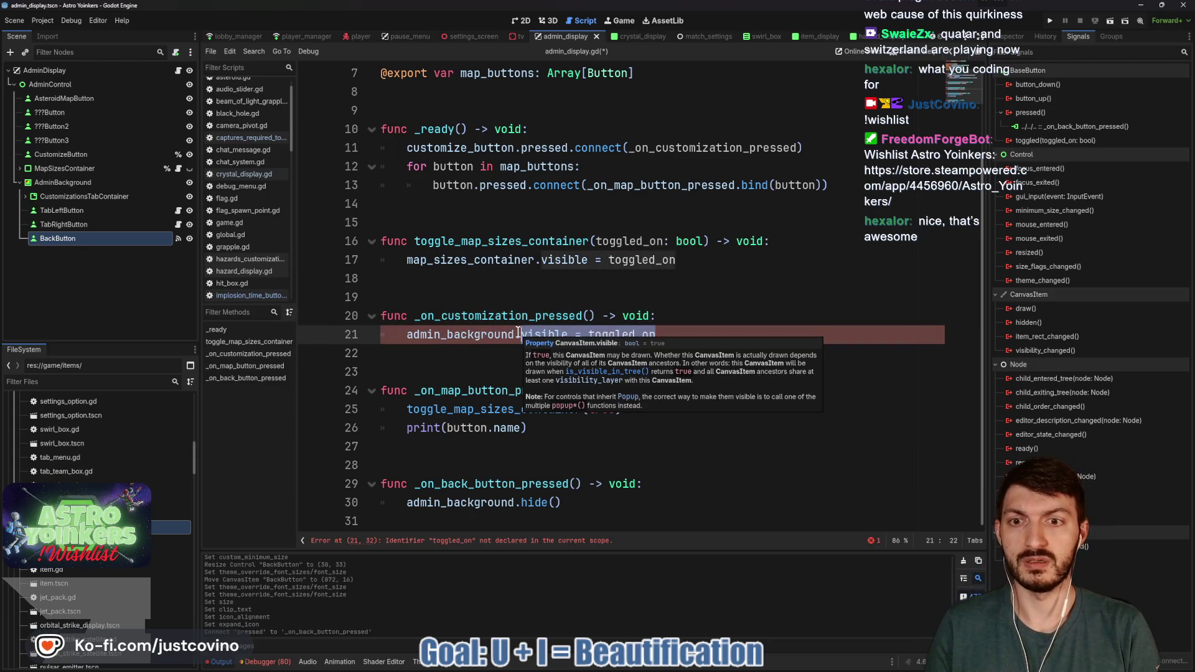
{"action": "type", "text": "show()"}
{"action": "key", "text": "ctrl+s"}
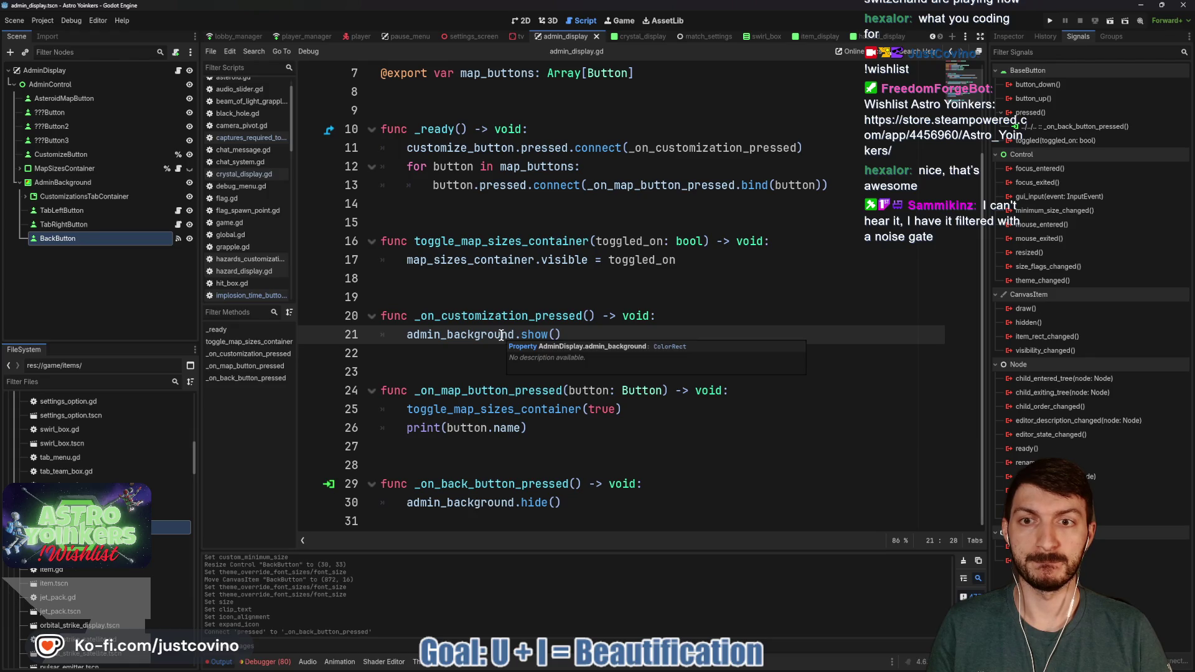
{"action": "double_click", "coordinate": [513, 239]}
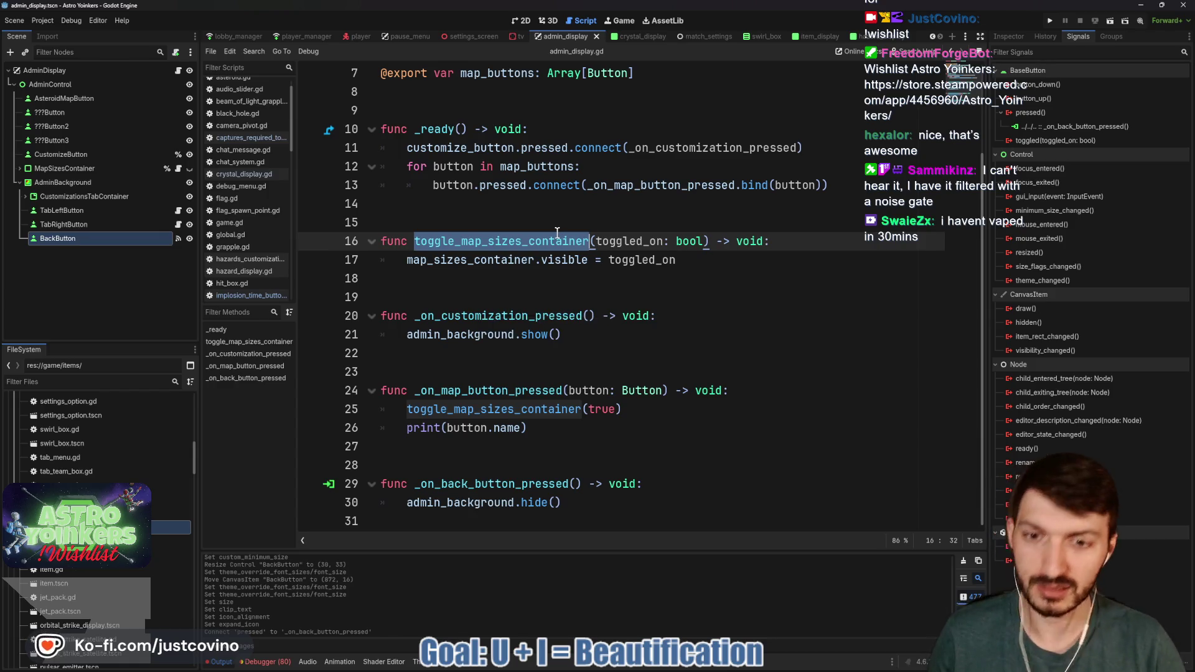
Step: Uncheck Toggle Mode on the CustomizeButton node in the Inspector
{"action": "left_click", "coordinate": [505, 292]}
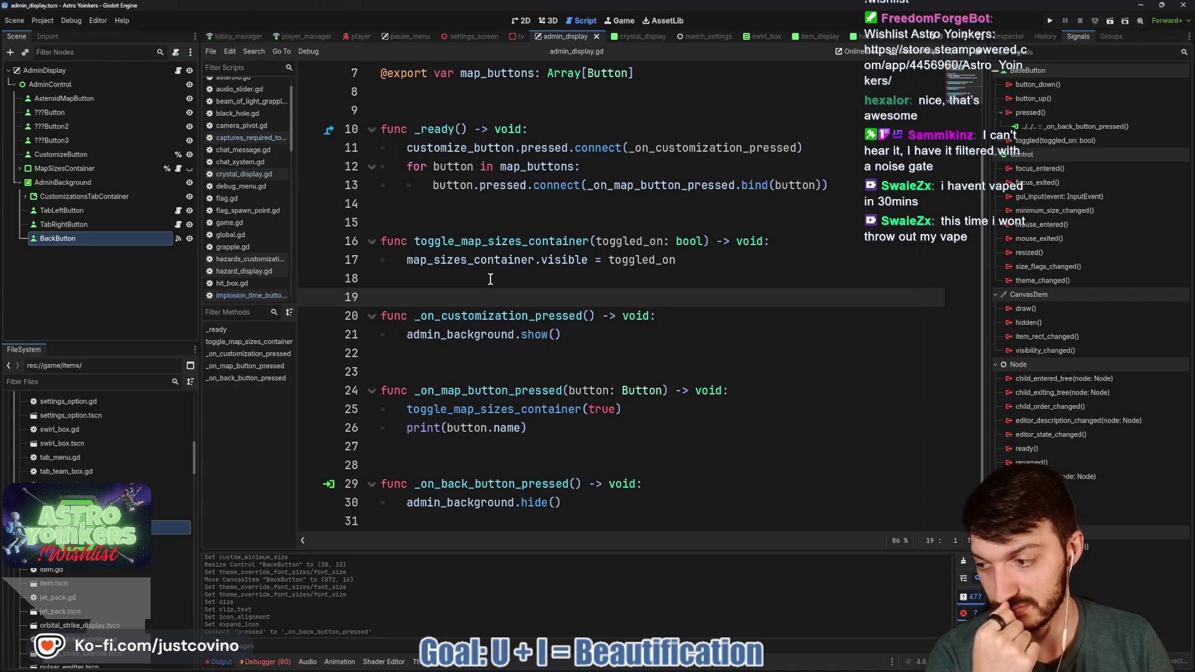
{"action": "left_click", "coordinate": [489, 280]}
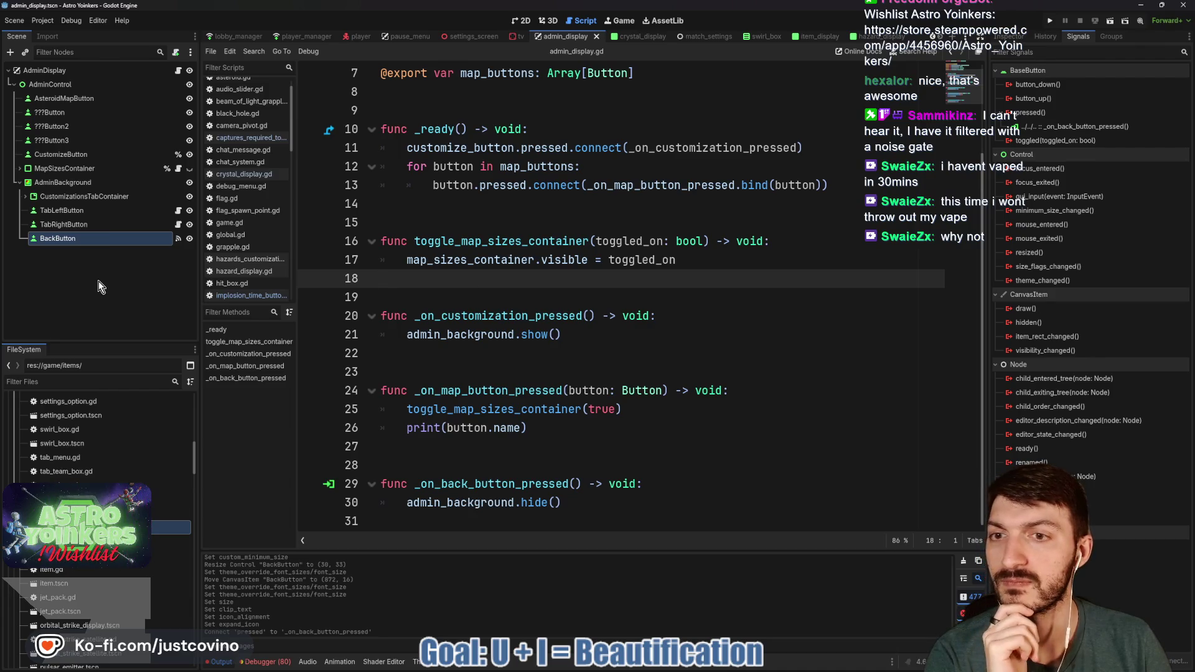
{"action": "left_click", "coordinate": [484, 209]}
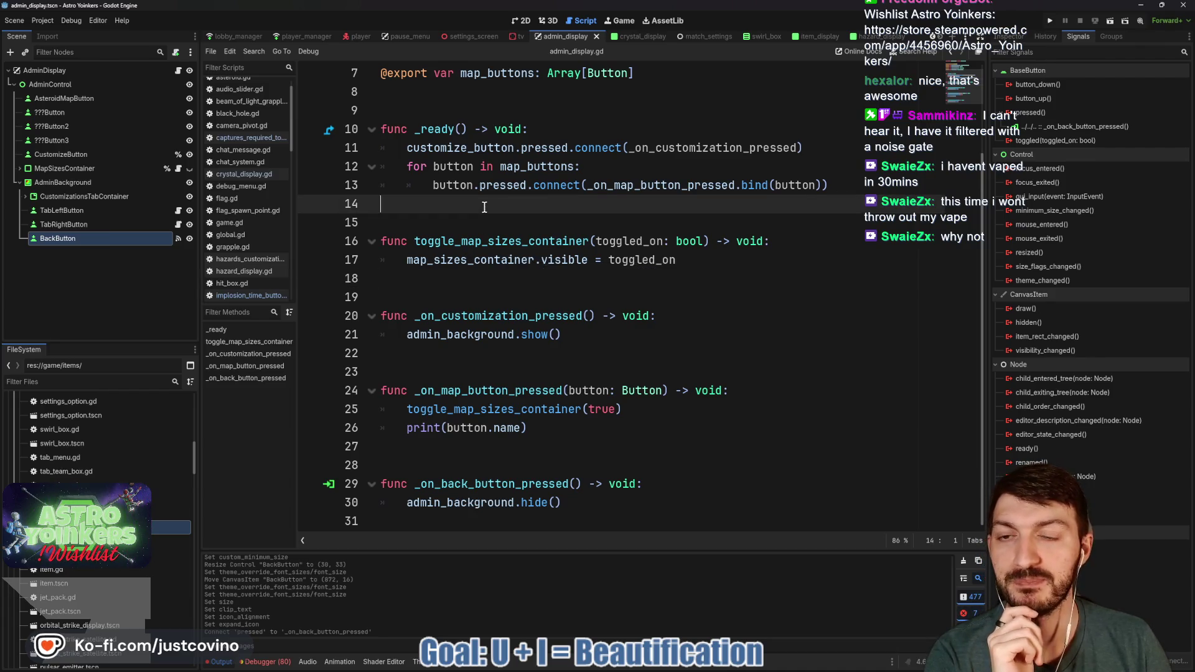
{"action": "left_click", "coordinate": [472, 221]}
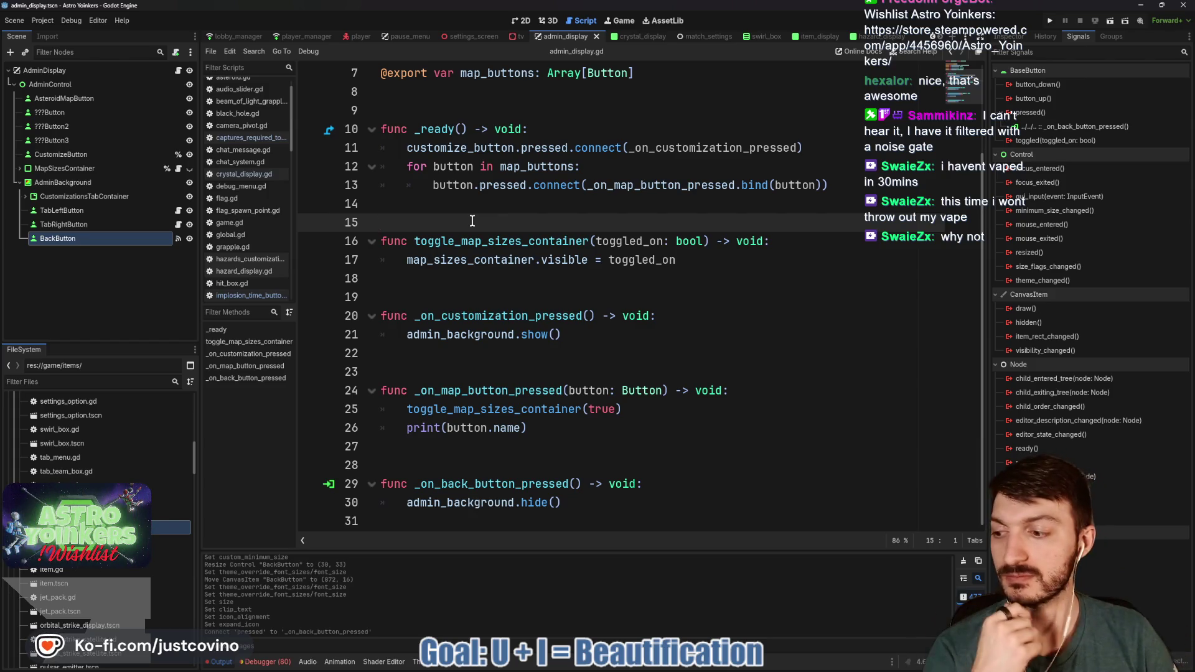
{"action": "key", "text": "Up"}
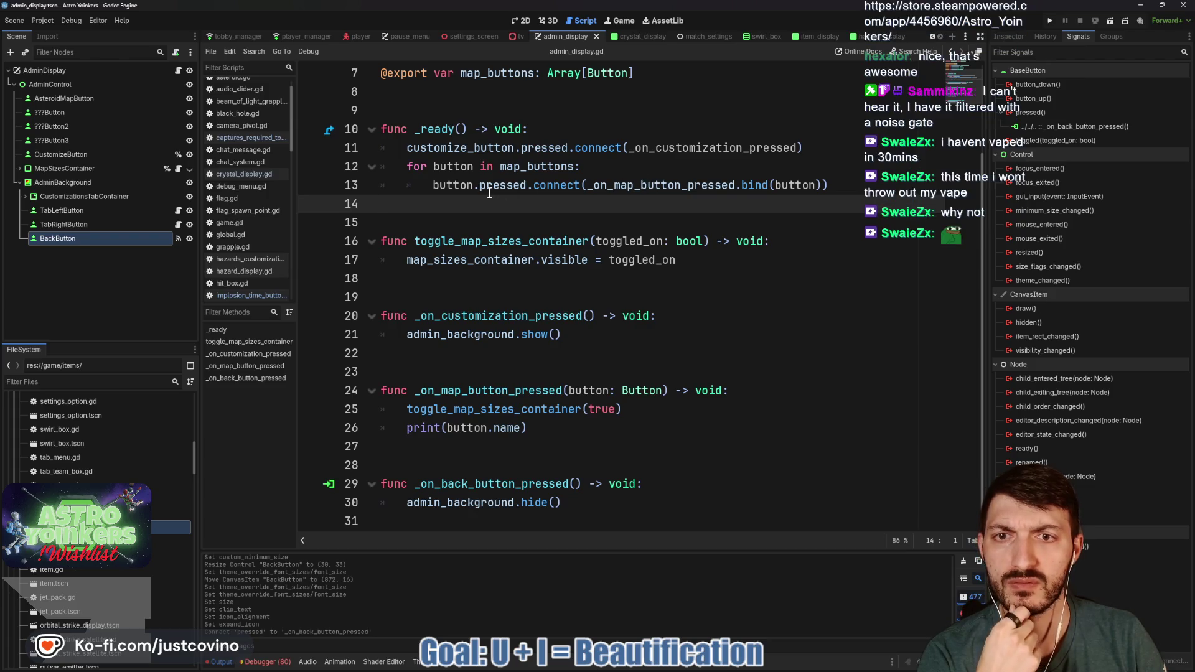
{"action": "left_click", "coordinate": [63, 154]}
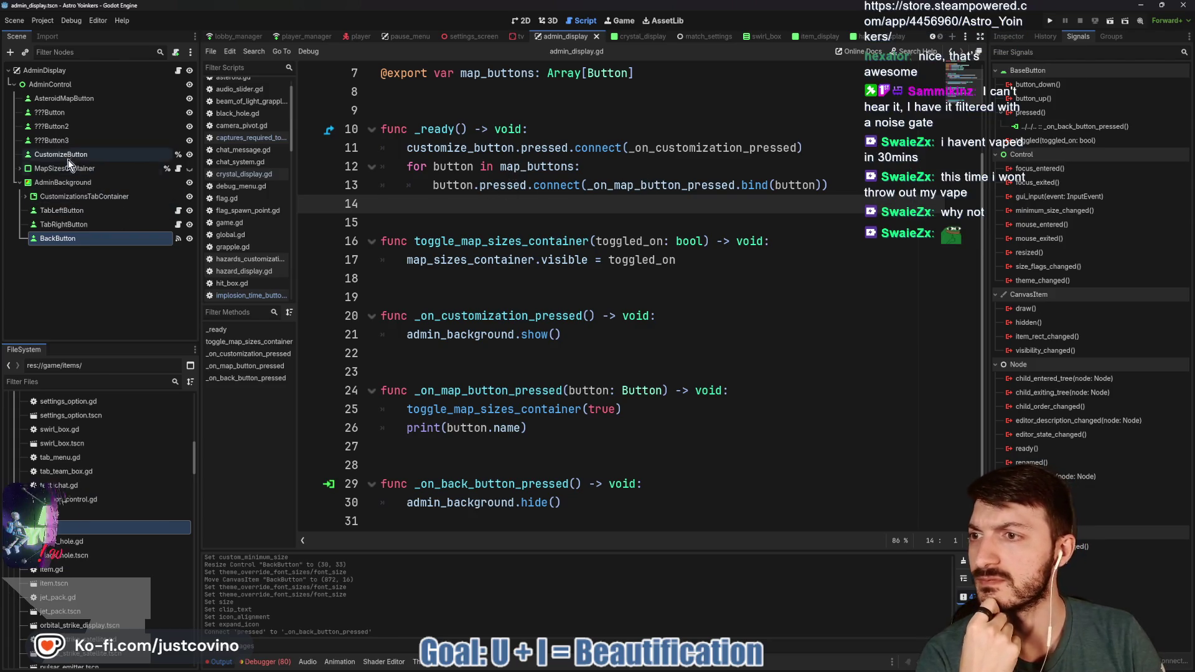
{"action": "left_click", "coordinate": [1009, 36]}
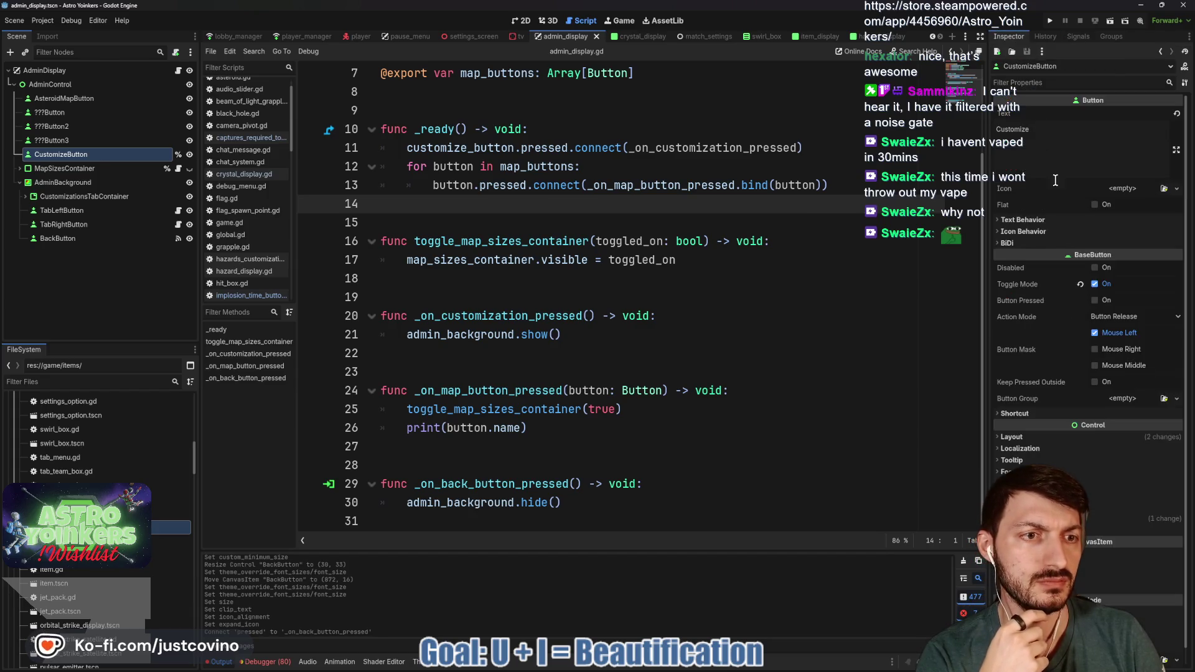
{"action": "left_click", "coordinate": [1095, 284]}
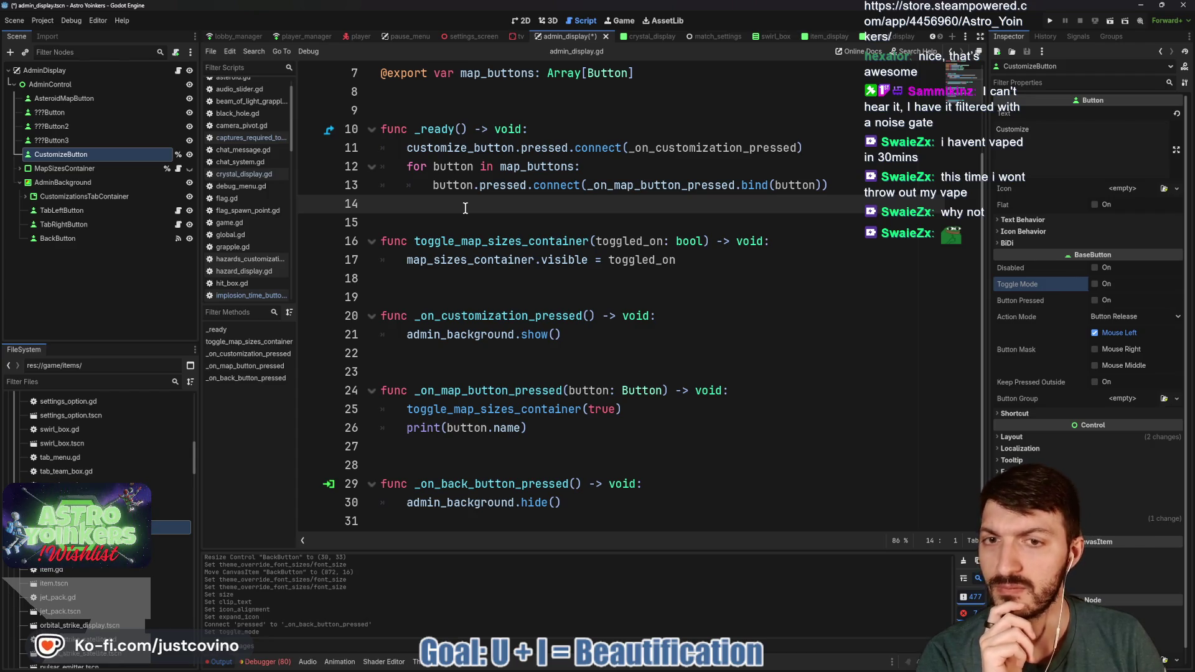
Step: Review the map-button loop and _on_map_button_pressed code, then select the AdminDisplay root node
{"action": "double_click", "coordinate": [451, 185]}
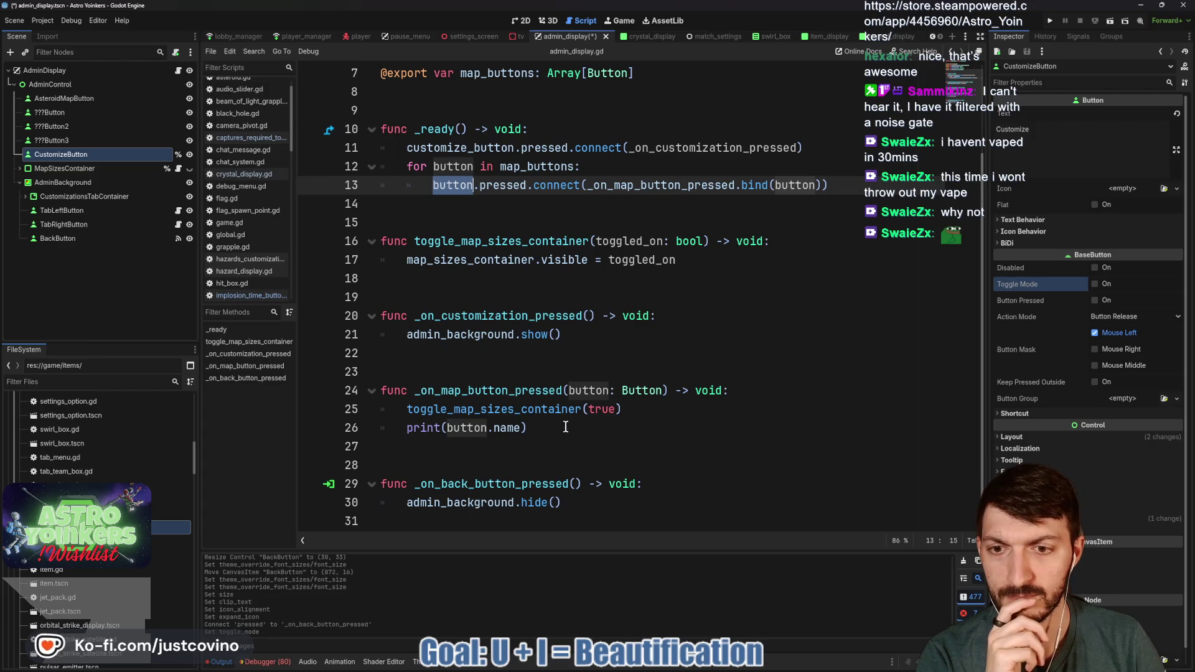
{"action": "left_click_drag", "start_coordinate": [560, 427], "coordinate": [364, 386]}
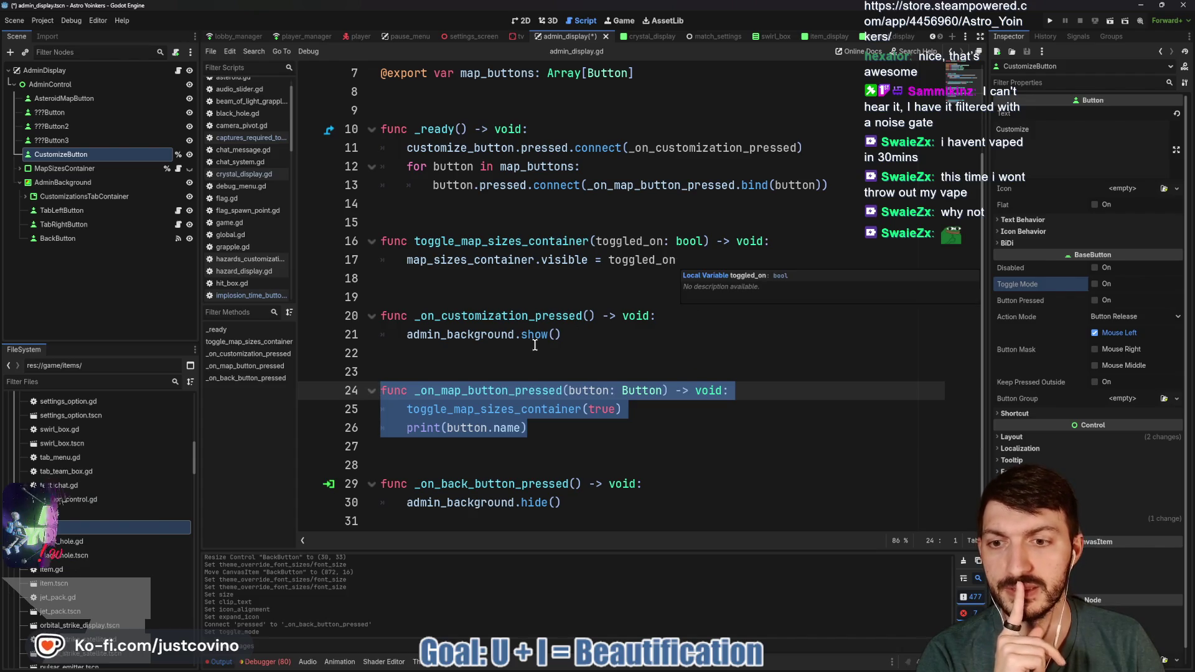
{"action": "left_click", "coordinate": [492, 358]}
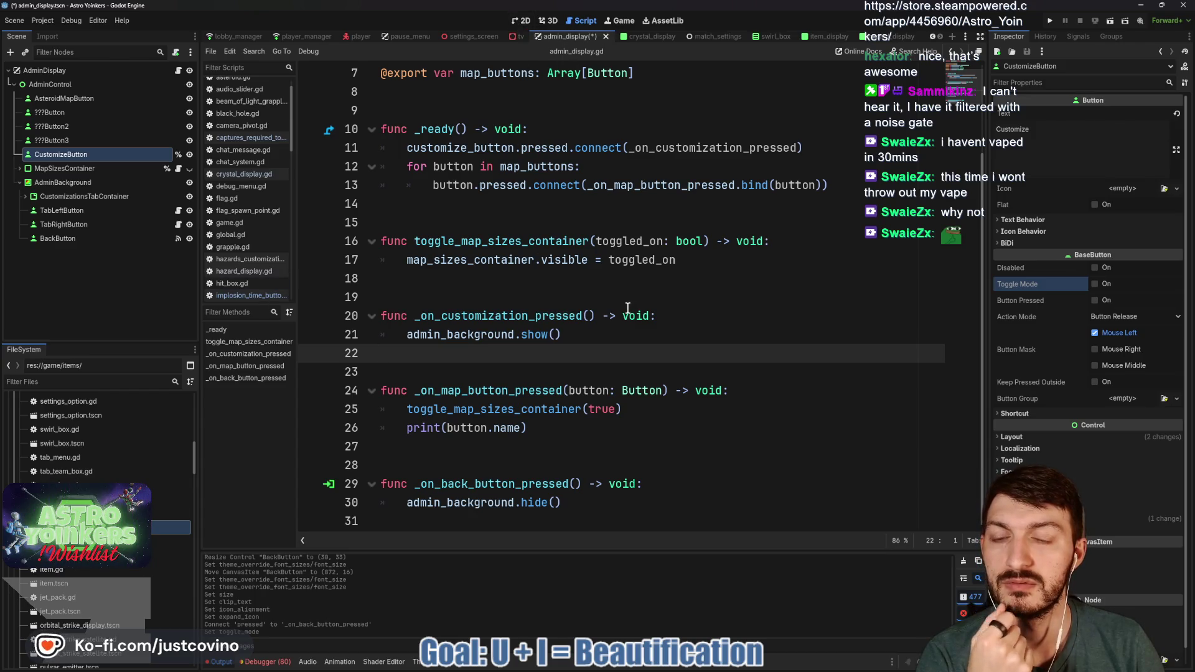
{"action": "left_click", "coordinate": [102, 69]}
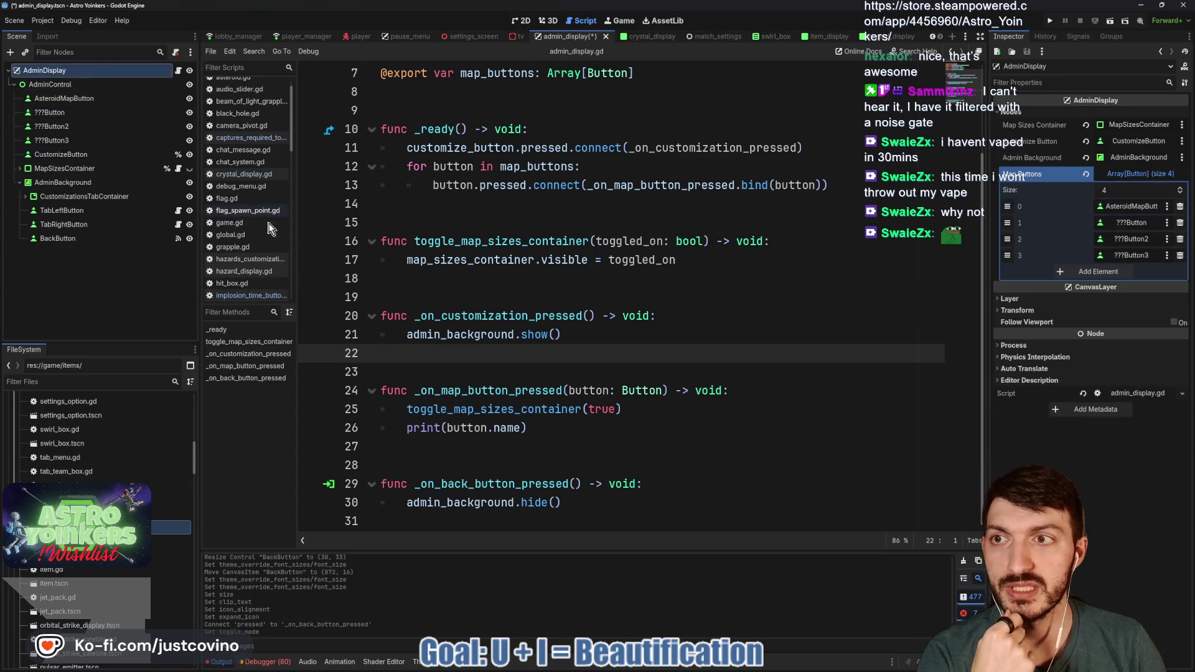
Step: Collapse the Map Buttons array, save the admin_display scene, and switch to map_customization_tv.gd
{"action": "left_click", "coordinate": [1127, 174]}
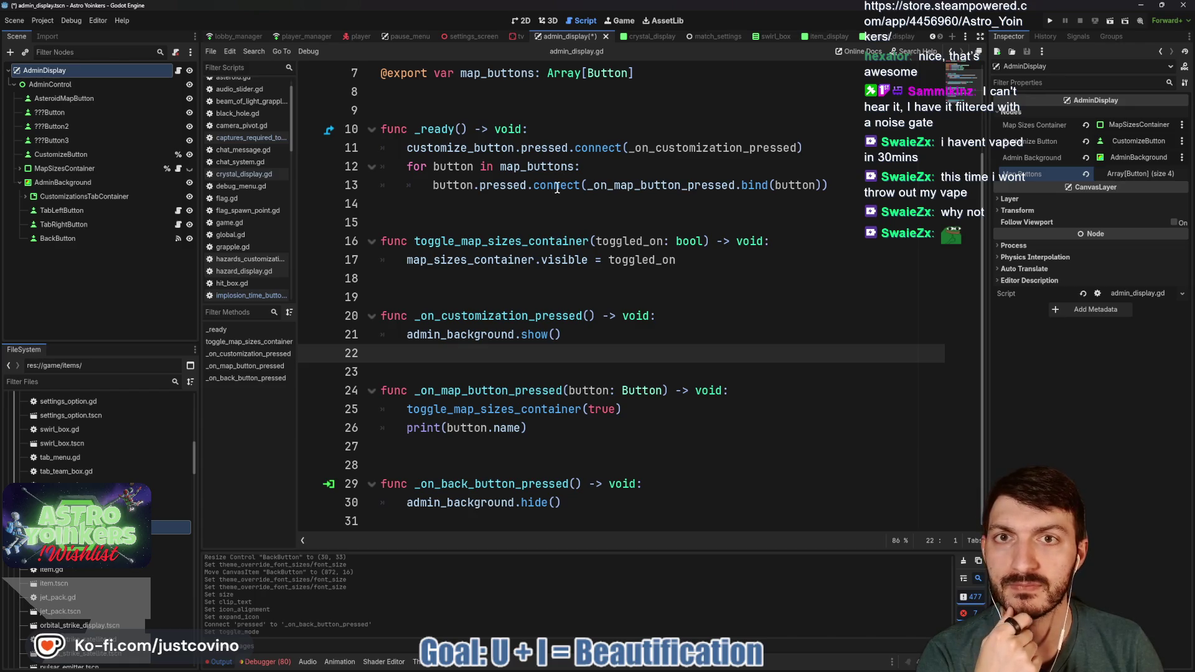
{"action": "left_click", "coordinate": [504, 217]}
{"action": "key", "text": "ctrl+s"}
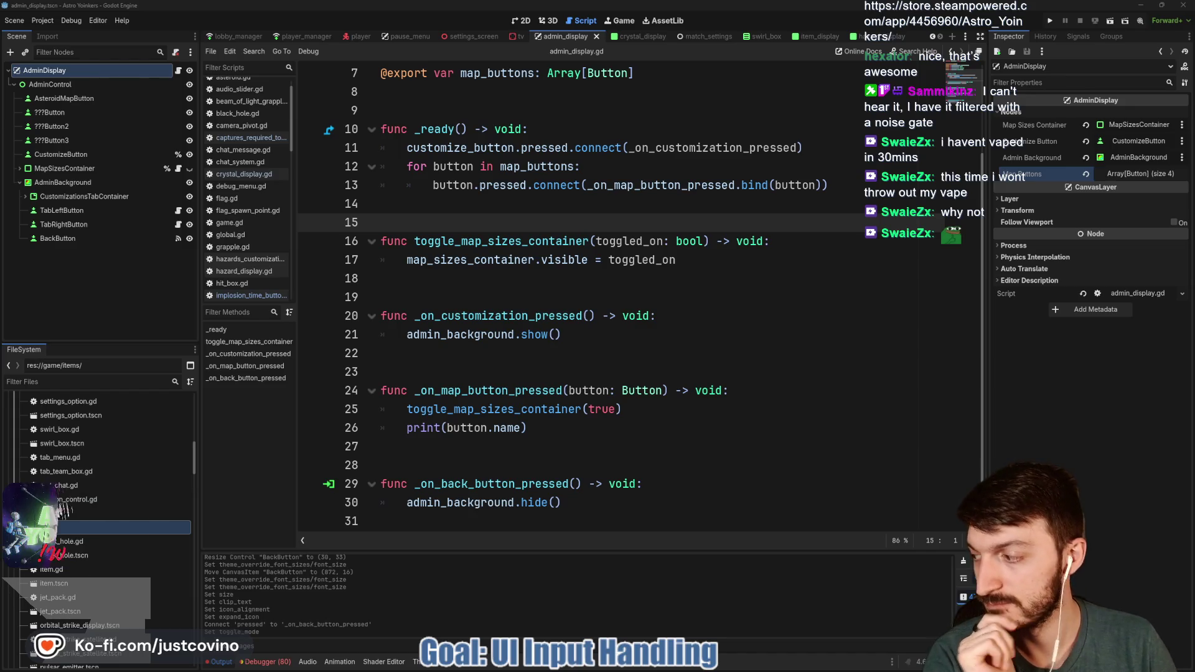
{"action": "left_click", "coordinate": [610, 204]}
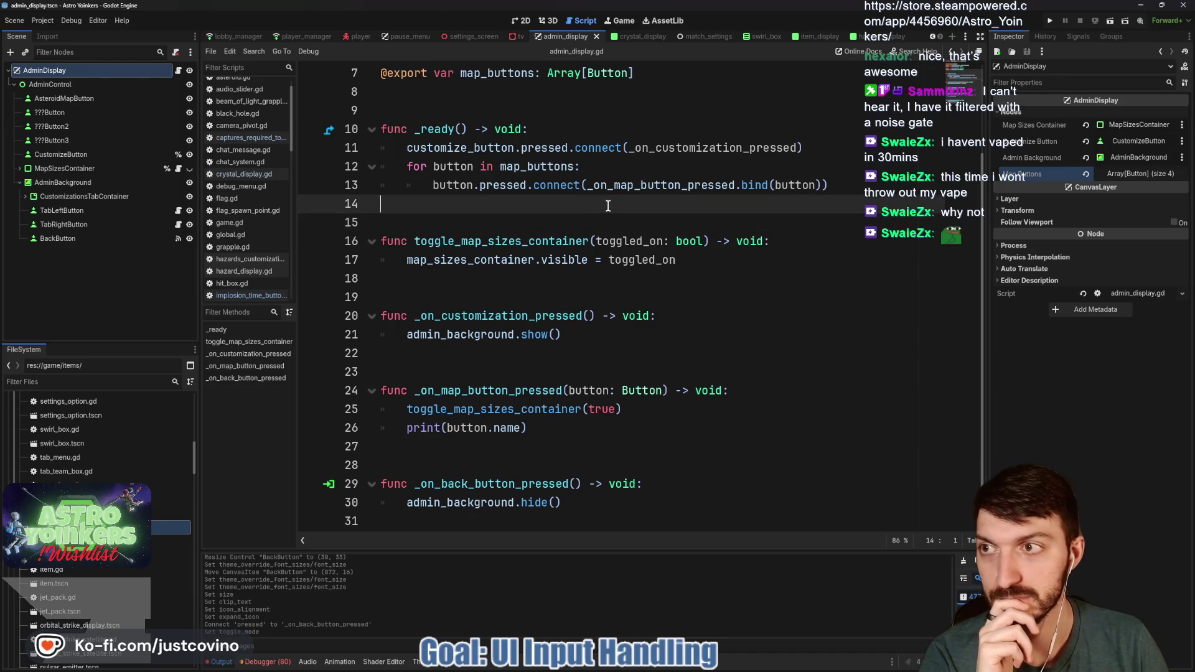
{"action": "left_click", "coordinate": [519, 36]}
{"action": "left_click", "coordinate": [578, 204]}
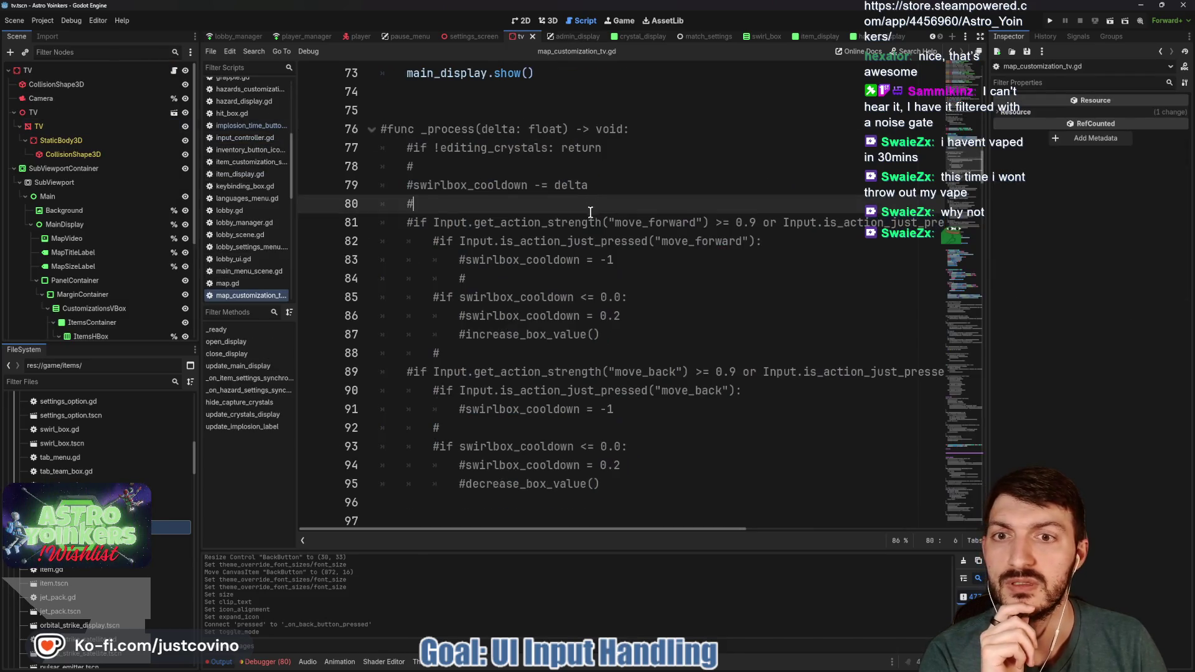
Step: Scroll through map_customization_tv.gd and select the _on_map_focused handler name
{"action": "scroll", "coordinate": [577, 204], "scroll_direction": "down", "scroll_amount": 5}
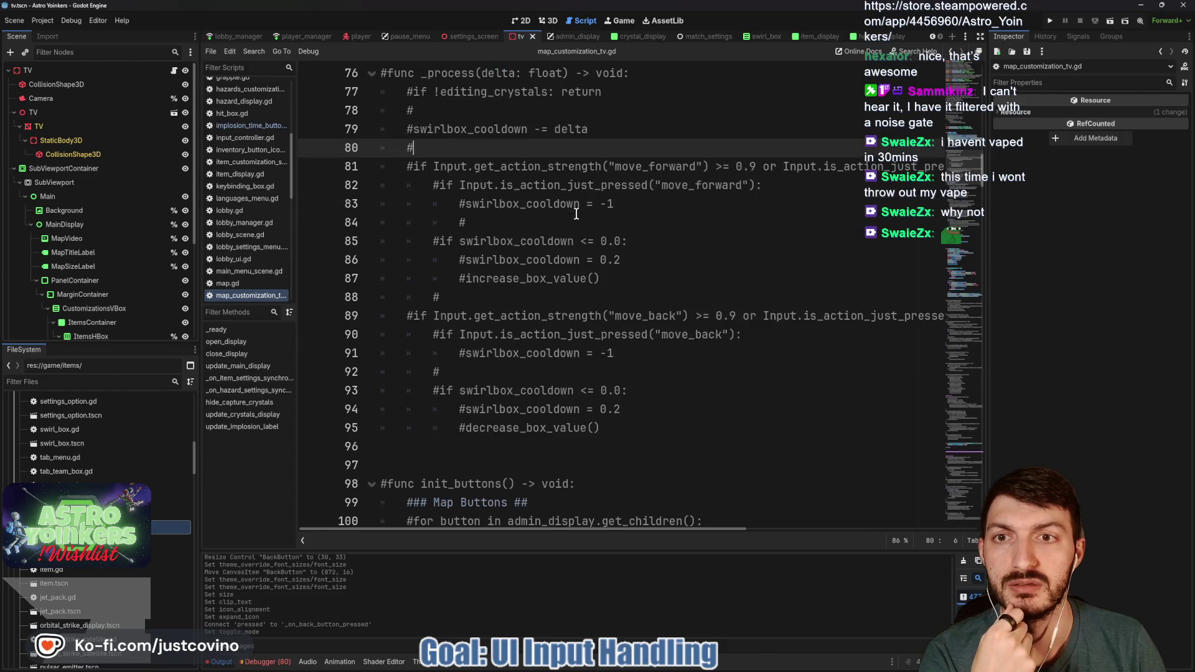
{"action": "scroll", "coordinate": [662, 408], "scroll_direction": "down", "scroll_amount": 1}
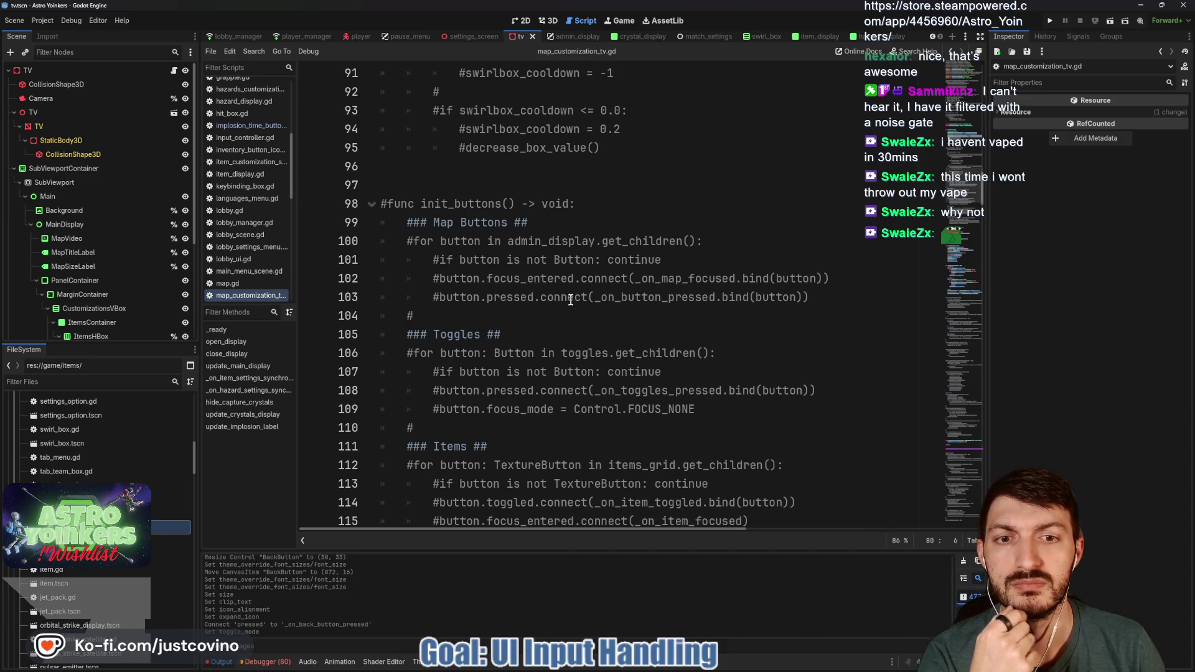
{"action": "double_click", "coordinate": [640, 280]}
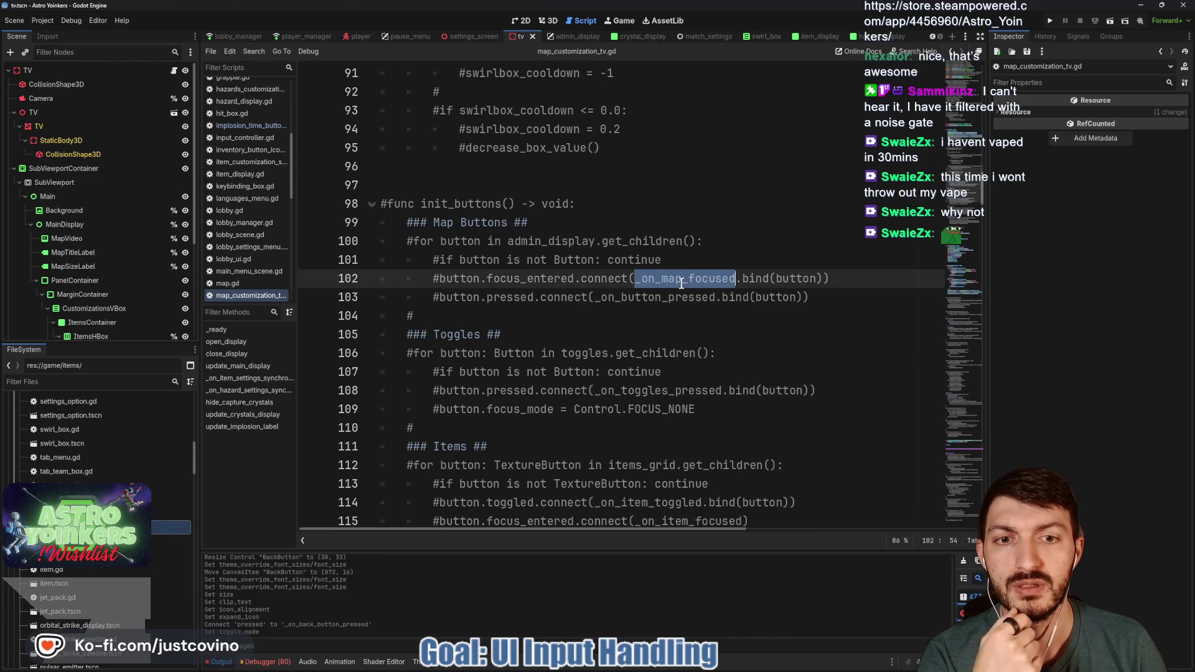
{"action": "scroll", "coordinate": [622, 311], "scroll_direction": "down", "scroll_amount": 5}
{"action": "scroll", "coordinate": [600, 331], "scroll_direction": "up", "scroll_amount": 1}
{"action": "scroll", "coordinate": [600, 332], "scroll_direction": "up", "scroll_amount": 5}
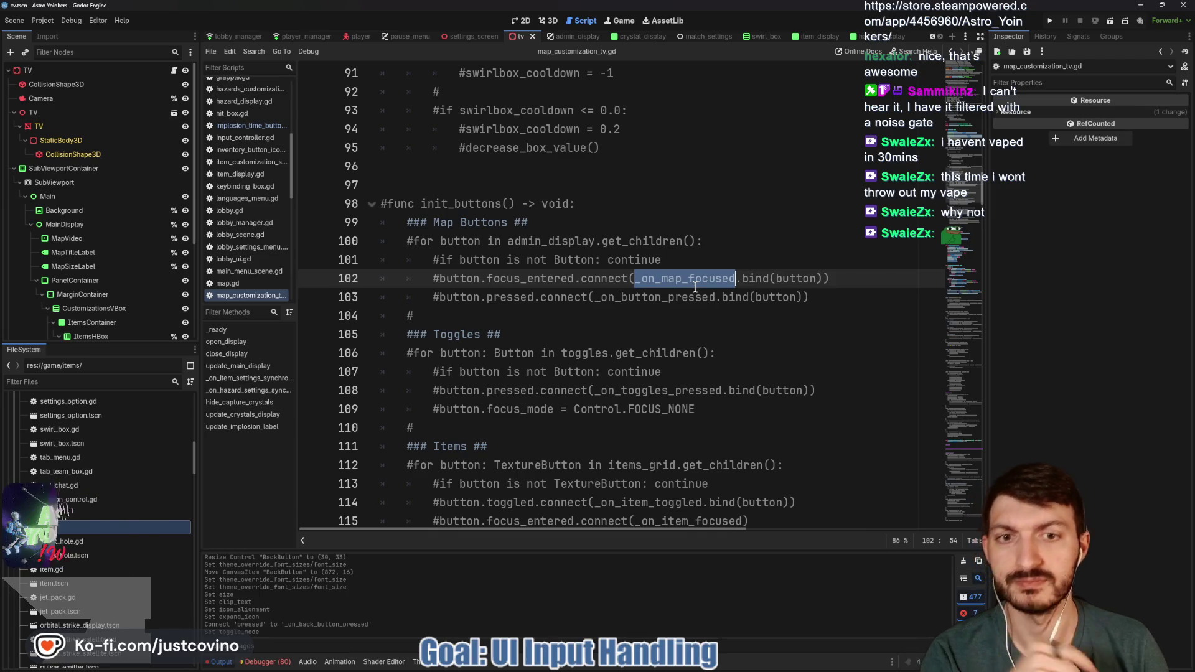
Step: Find the second _on_map_focused match, select its two commented lines, and return to admin_display
{"action": "key", "text": "ctrl+f"}
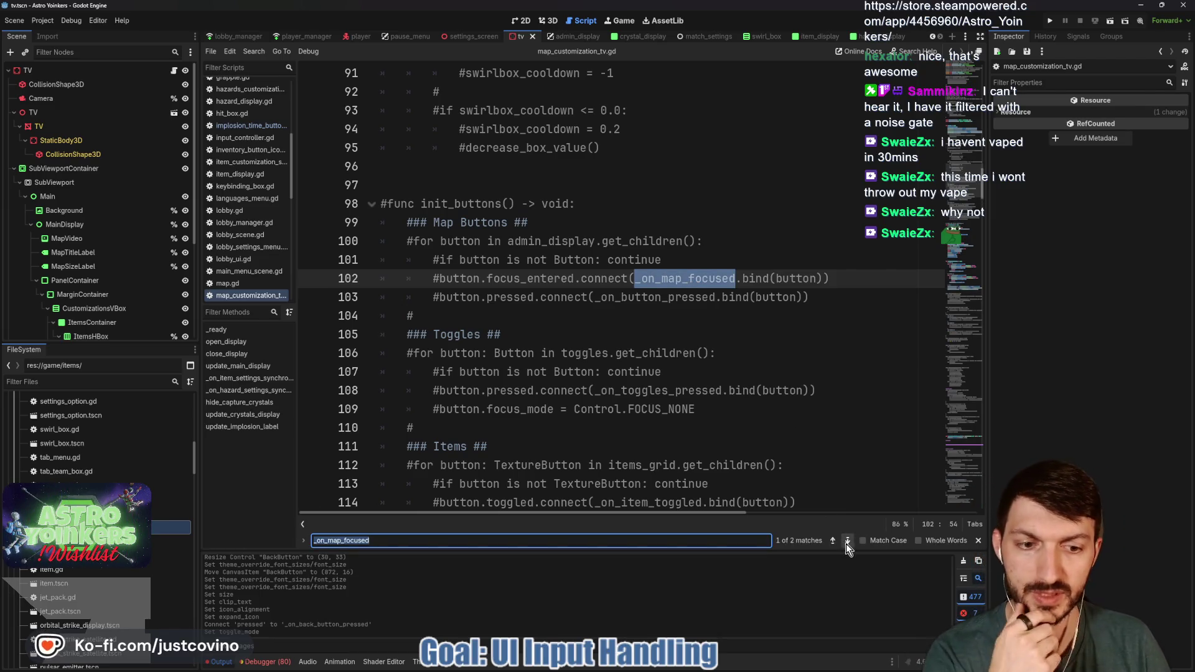
{"action": "key", "text": "Return"}
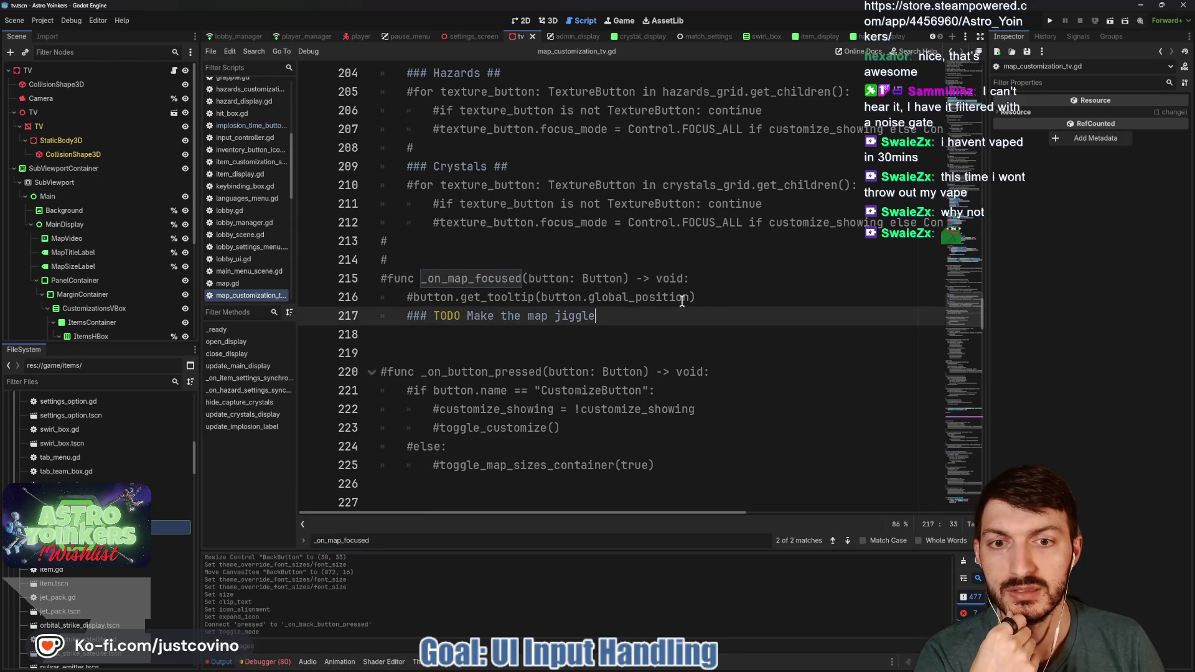
{"action": "triple_click", "coordinate": [668, 302]}
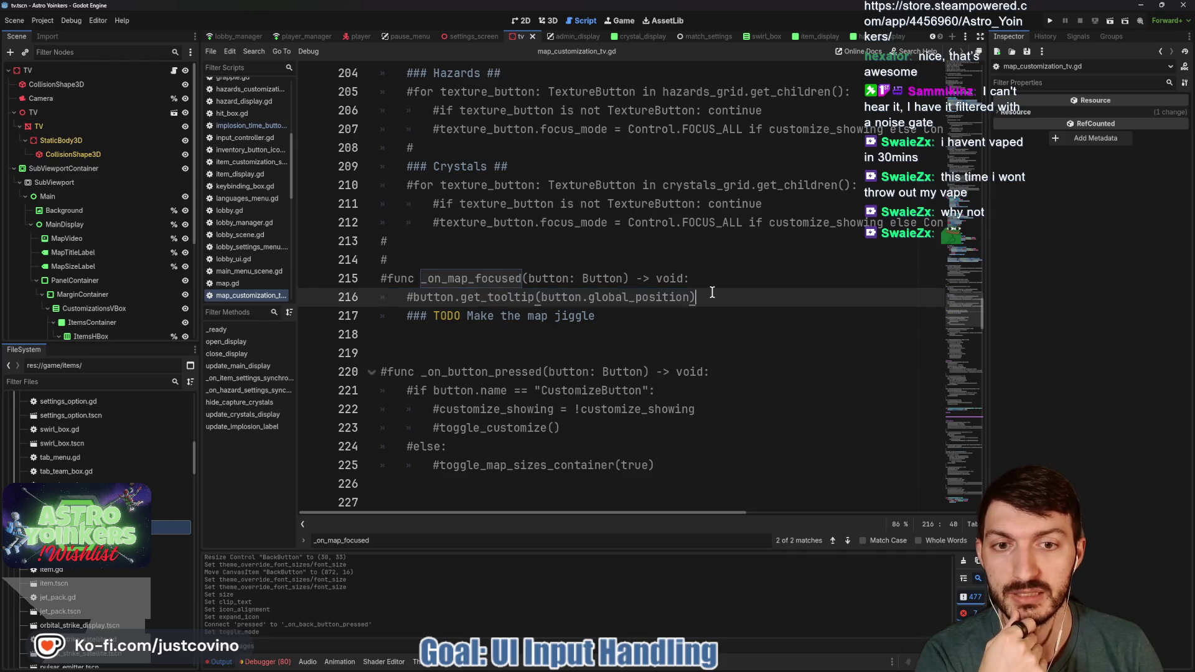
{"action": "key", "text": "shift+Up"}
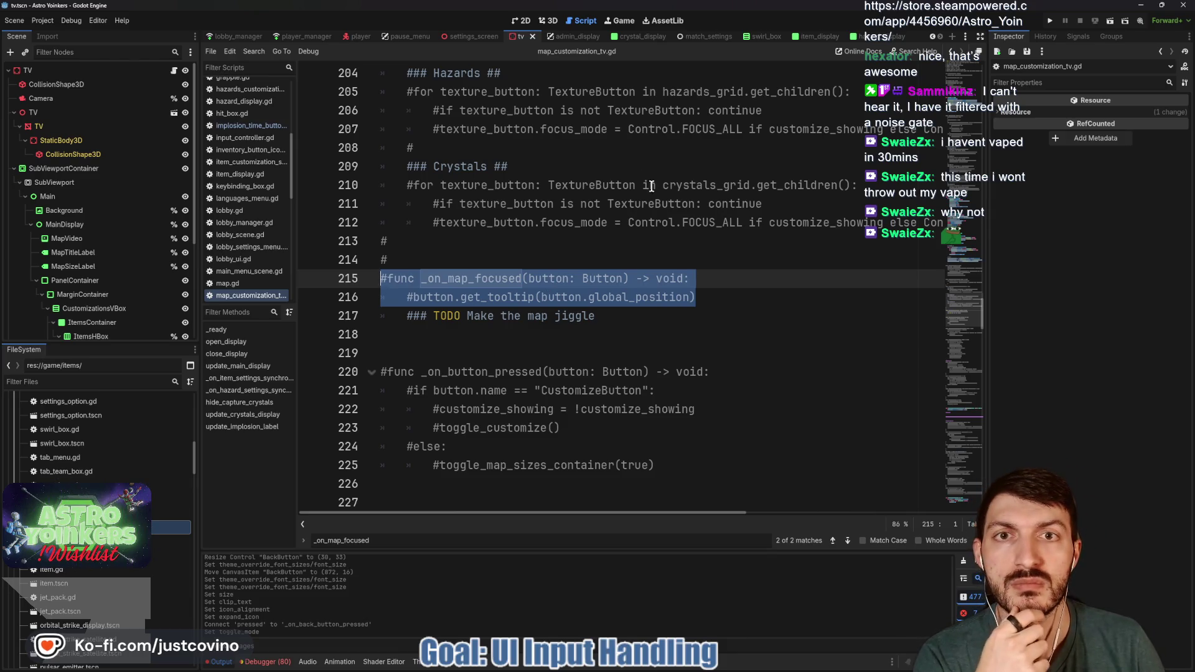
{"action": "left_click", "coordinate": [577, 40]}
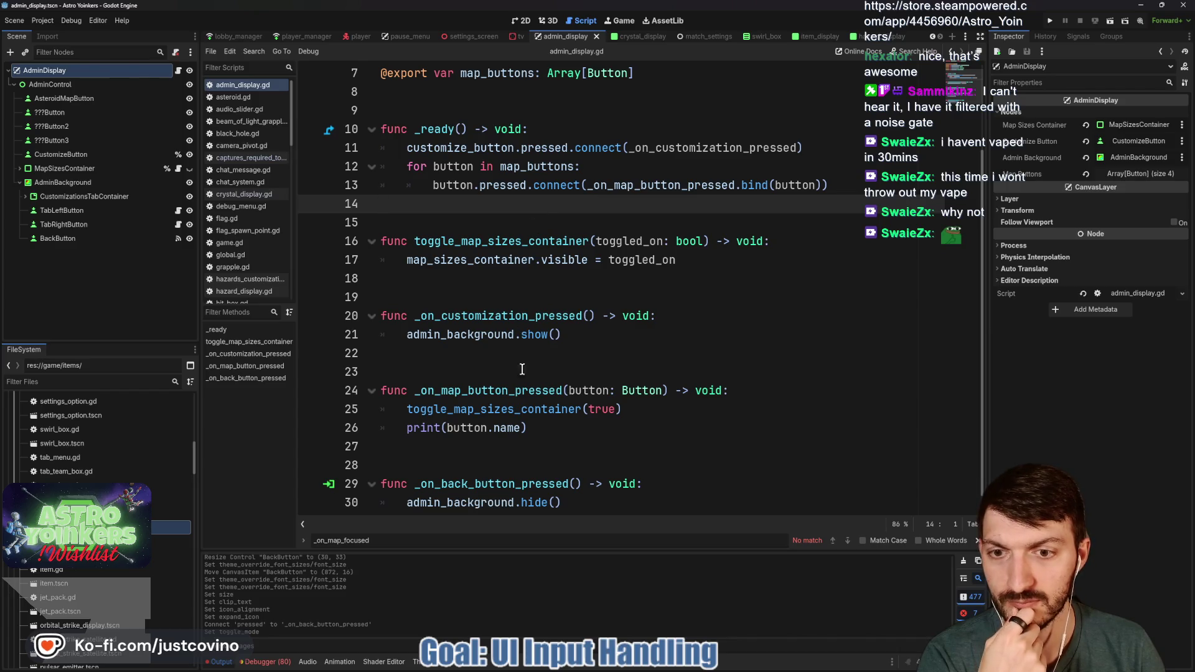
Step: Paste the commented _on_map_focused function at line 27 and uncomment it
{"action": "left_click", "coordinate": [415, 448]}
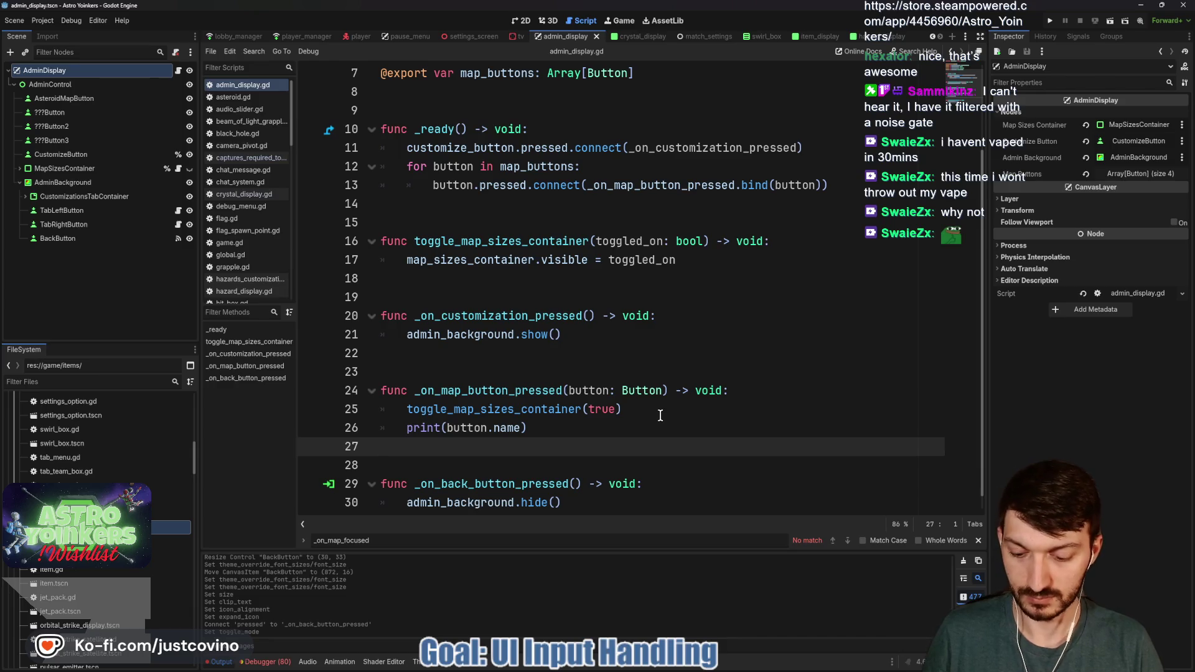
{"action": "key", "text": "ctrl+z"}
{"action": "key", "text": "ctrl+z"}
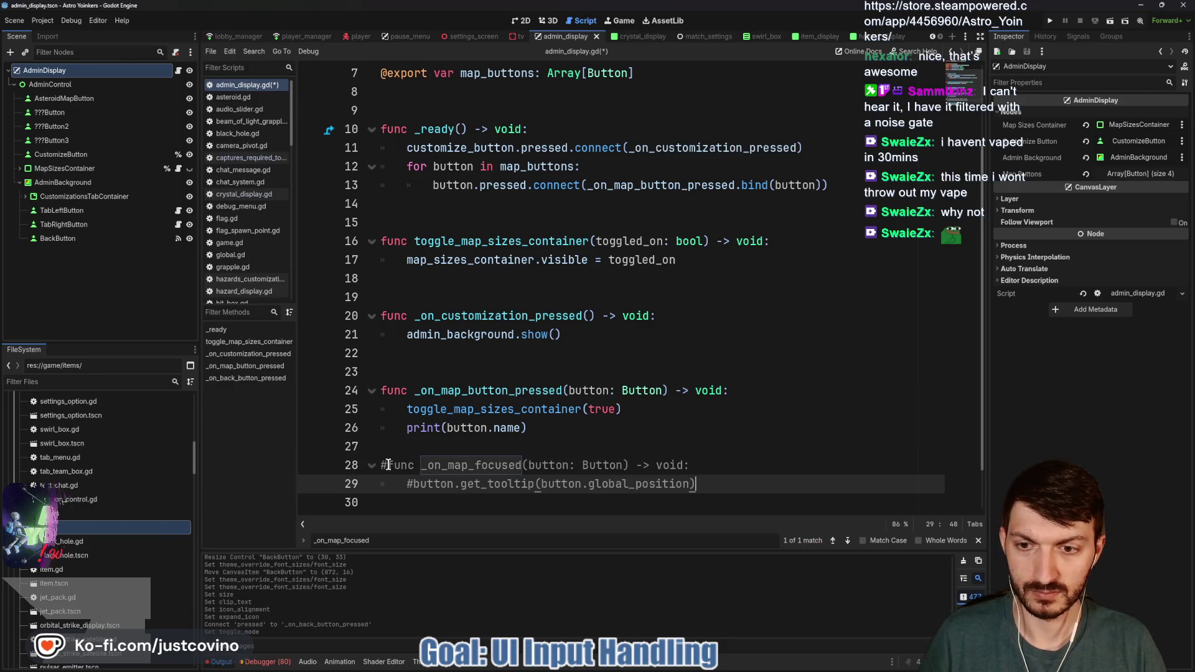
{"action": "left_click_drag", "start_coordinate": [700, 485], "coordinate": [371, 466]}
{"action": "key", "text": "ctrl+k"}
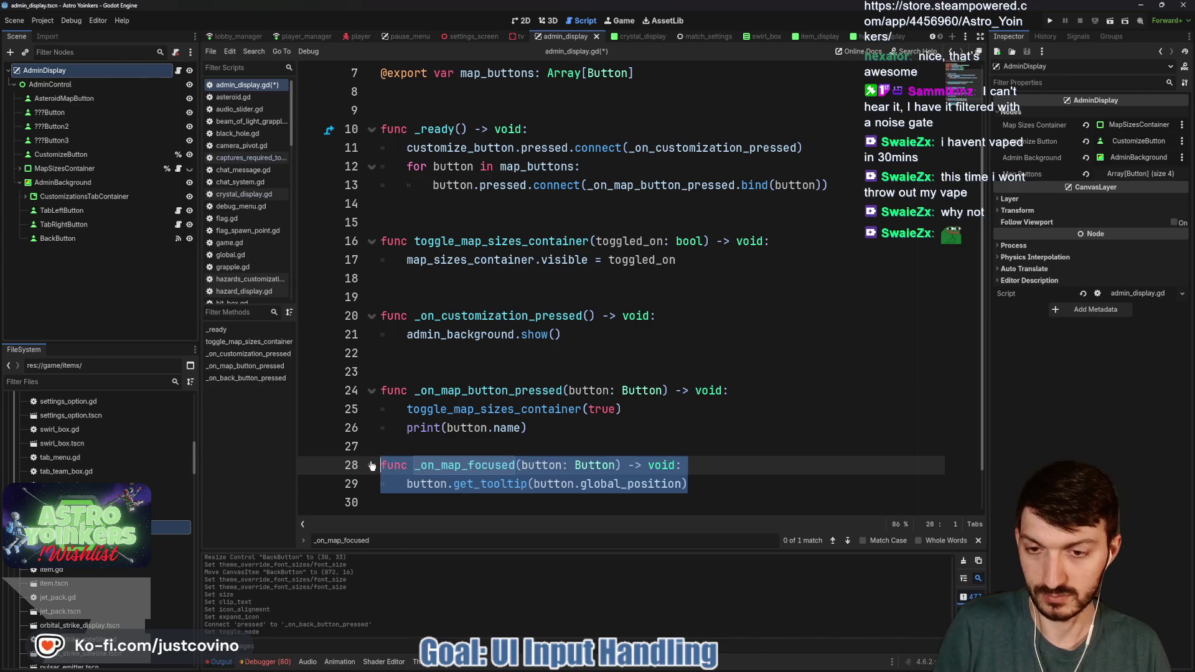
{"action": "left_click", "coordinate": [445, 485]}
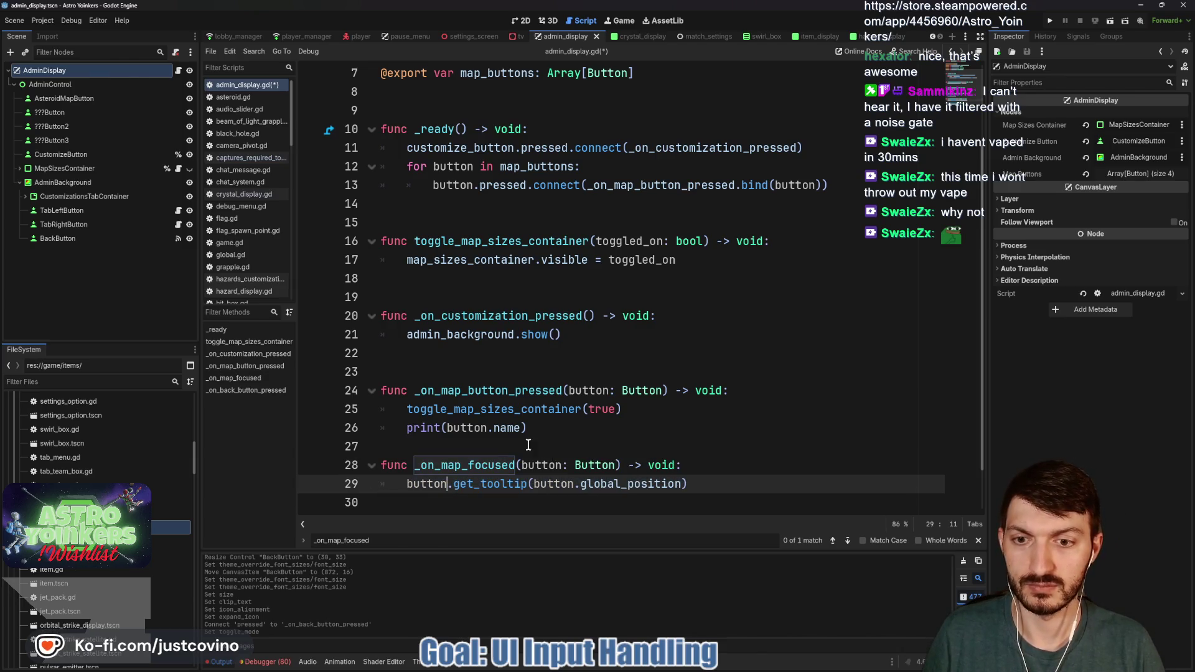
Step: Add button.focus_entered.connect(_on_map_focused.bind(button)) after line 13 in _ready and save
{"action": "left_click", "coordinate": [595, 189]}
{"action": "left_click", "coordinate": [863, 180]}
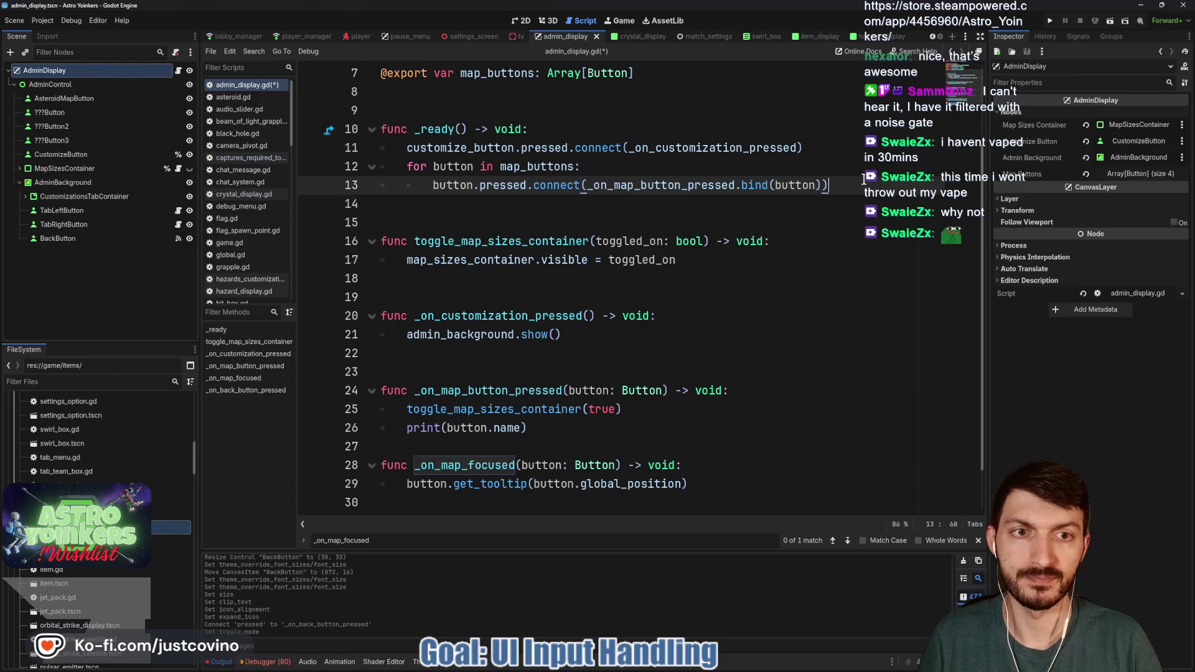
{"action": "key", "text": "Return"}
{"action": "type", "text": "button"}
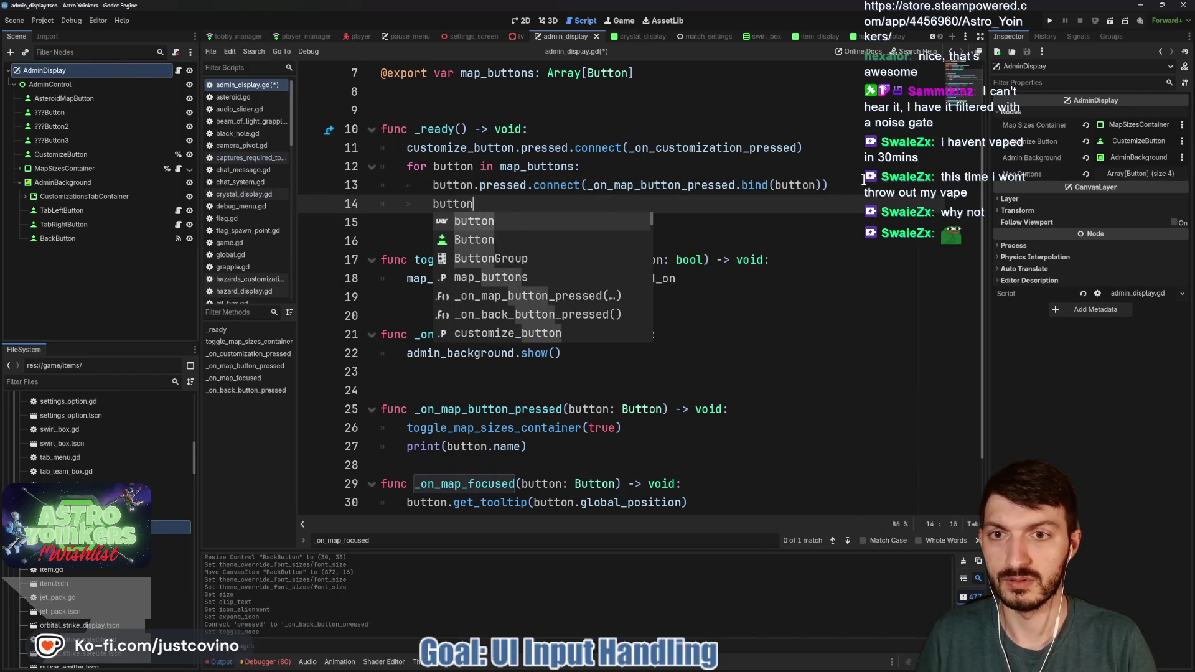
{"action": "type", "text": ".focus"}
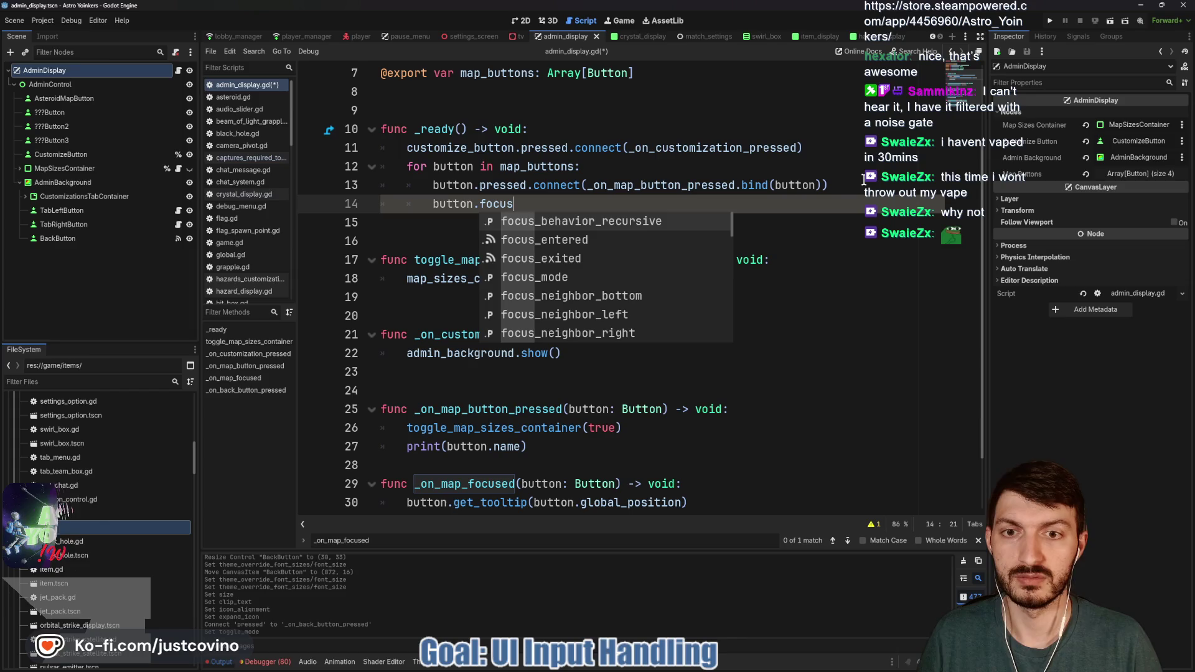
{"action": "key", "text": "Down"}
{"action": "key", "text": "Return"}
{"action": "type", "text": ".co"}
{"action": "key", "text": "Return"}
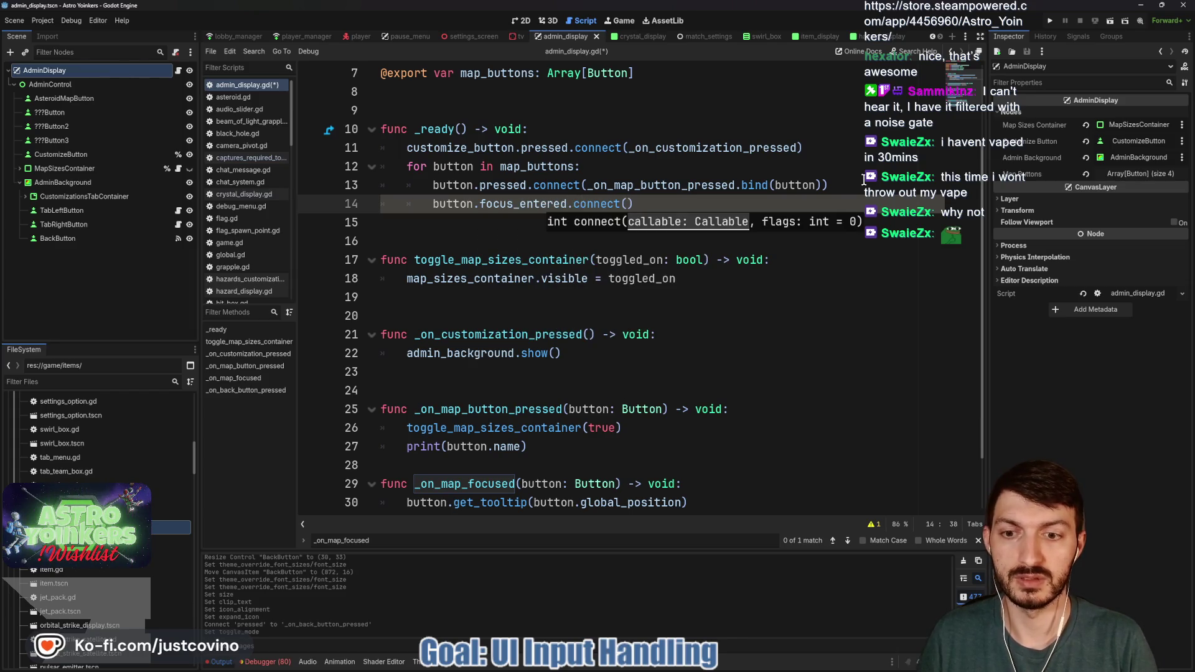
{"action": "type", "text": "_on_map"}
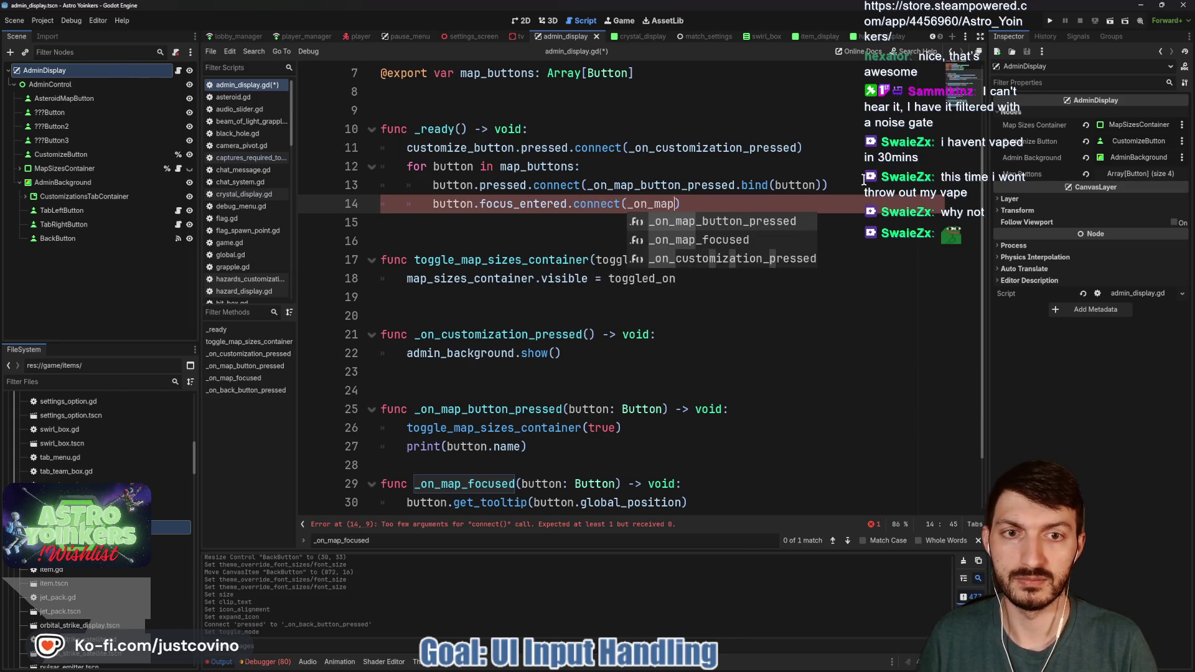
{"action": "key", "text": "Down"}
{"action": "key", "text": "Return"}
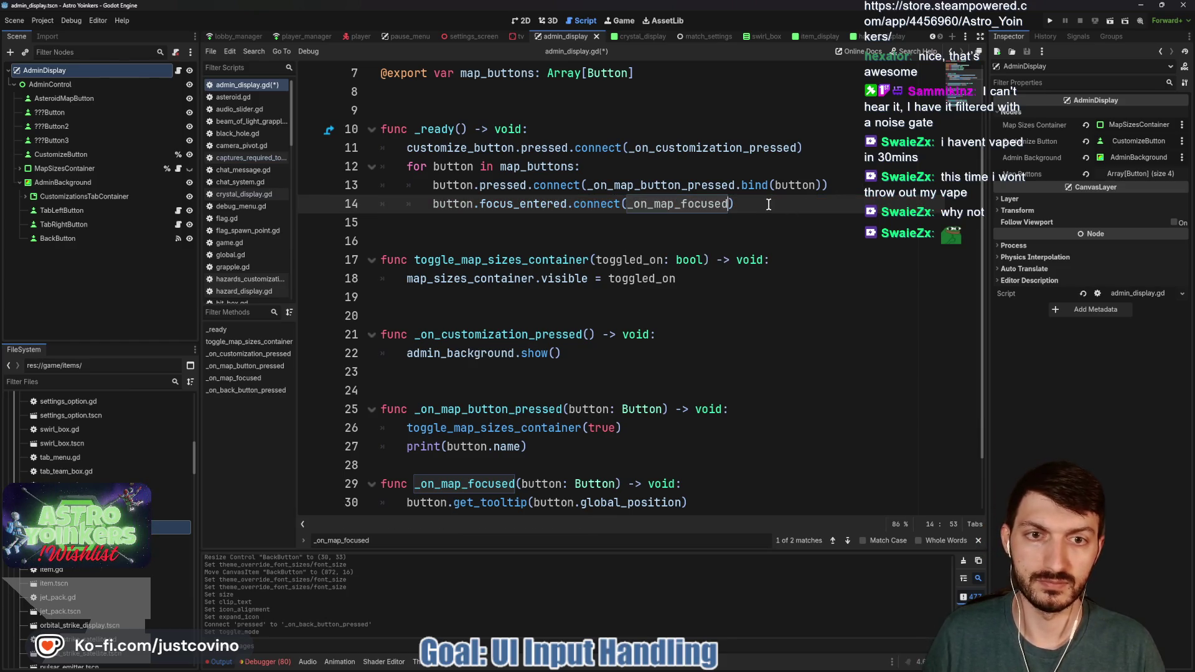
{"action": "type", "text": ".bind(button"}
{"action": "left_click", "coordinate": [717, 230]}
{"action": "key", "text": "ctrl+s"}
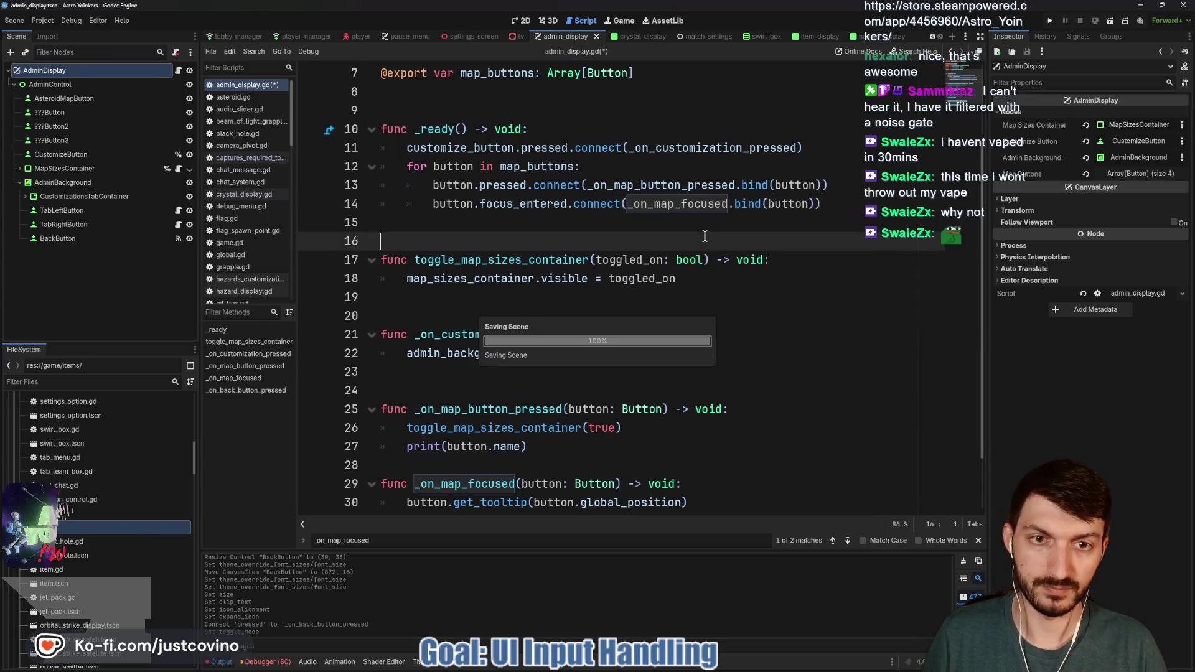
Step: Add a TODO comment to make the map jiggle inside _on_map_focused, save, and return to the tv script
{"action": "left_click", "coordinate": [511, 458]}
{"action": "key", "text": "Return"}
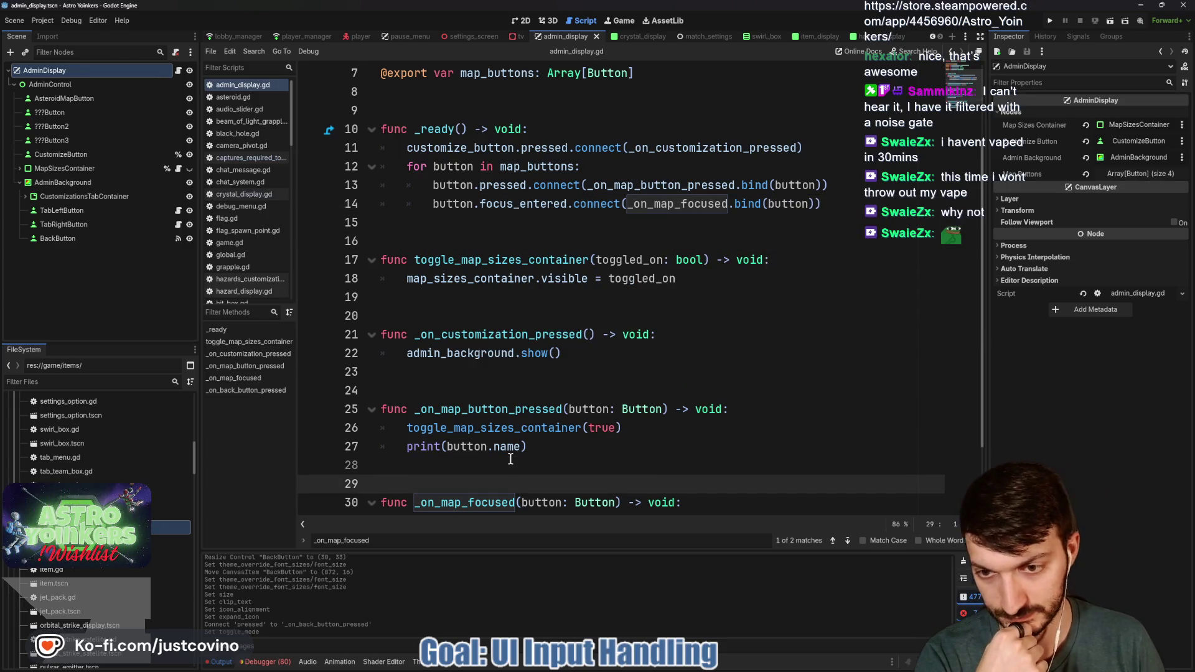
{"action": "scroll", "coordinate": [560, 441], "scroll_direction": "down", "scroll_amount": 2}
{"action": "left_click", "coordinate": [560, 448]}
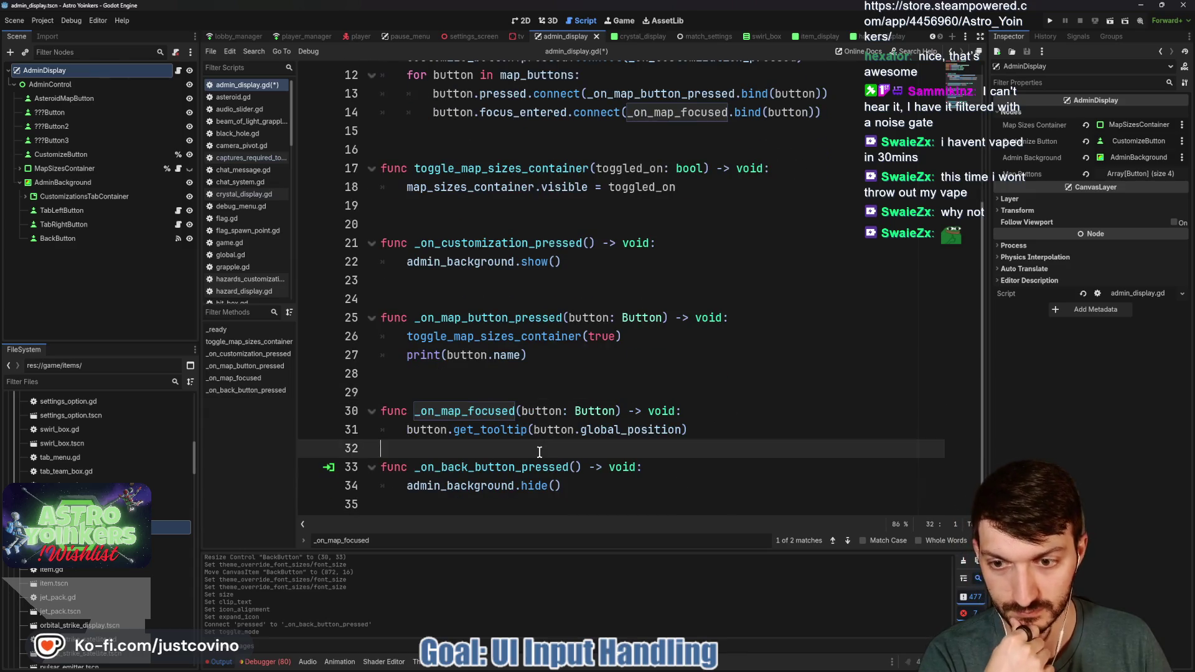
{"action": "key", "text": "Return"}
{"action": "left_click", "coordinate": [572, 445]}
{"action": "key", "text": "Tab"}
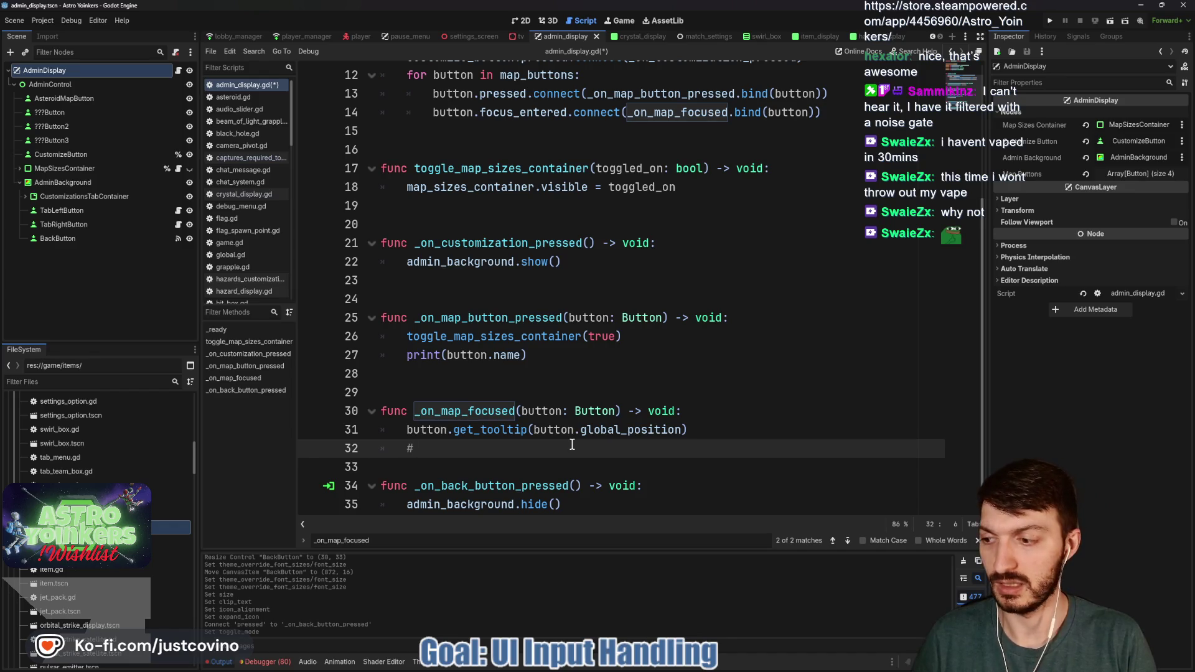
{"action": "type", "text": "ake map j"}
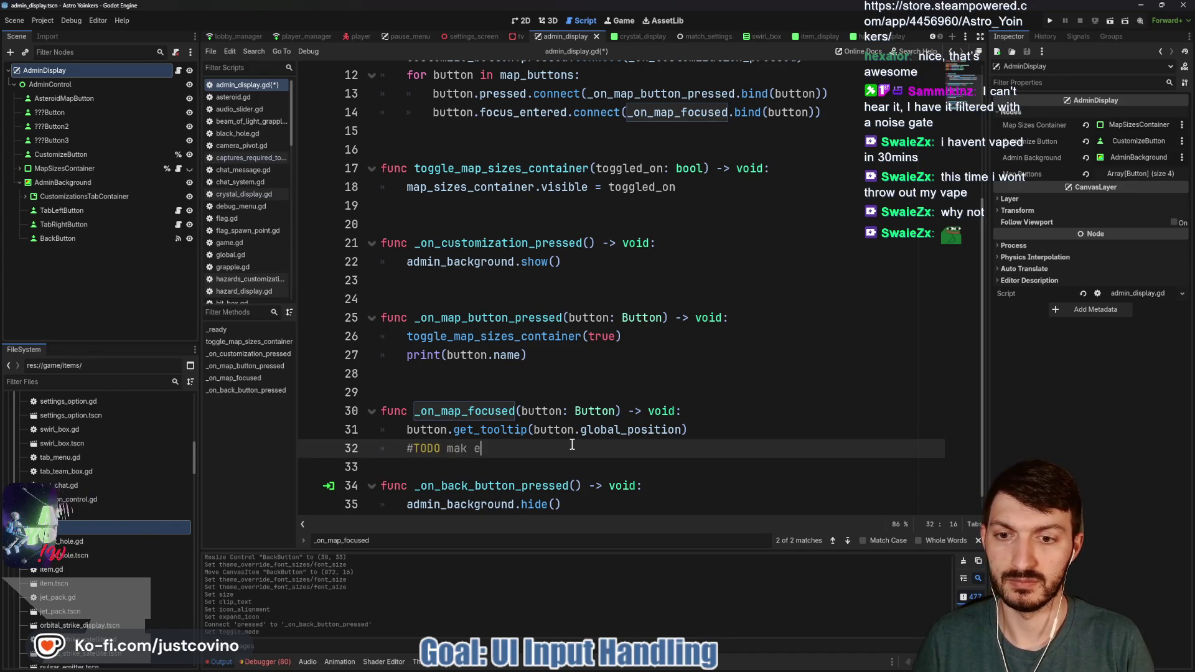
{"action": "type", "text": "iggle"}
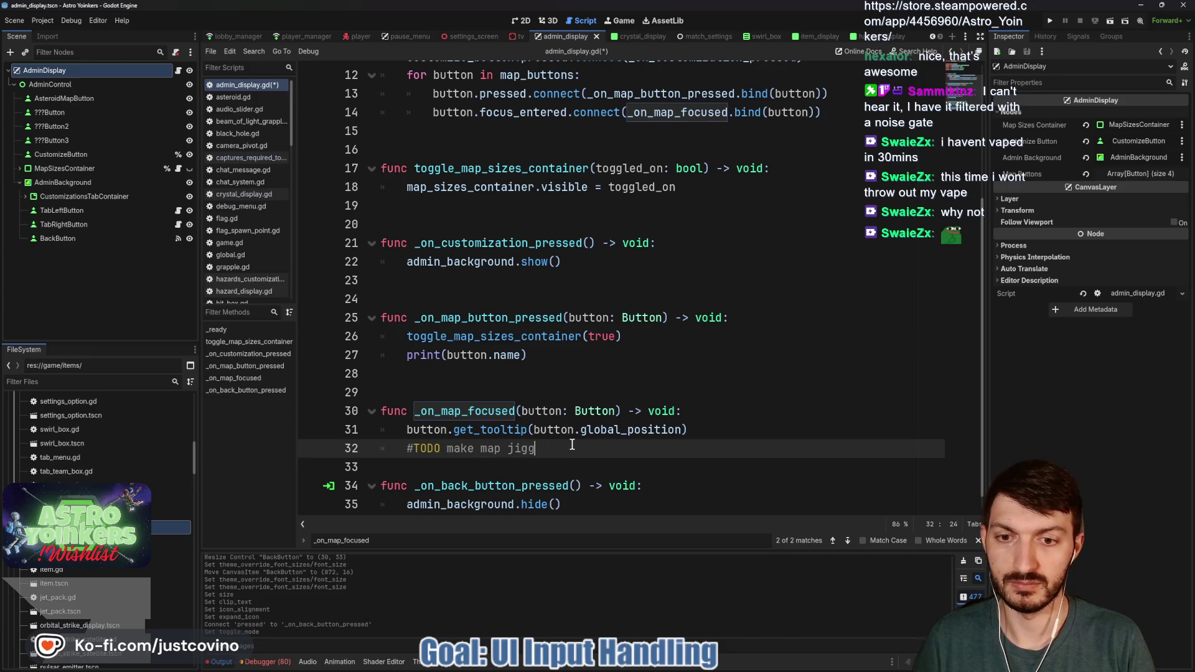
{"action": "key", "text": "ctrl+s"}
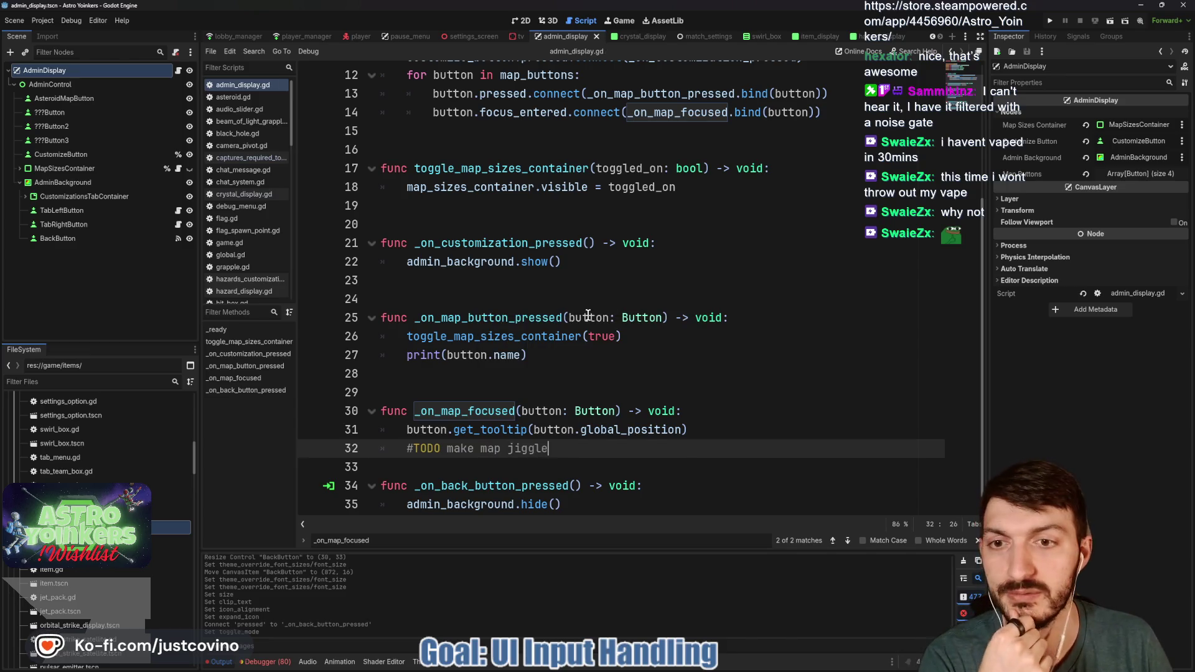
{"action": "left_click", "coordinate": [488, 298]}
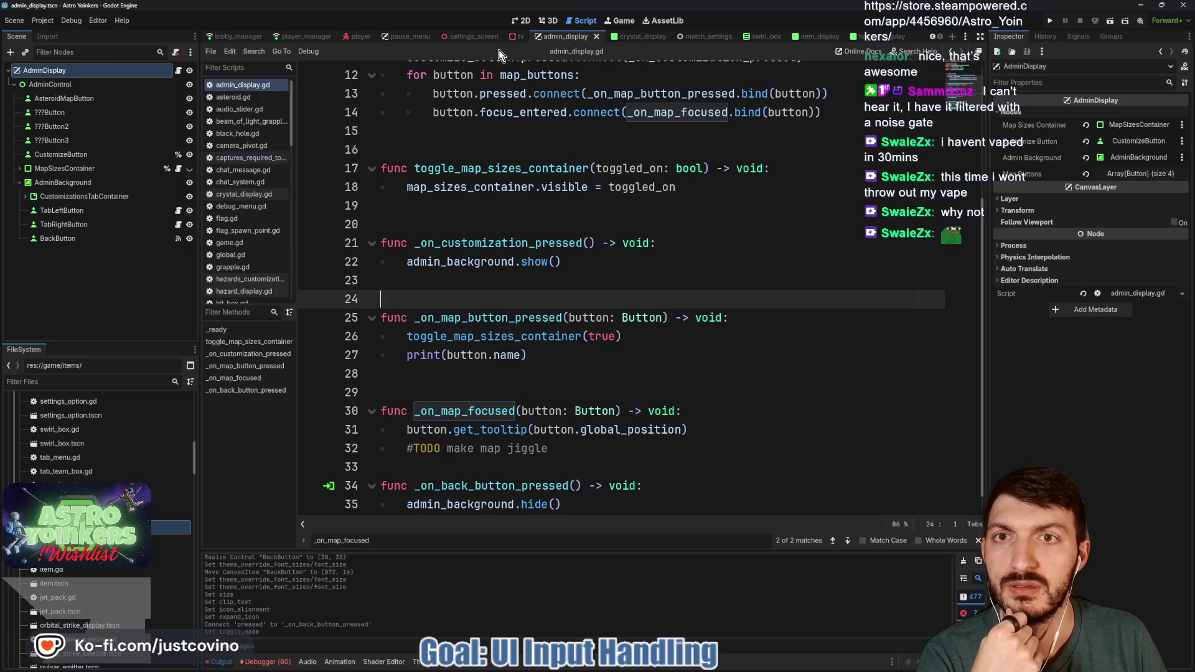
{"action": "left_click", "coordinate": [513, 33]}
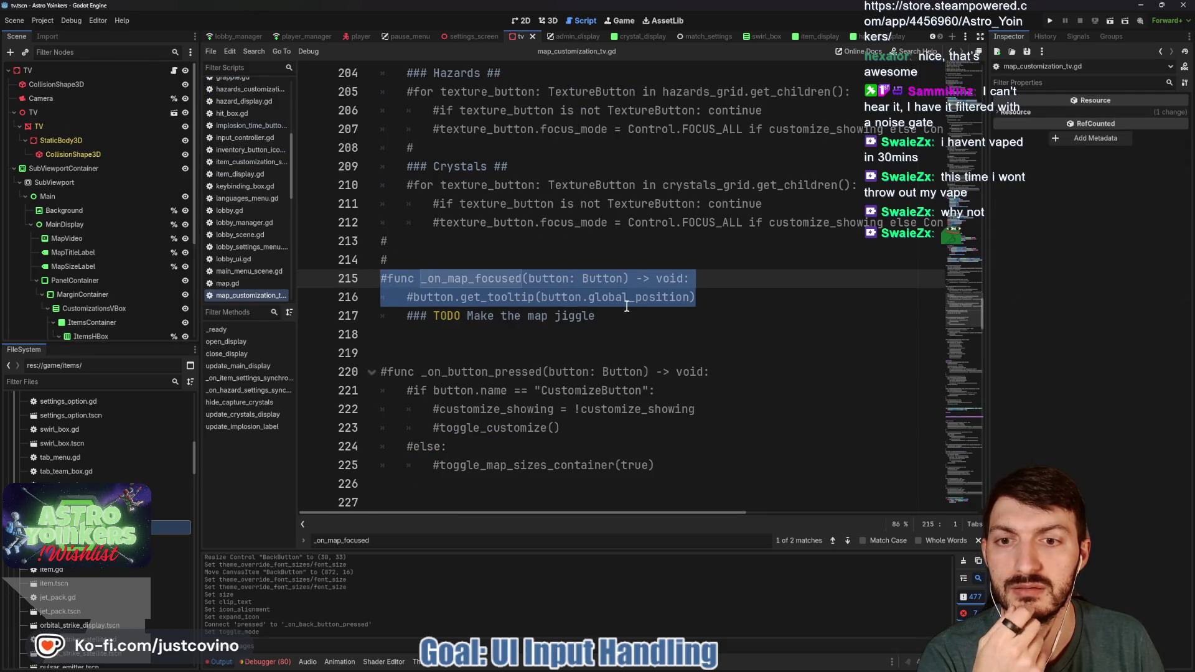
Step: Remove the extra blank lines after open_display() and add an empty line below PauseMenu.set_process(false)
{"action": "left_click", "coordinate": [626, 300]}
{"action": "scroll", "coordinate": [617, 316], "scroll_direction": "down", "scroll_amount": 1}
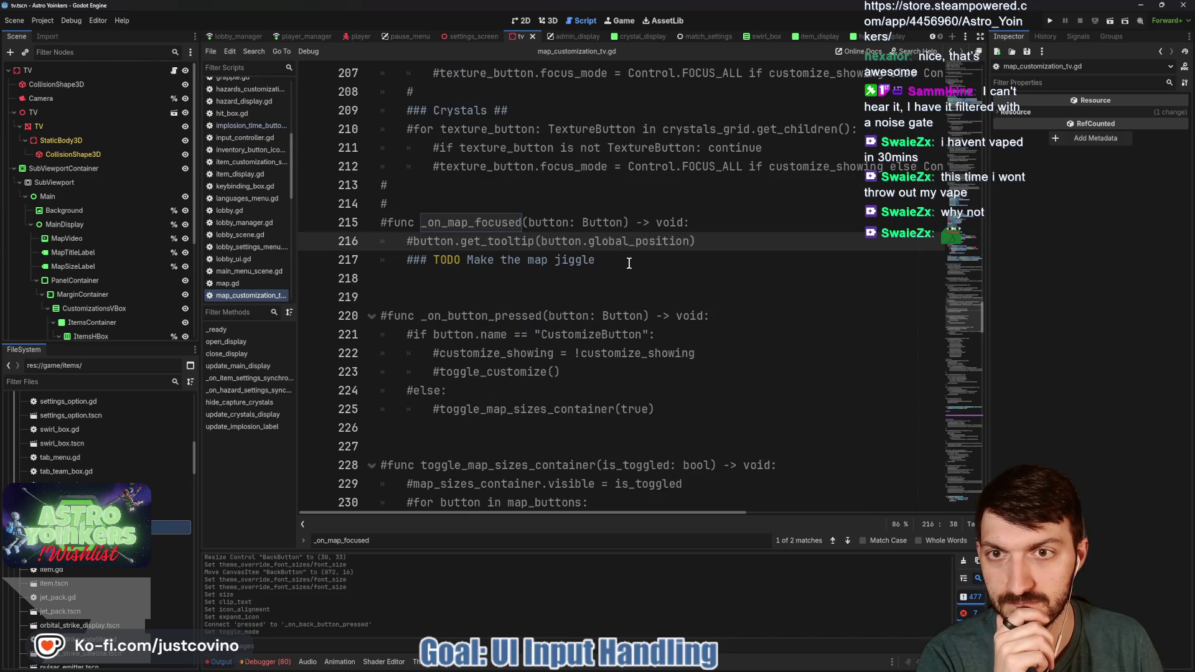
{"action": "scroll", "coordinate": [628, 264], "scroll_direction": "up", "scroll_amount": 4}
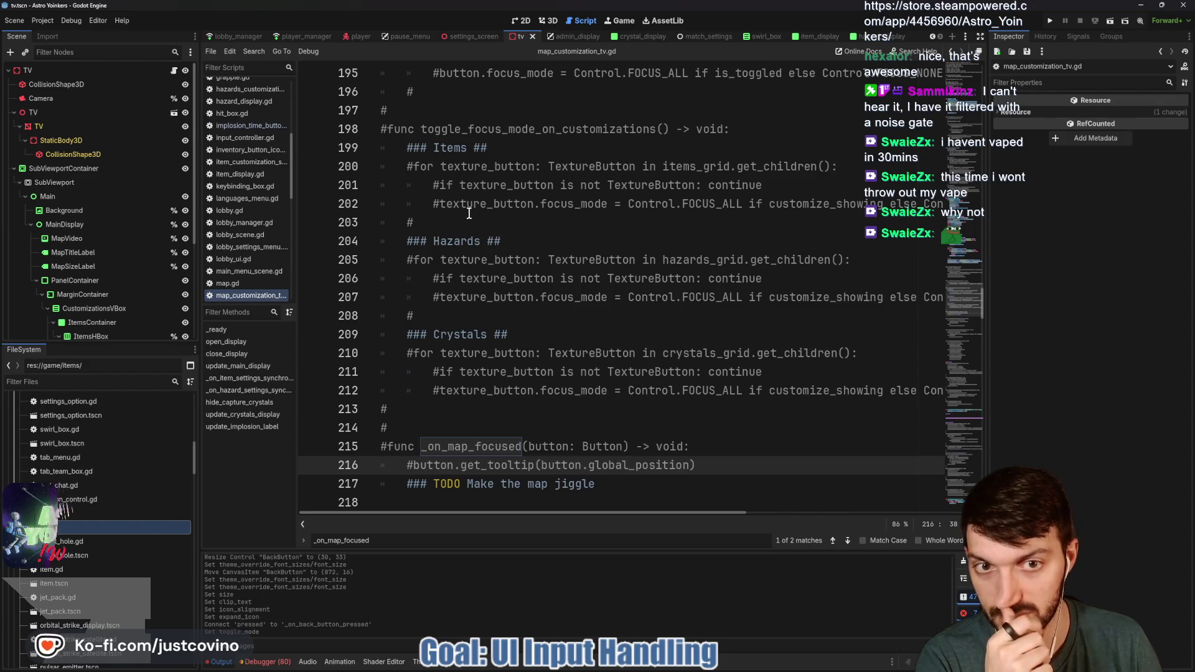
{"action": "scroll", "coordinate": [469, 213], "scroll_direction": "down", "scroll_amount": 7}
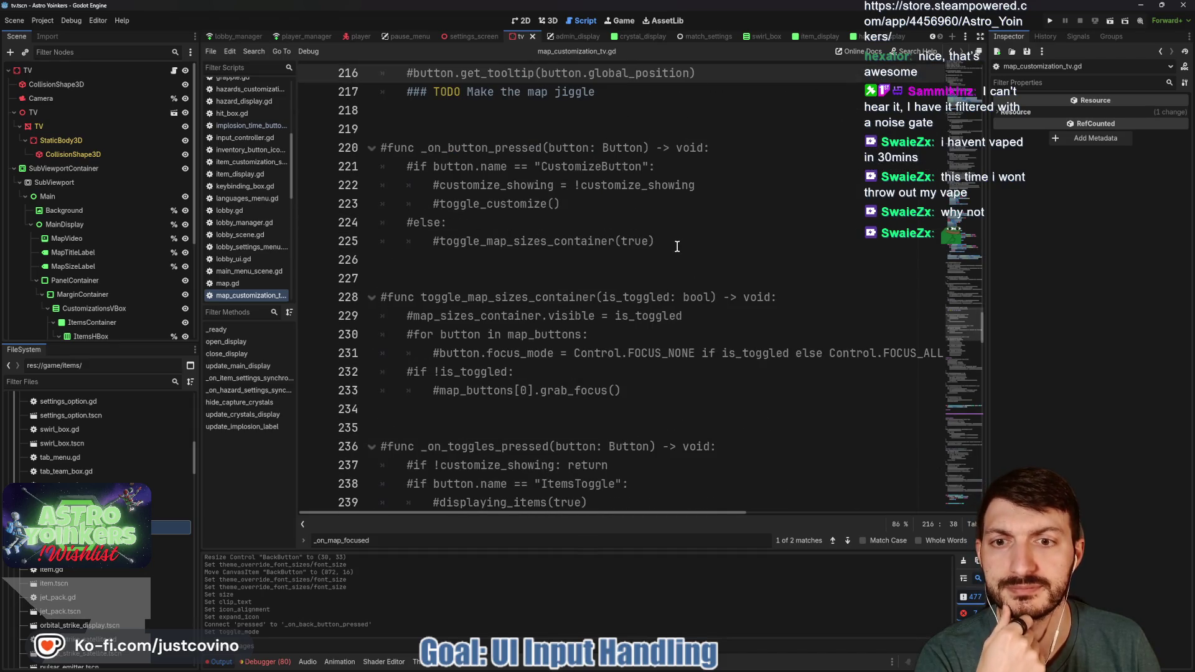
{"action": "scroll", "coordinate": [670, 240], "scroll_direction": "down", "scroll_amount": 3}
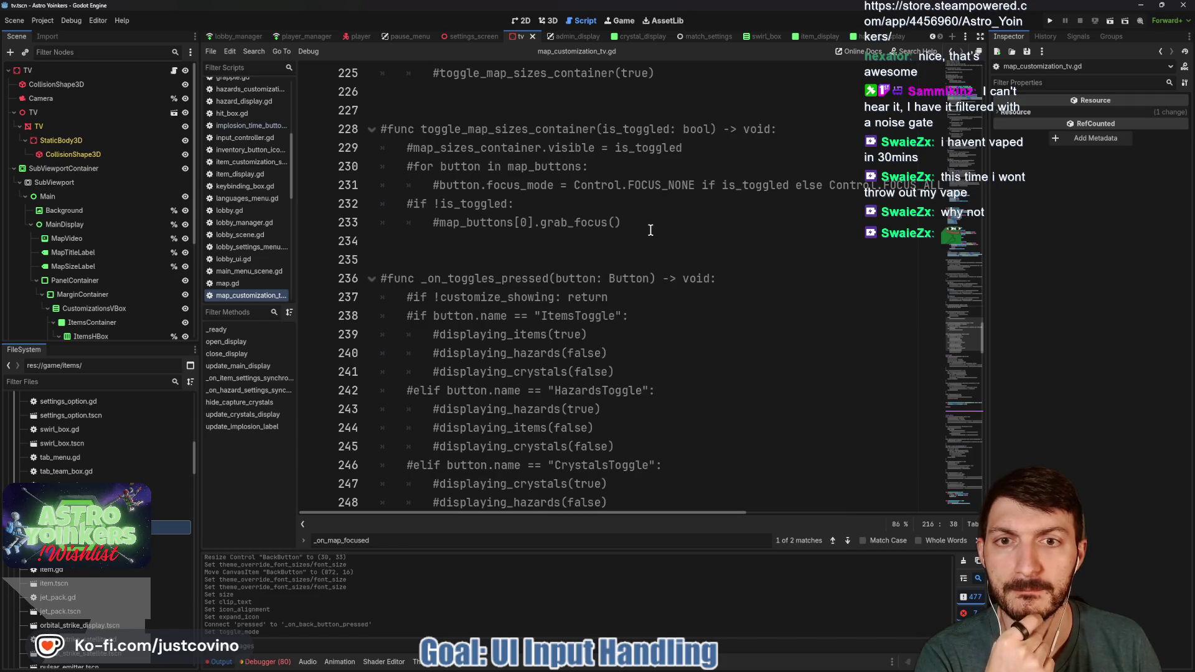
{"action": "scroll", "coordinate": [653, 232], "scroll_direction": "up", "scroll_amount": 14}
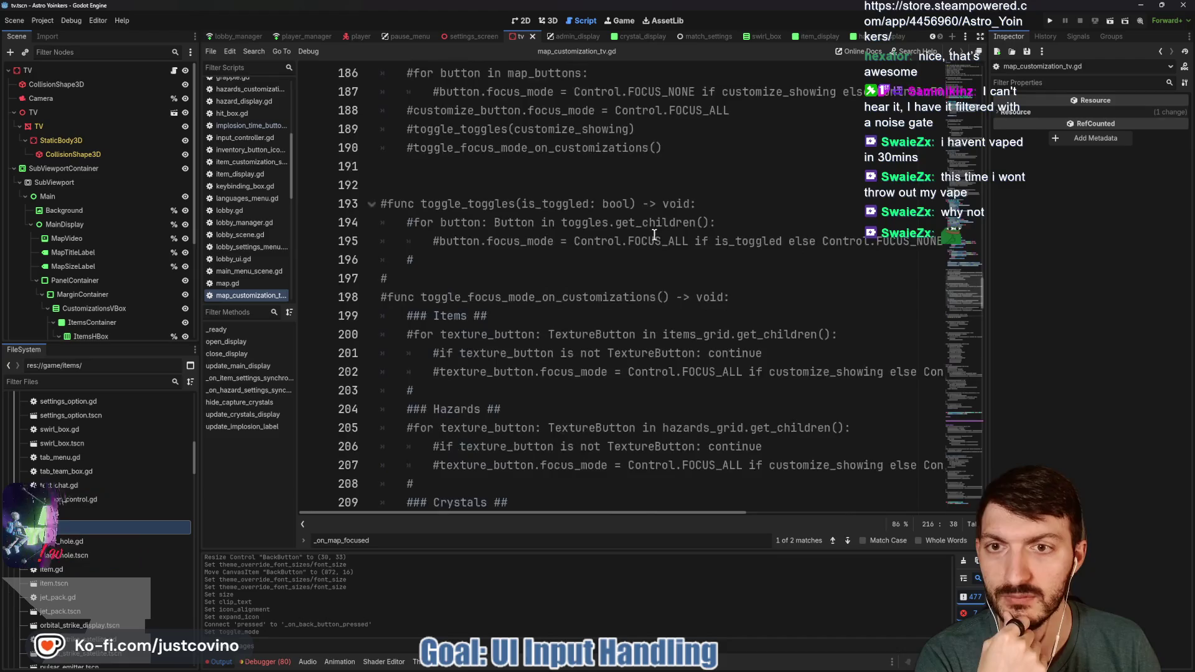
{"action": "scroll", "coordinate": [654, 235], "scroll_direction": "up", "scroll_amount": 9}
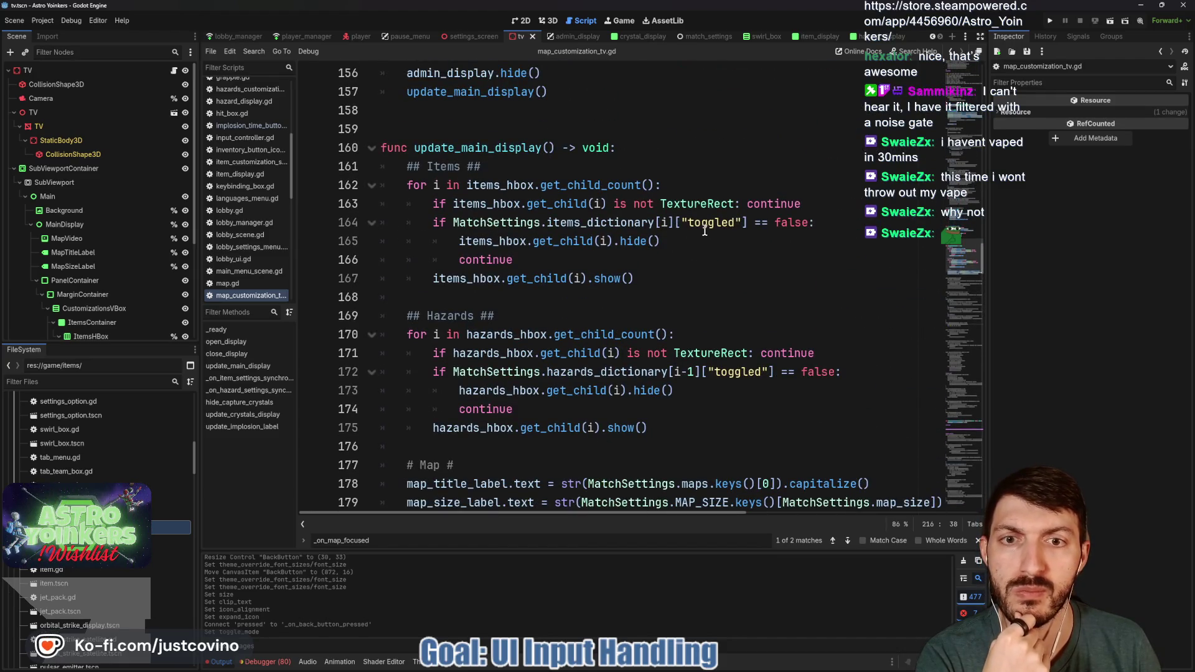
{"action": "mouse_move", "coordinate": [584, 218]}
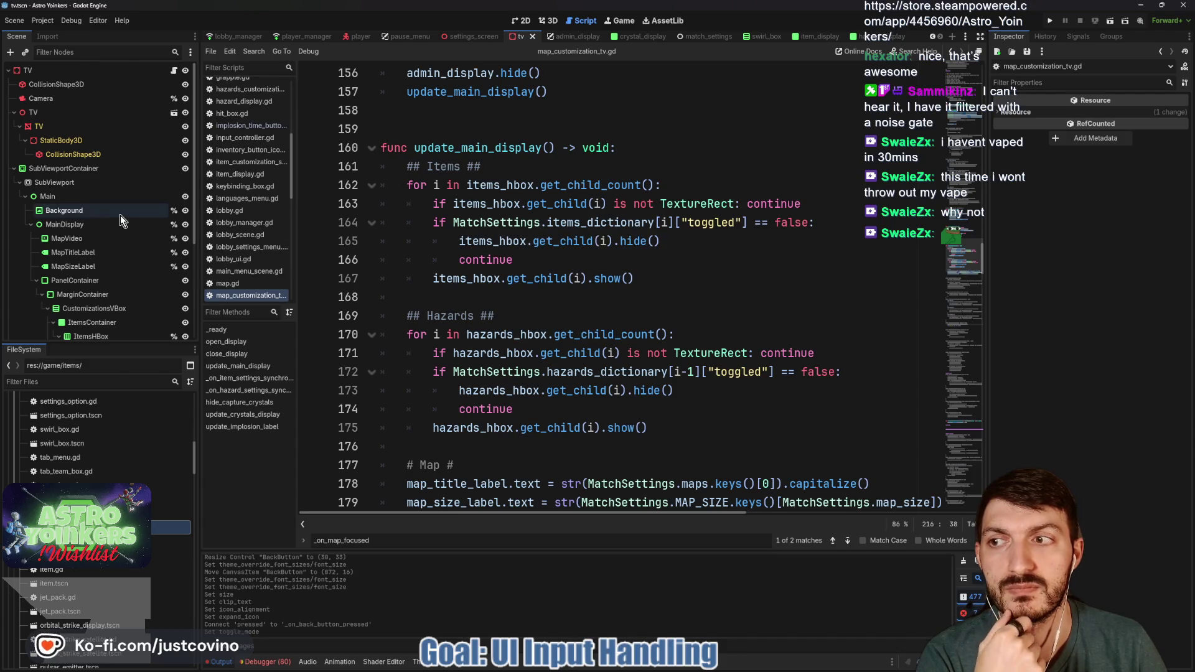
{"action": "scroll", "coordinate": [117, 214], "scroll_direction": "down", "scroll_amount": 5}
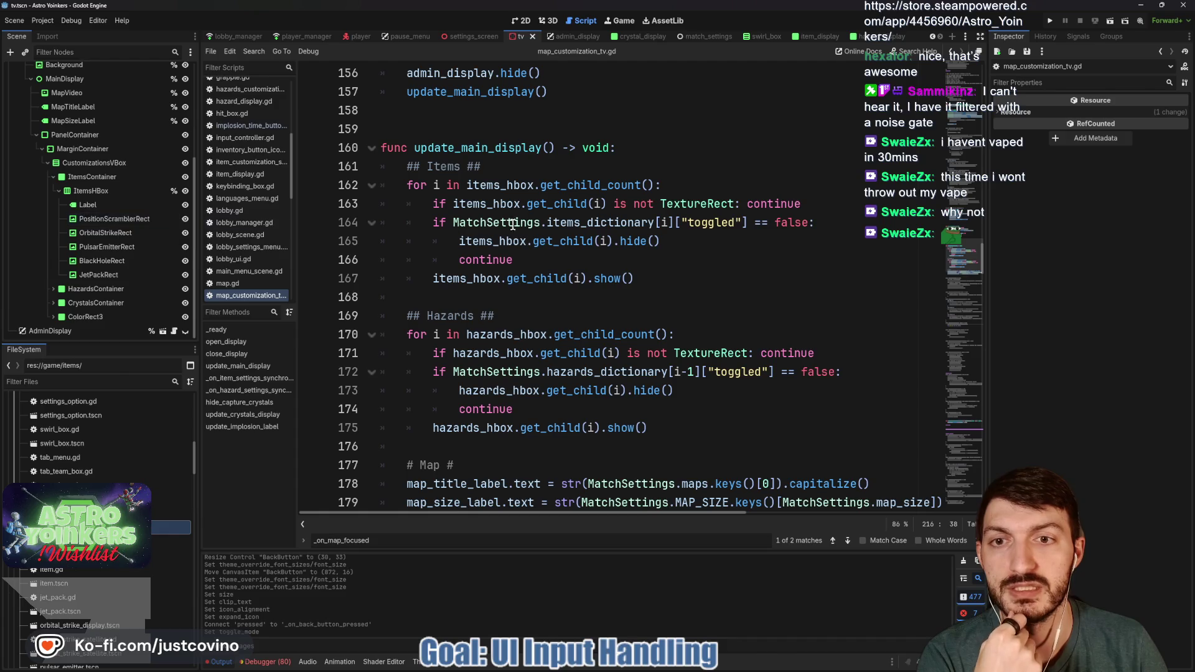
{"action": "scroll", "coordinate": [539, 223], "scroll_direction": "up", "scroll_amount": 4}
{"action": "scroll", "coordinate": [539, 222], "scroll_direction": "up", "scroll_amount": 4}
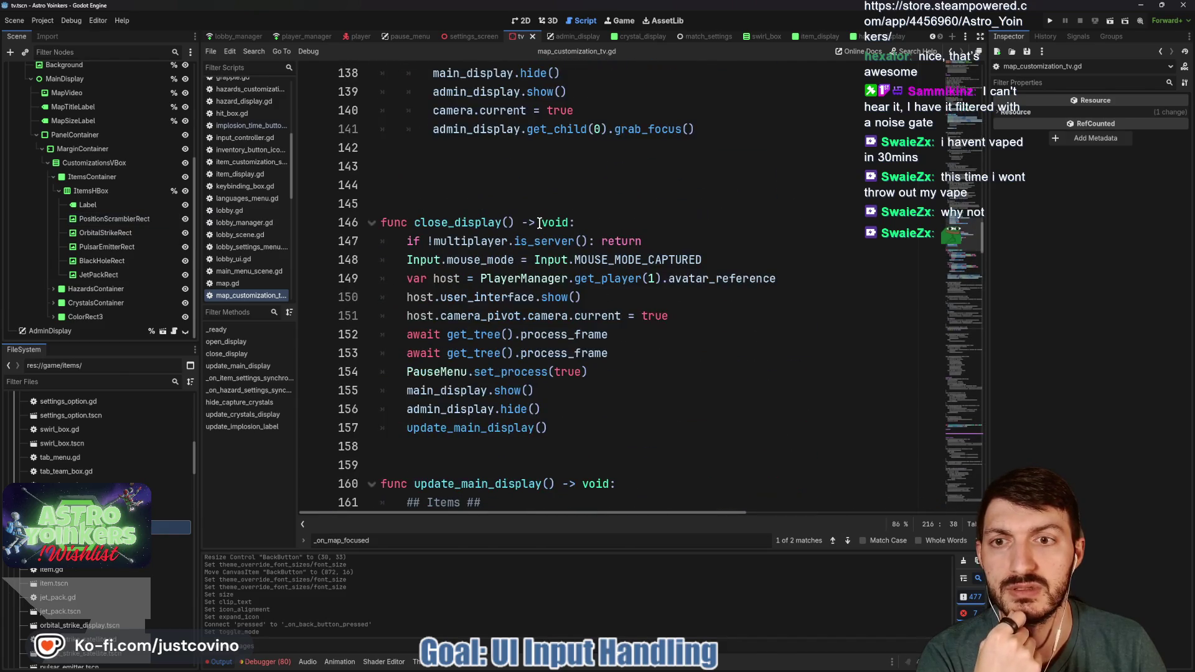
{"action": "left_click", "coordinate": [571, 271]}
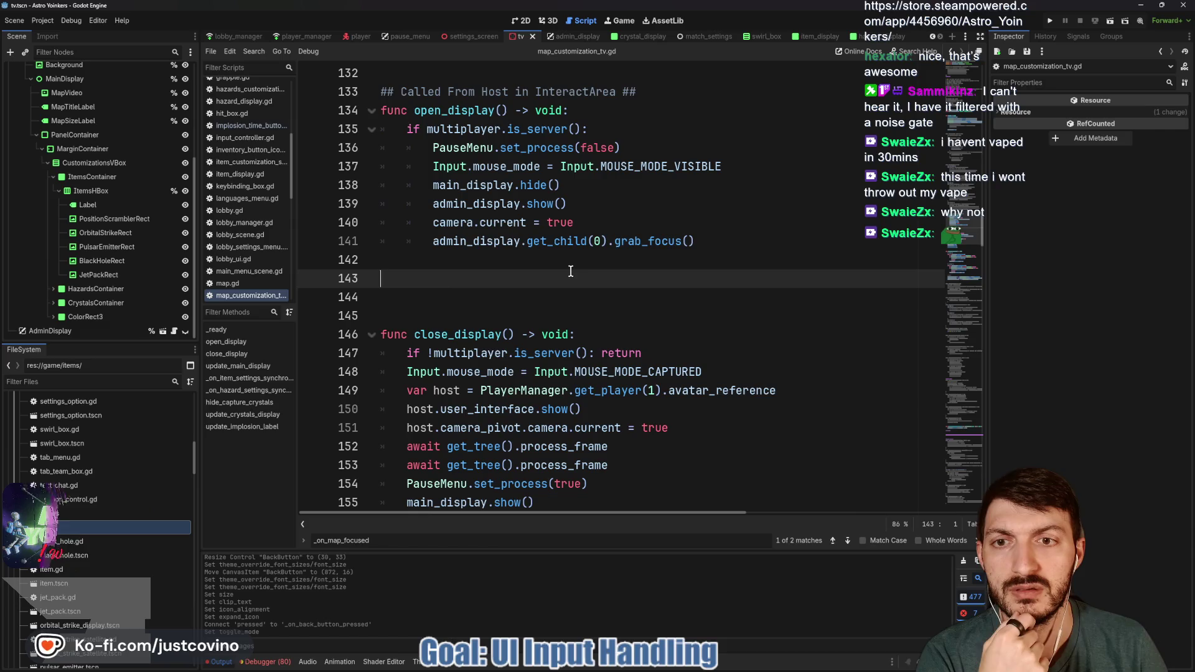
{"action": "key", "text": "BackSpace"}
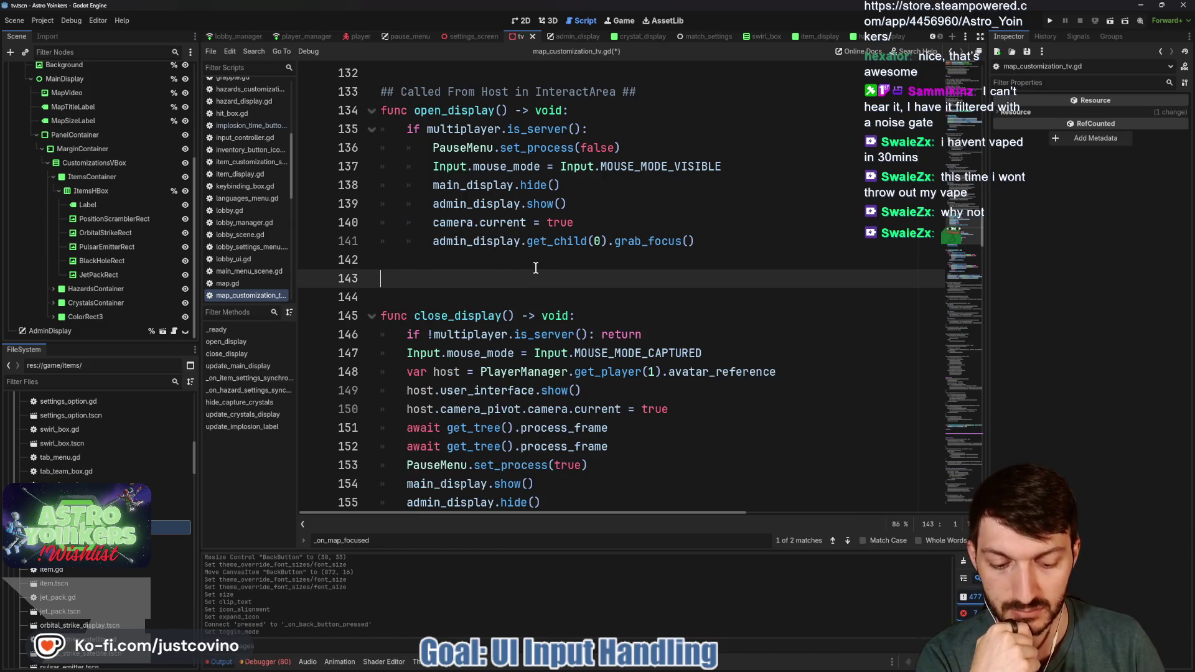
{"action": "key", "text": "Delete"}
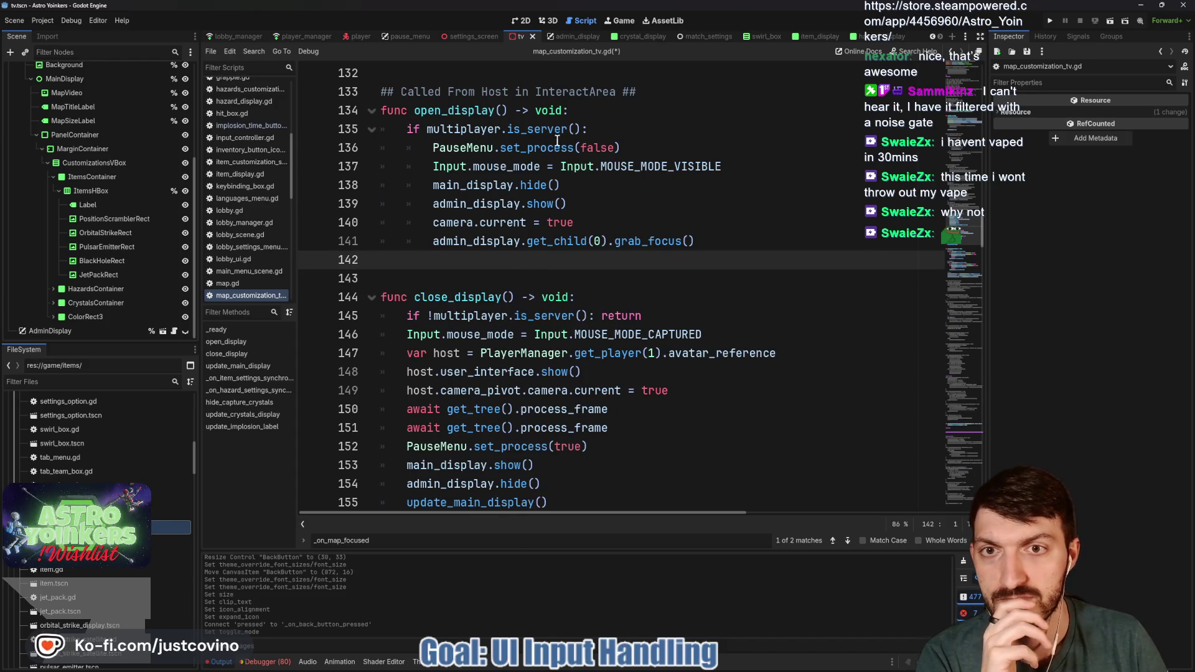
{"action": "left_click", "coordinate": [624, 144]}
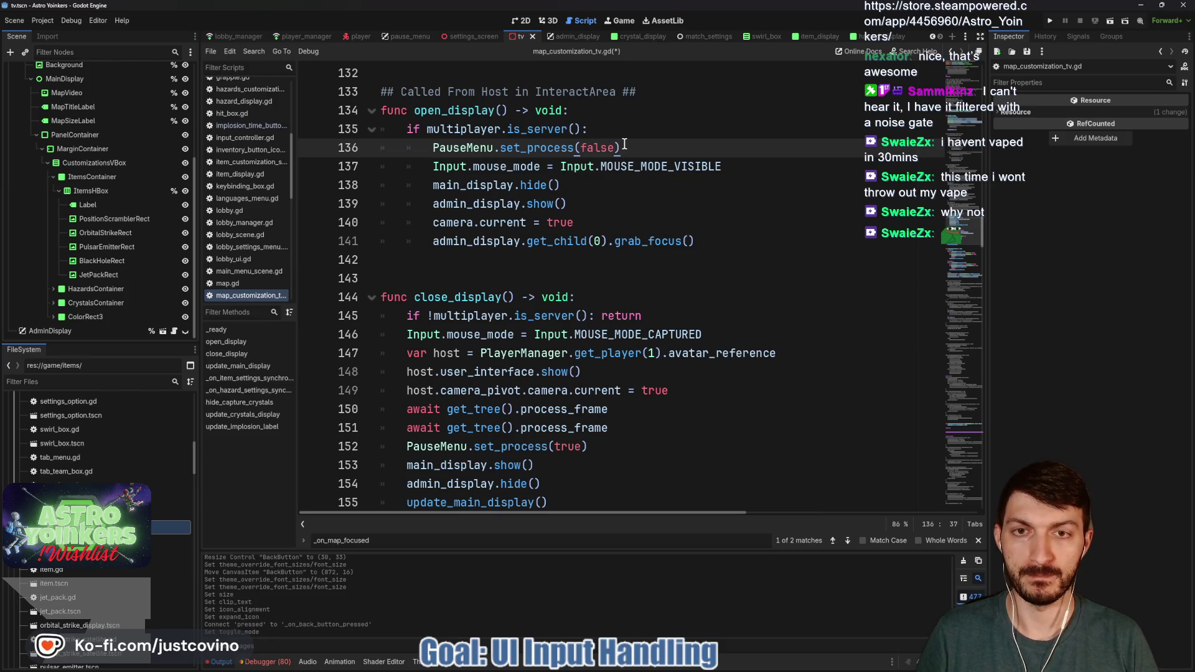
{"action": "key", "text": "Return"}
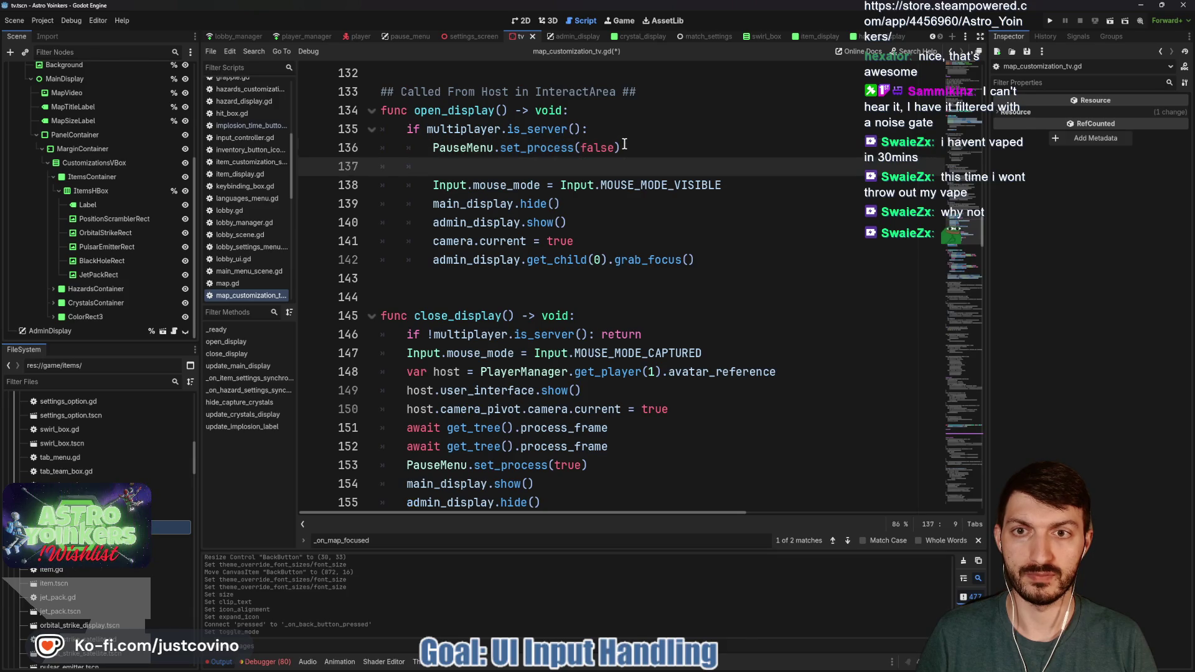
Step: Add PlayerManager.local_player.avatar_reference.set_physics_process(false) below the PauseMenu call and select that line
{"action": "type", "text": "Play"}
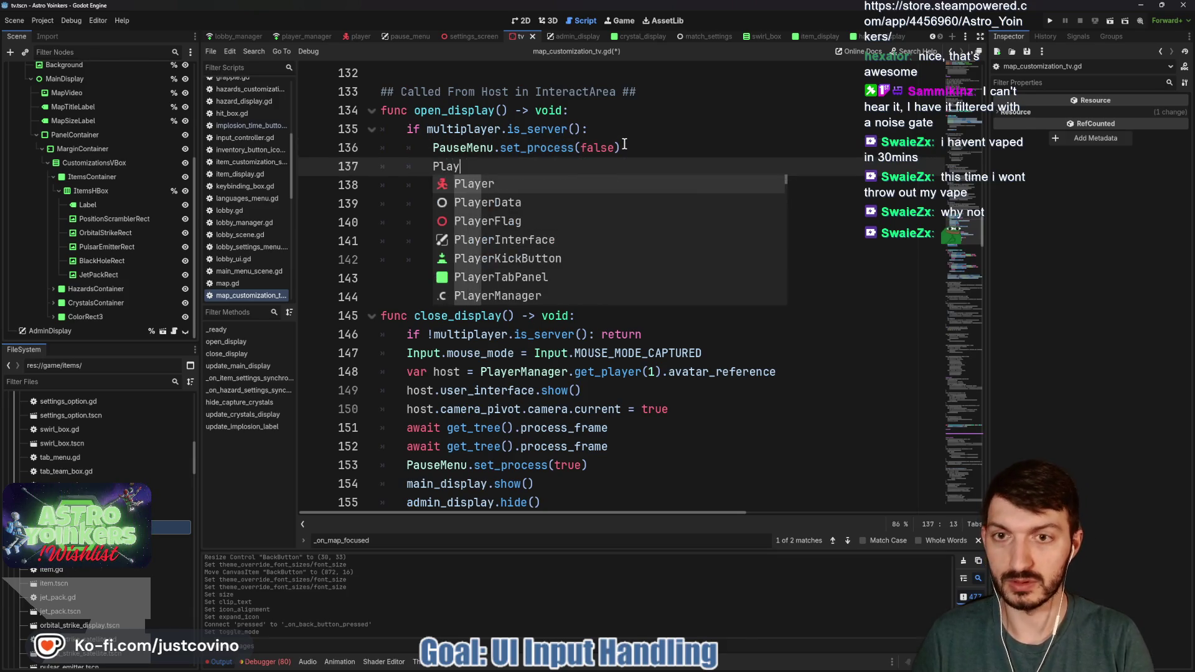
{"action": "type", "text": "erManager.local_player.set"}
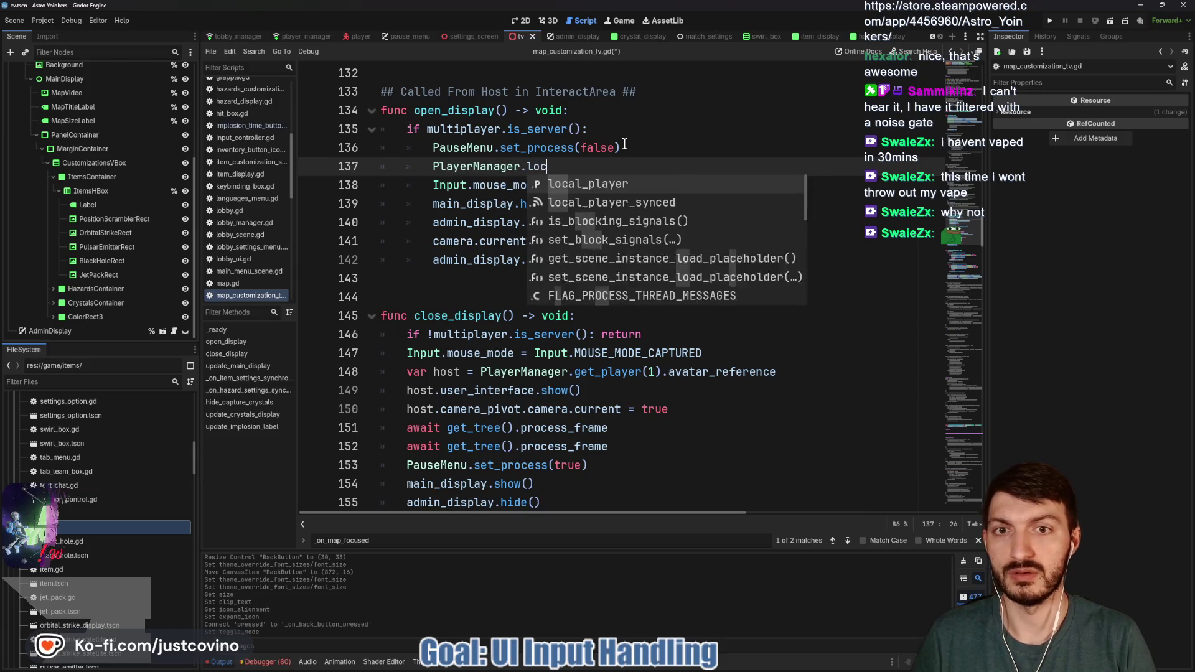
{"action": "key", "text": "BackSpace"}
{"action": "key", "text": "BackSpace"}
{"action": "key", "text": "BackSpace"}
{"action": "key", "text": "Return"}
{"action": "type", "text": ".set_phy"}
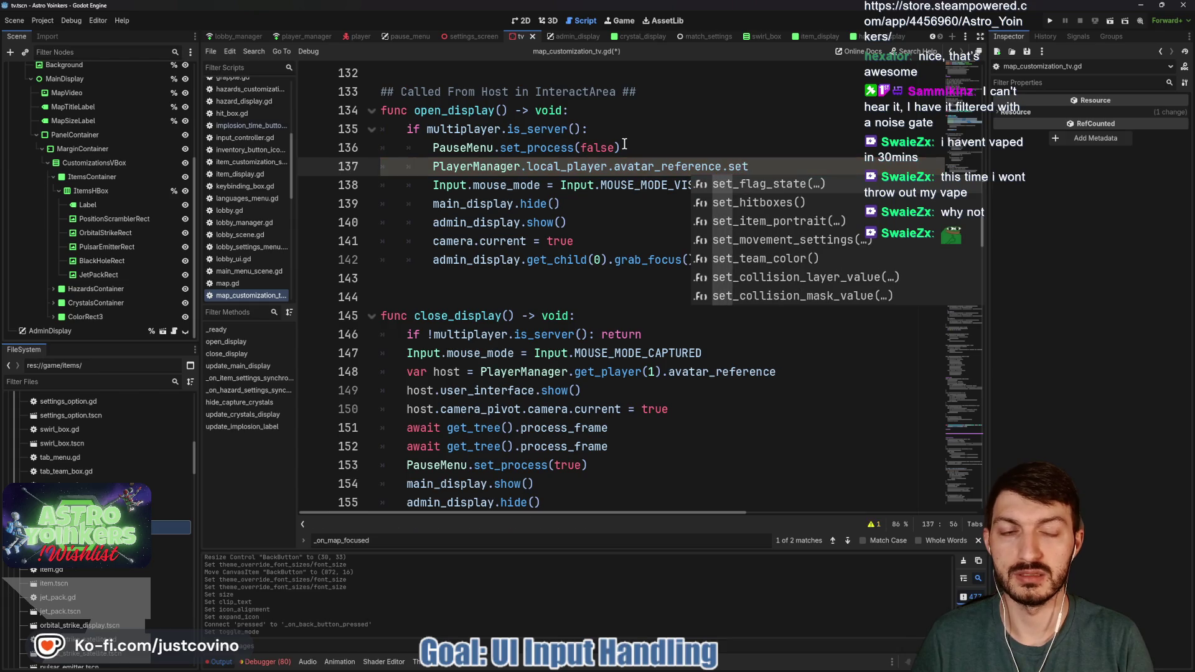
{"action": "key", "text": "Return"}
{"action": "type", "text": "false"}
{"action": "left_click_drag", "start_coordinate": [917, 165], "coordinate": [419, 171]}
{"action": "key", "text": "ctrl+c"}
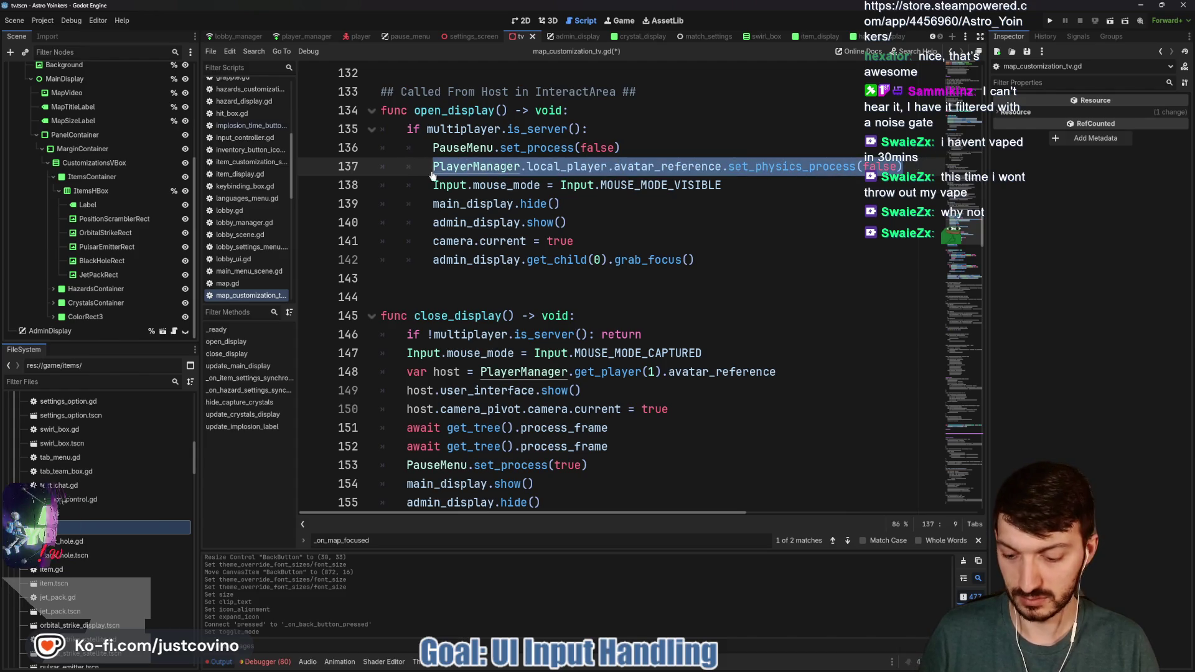
Step: Paste the line after PauseMenu.set_process(true) in close_display, changing false to true
{"action": "scroll", "coordinate": [662, 284], "scroll_direction": "down", "scroll_amount": 2}
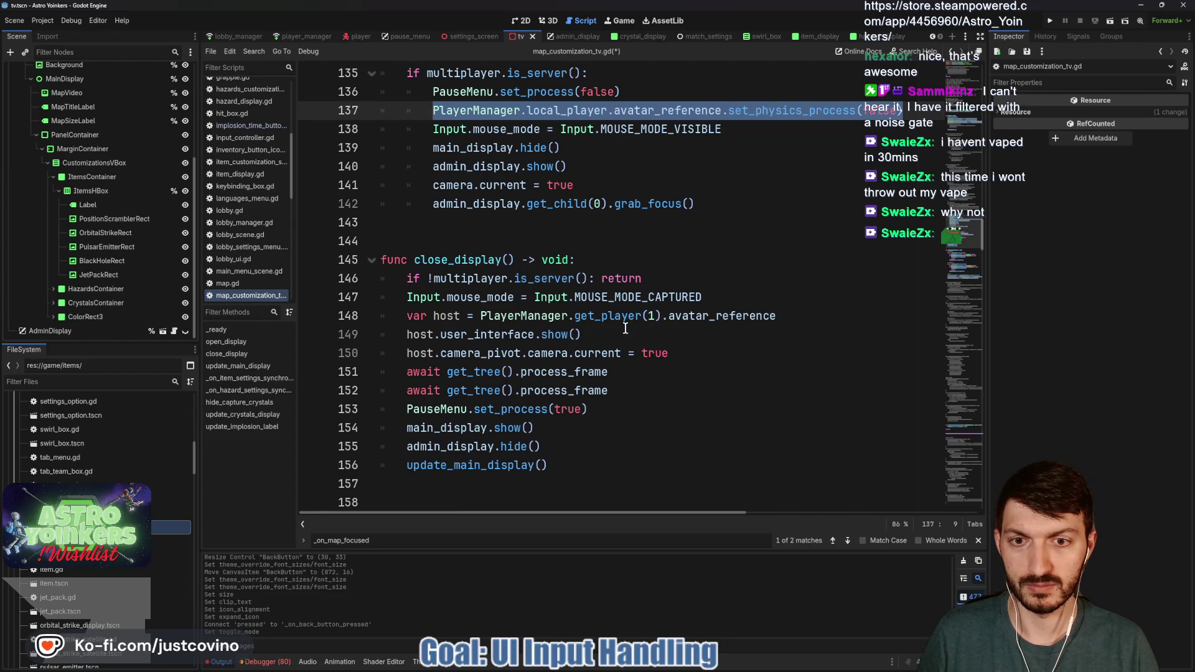
{"action": "left_click", "coordinate": [613, 408]}
{"action": "key", "text": "Return"}
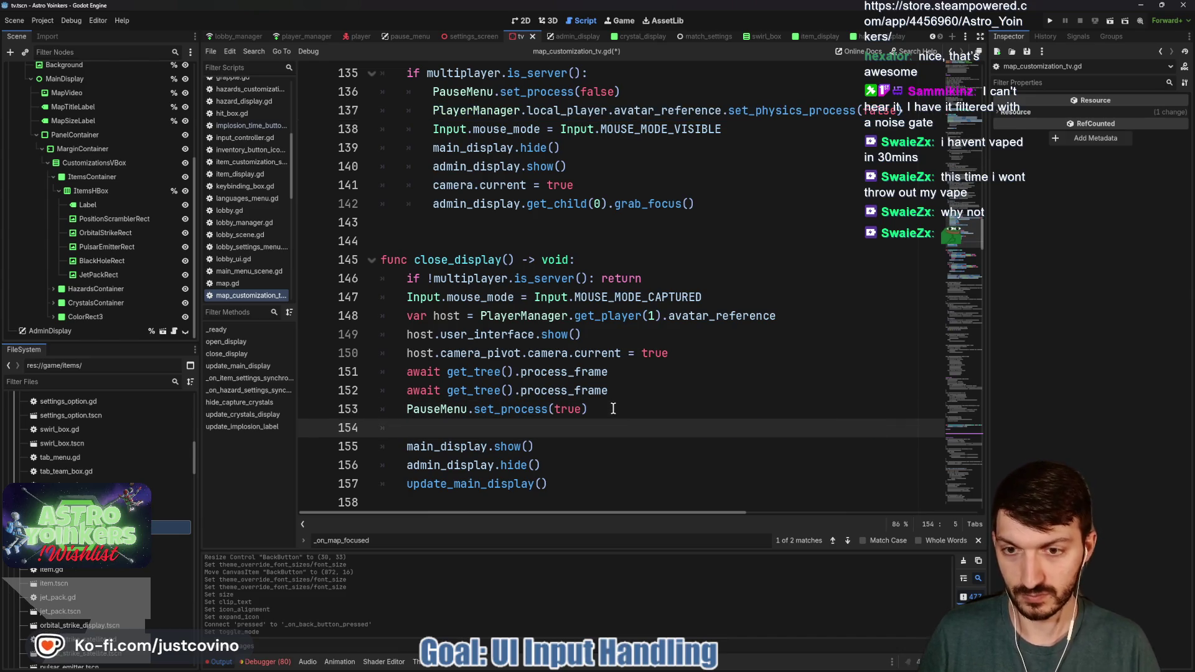
{"action": "key", "text": "ctrl+v"}
{"action": "left_click_drag", "start_coordinate": [837, 429], "coordinate": [866, 428]}
{"action": "type", "text": "true"}
{"action": "key", "text": "Up"}
Step: Save the script and run the game to test the changes
{"action": "key", "text": "ctrl+s"}
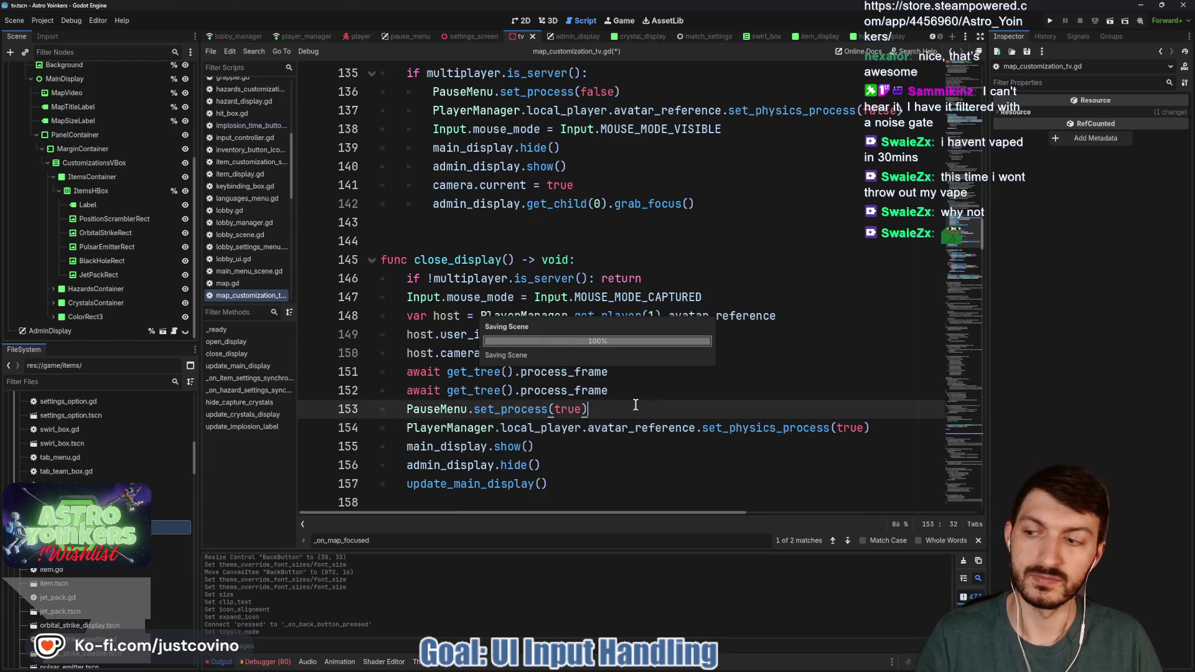
{"action": "scroll", "coordinate": [653, 184], "scroll_direction": "up", "scroll_amount": 5}
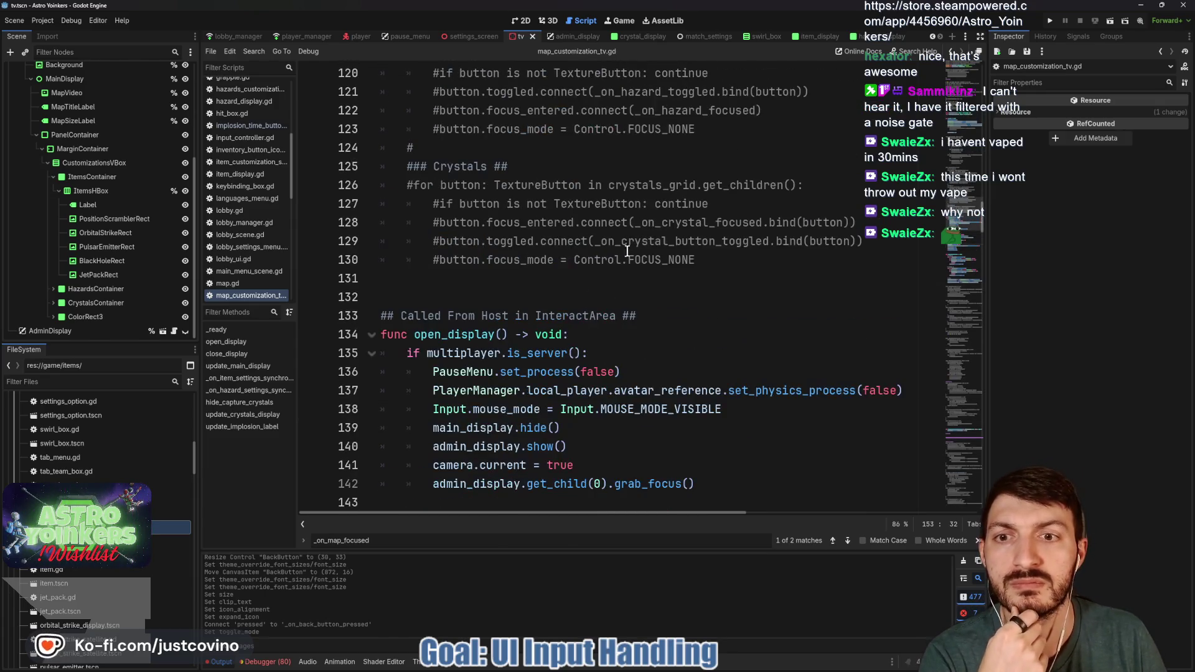
{"action": "scroll", "coordinate": [559, 277], "scroll_direction": "up", "scroll_amount": 3}
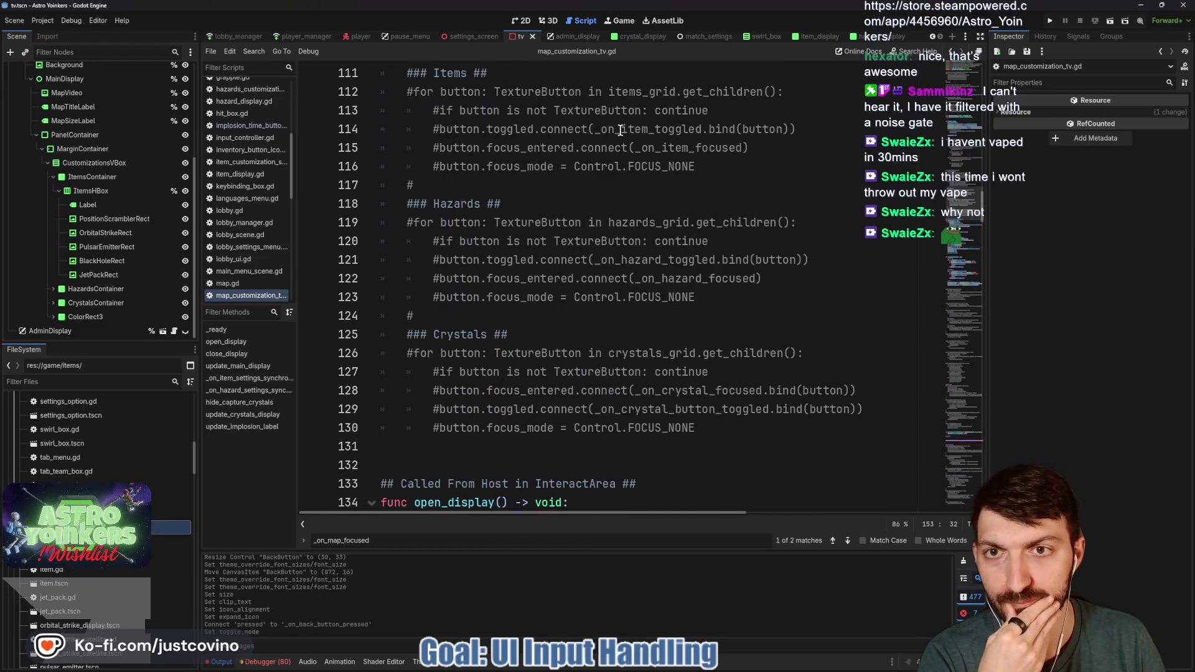
{"action": "scroll", "coordinate": [598, 188], "scroll_direction": "up", "scroll_amount": 2}
{"action": "left_click", "coordinate": [1050, 20]}
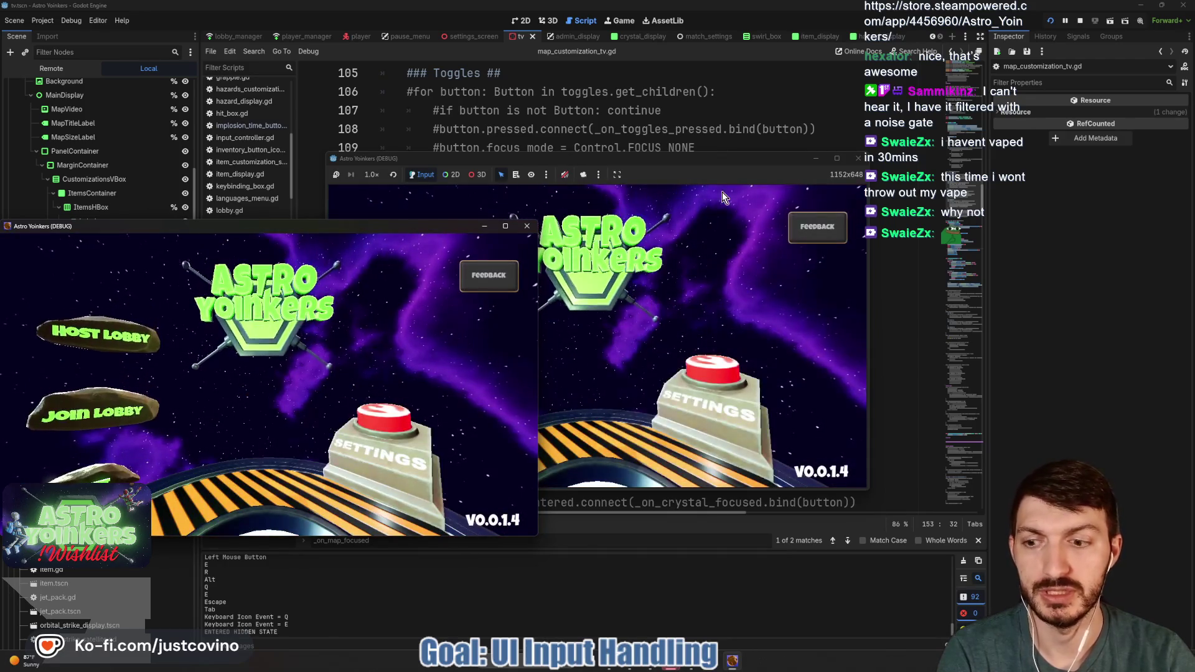
{"action": "left_click", "coordinate": [526, 227]}
{"action": "left_click", "coordinate": [425, 279]}
{"action": "left_click", "coordinate": [582, 293]}
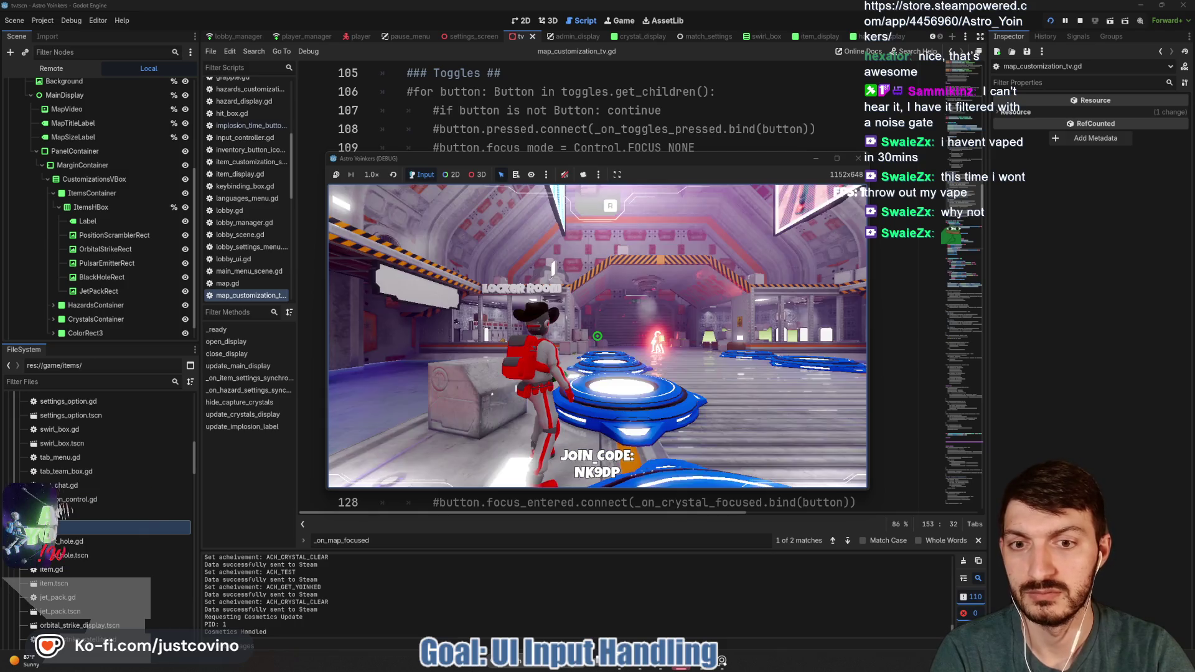
{"action": "key", "text": "w"}
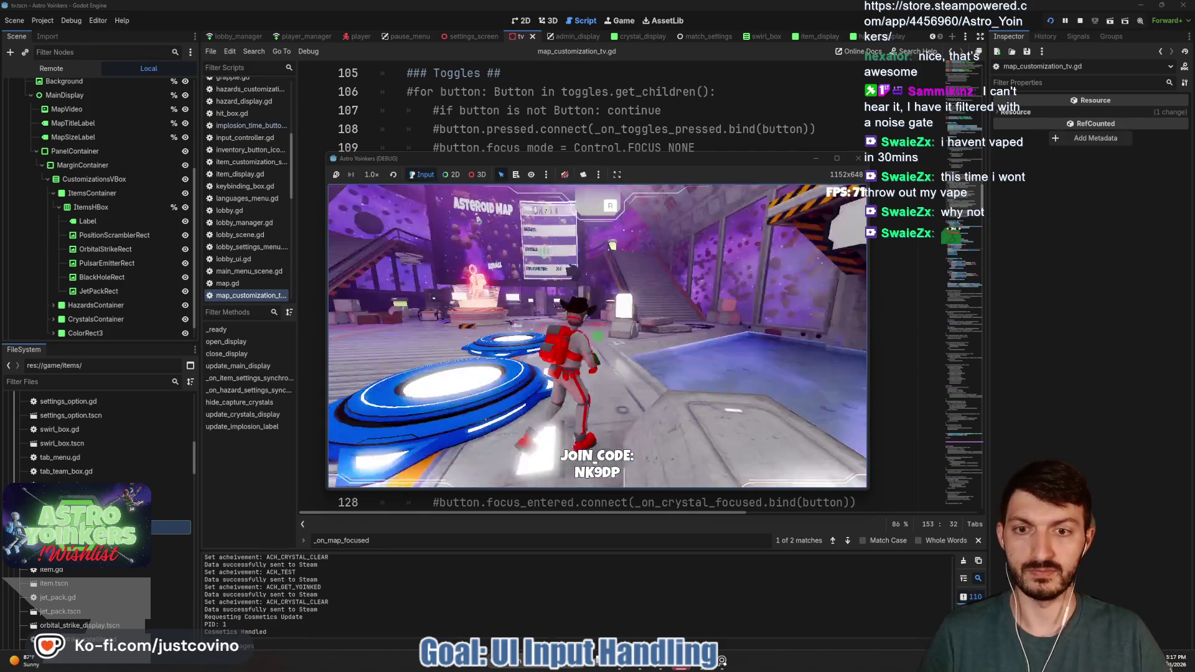
{"action": "key", "text": "w"}
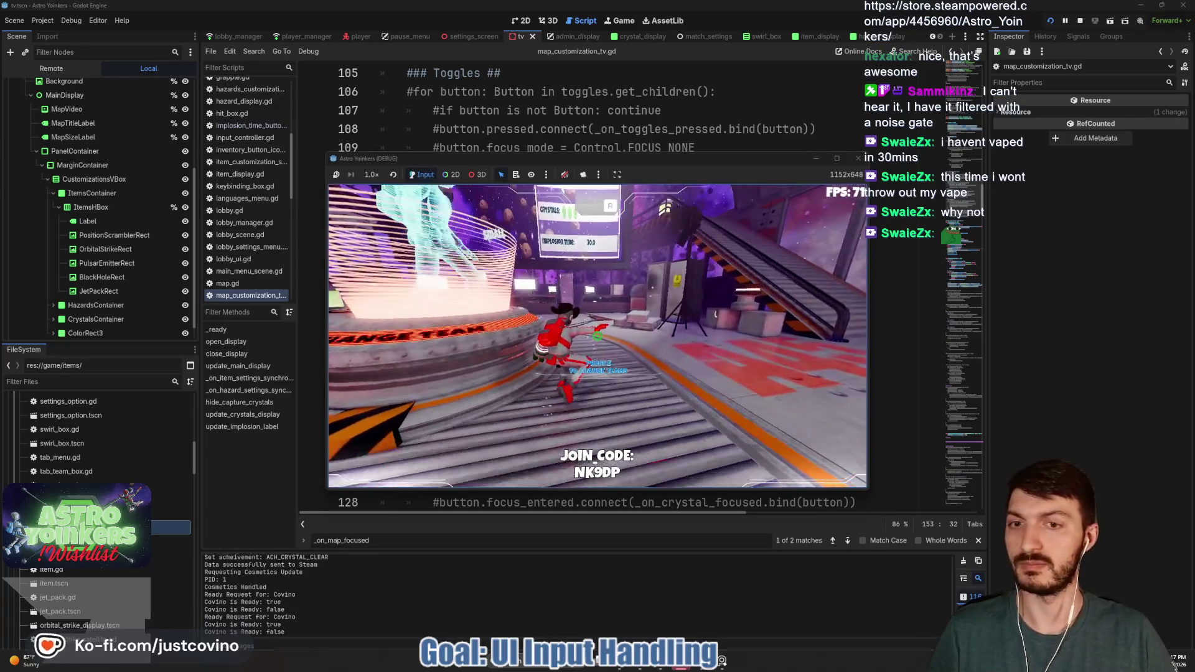
{"action": "key", "text": "w"}
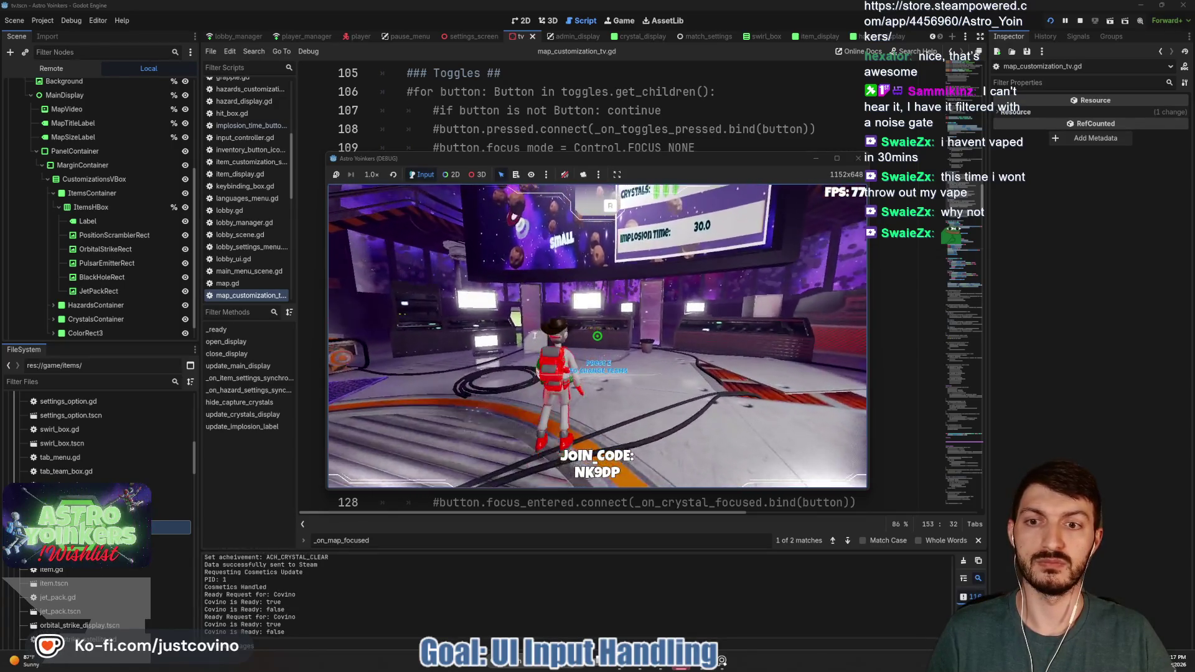
{"action": "key", "text": "e"}
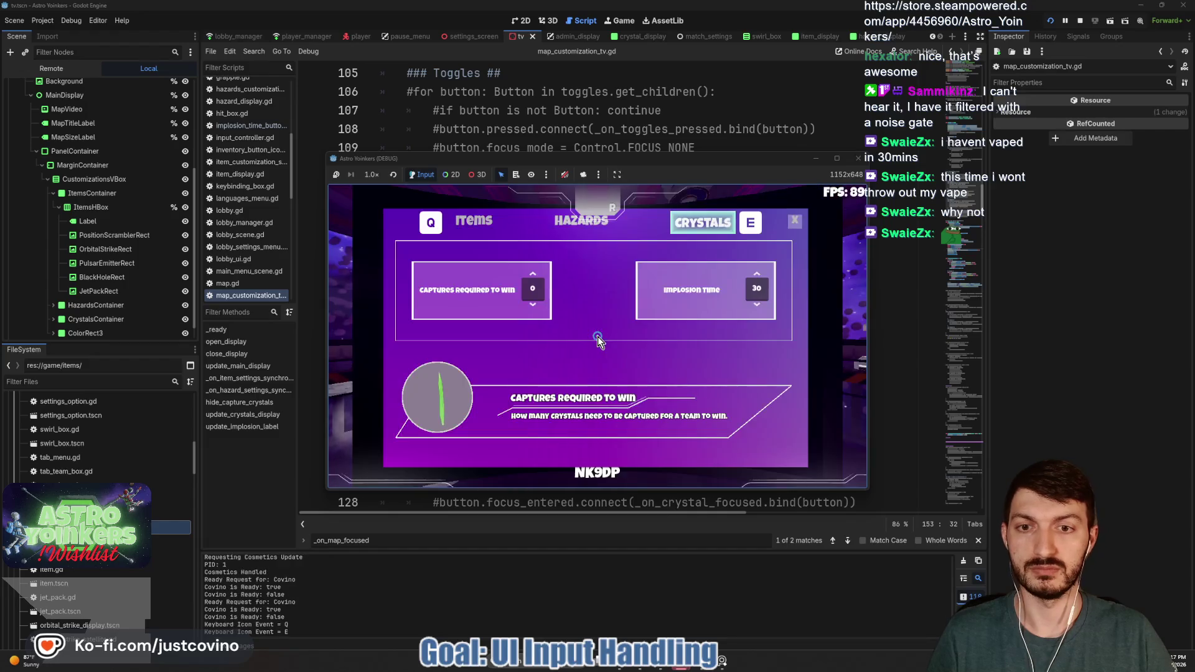
{"action": "left_click", "coordinate": [490, 229]}
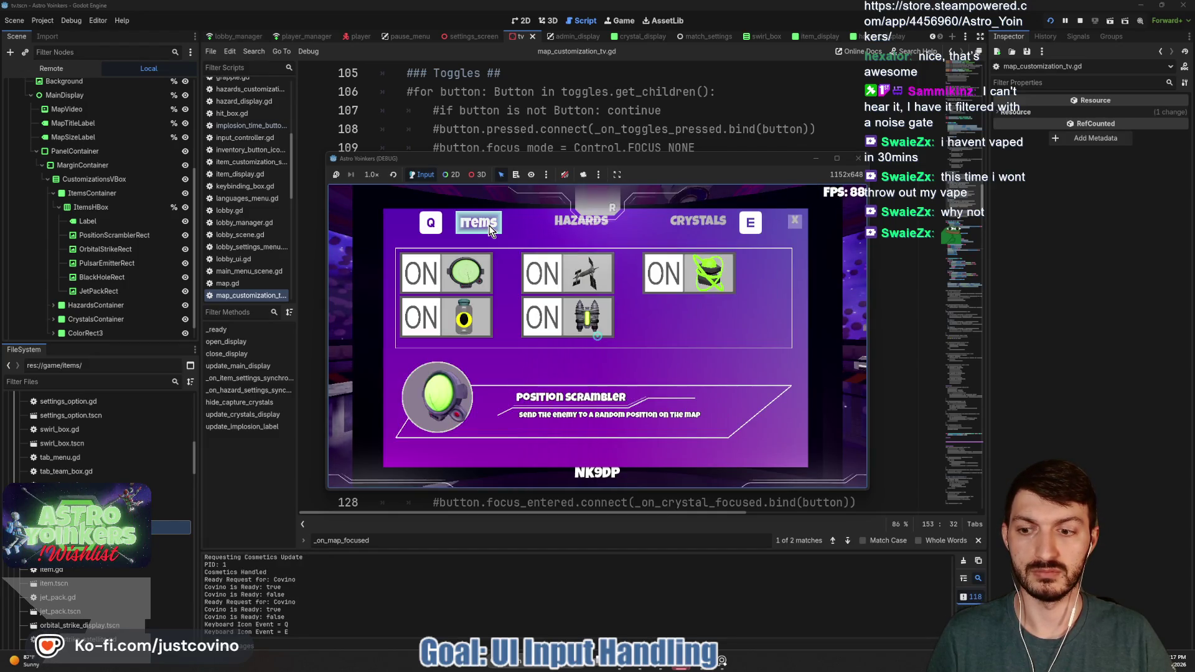
{"action": "left_click", "coordinate": [567, 326]}
{"action": "left_click", "coordinate": [558, 270]}
{"action": "left_click", "coordinate": [540, 279]}
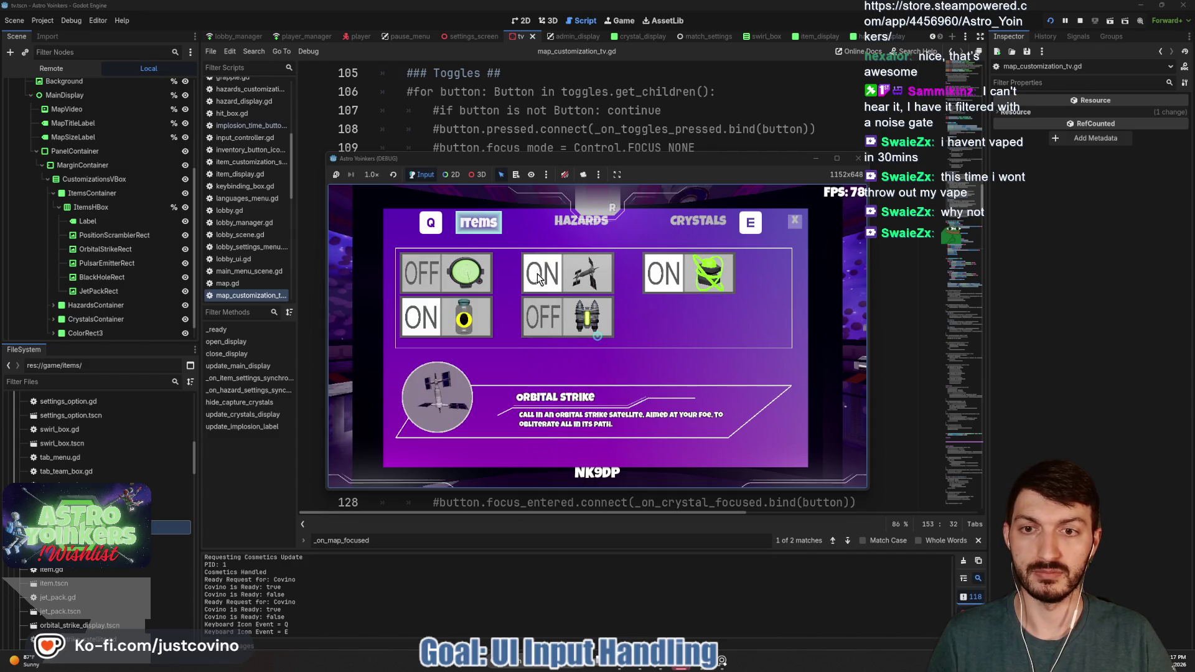
{"action": "left_click", "coordinate": [421, 272]}
{"action": "left_click", "coordinate": [421, 317]}
{"action": "left_click", "coordinate": [543, 316]}
{"action": "left_click", "coordinate": [433, 326]}
{"action": "left_click", "coordinate": [794, 221]}
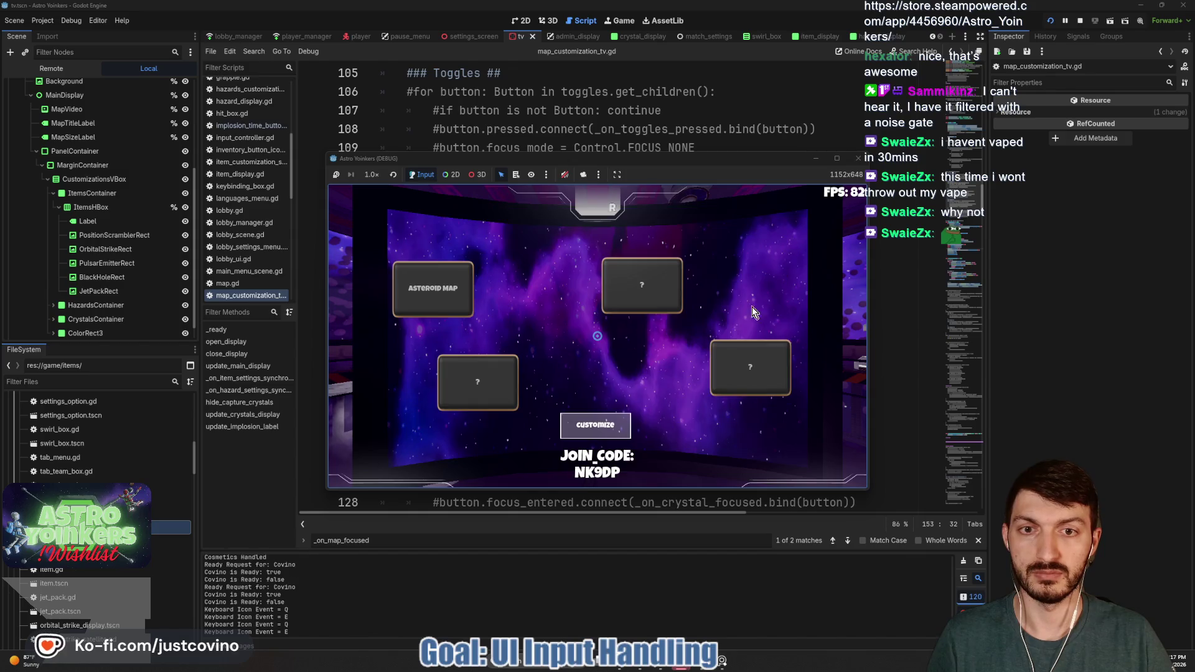
{"action": "key", "text": "Escape"}
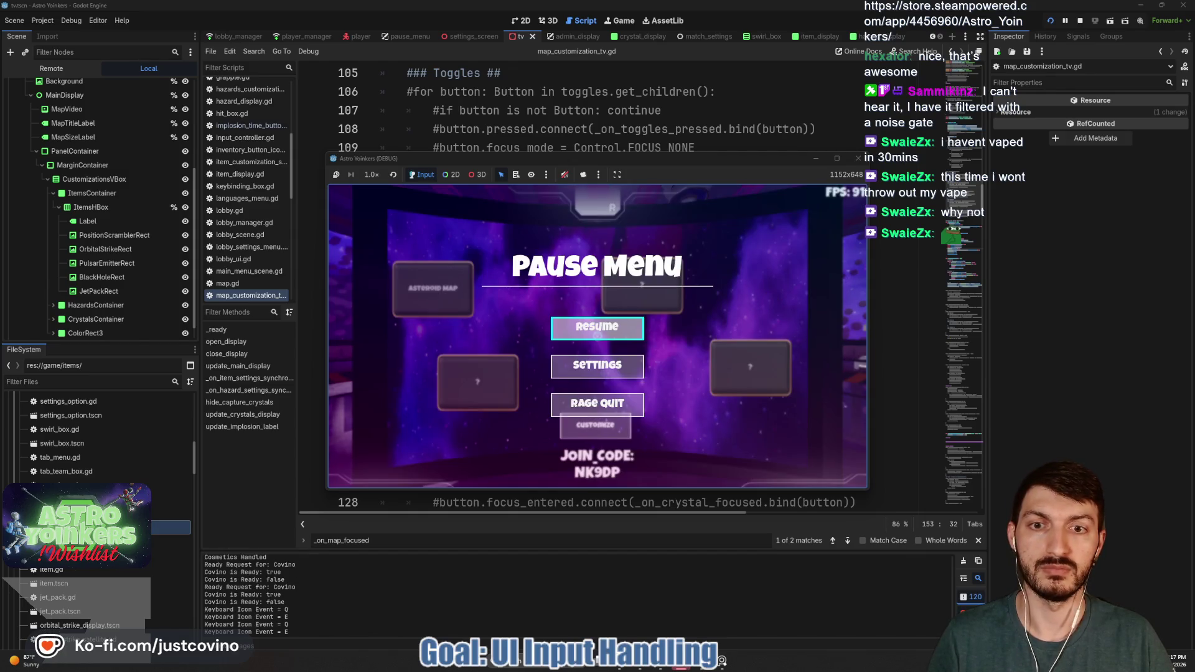
{"action": "key", "text": "Escape"}
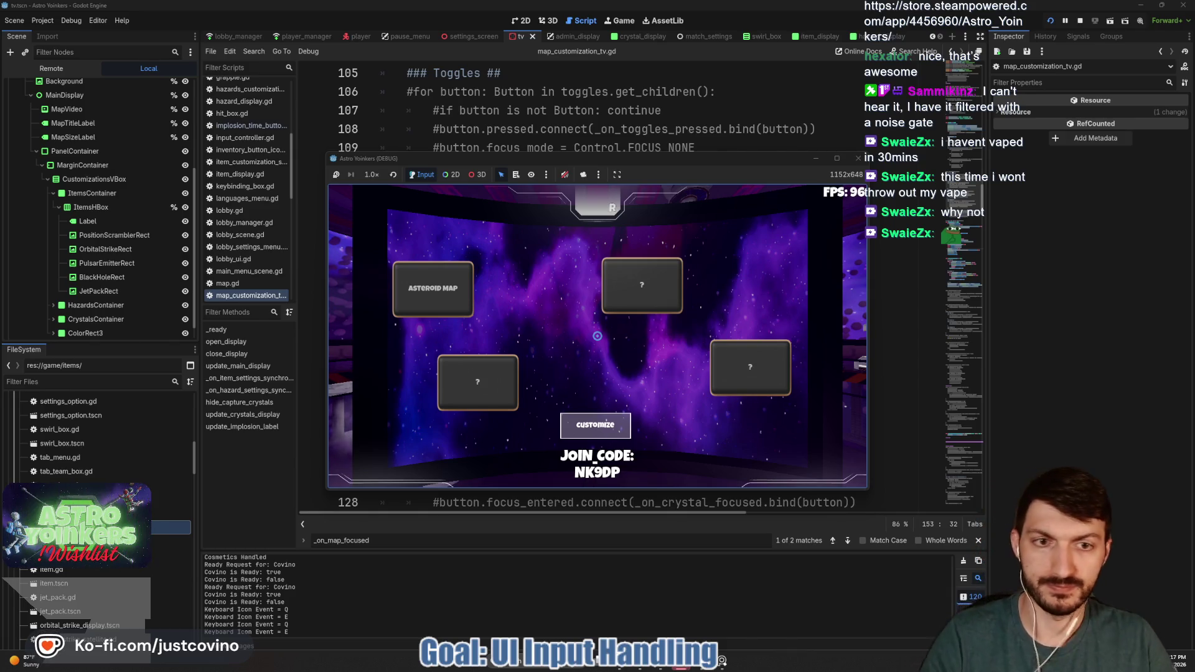
{"action": "key", "text": "F8"}
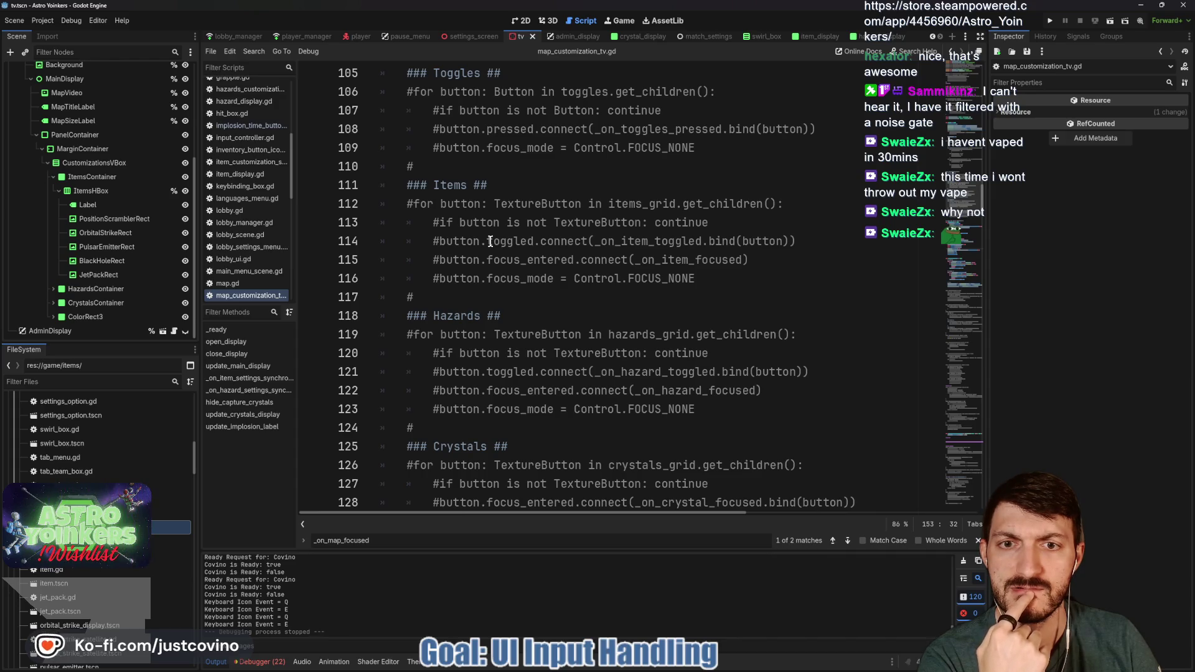
Step: Search for _on_item_toggled and jump to its commented-out definition at line 271
{"action": "left_click", "coordinate": [668, 243]}
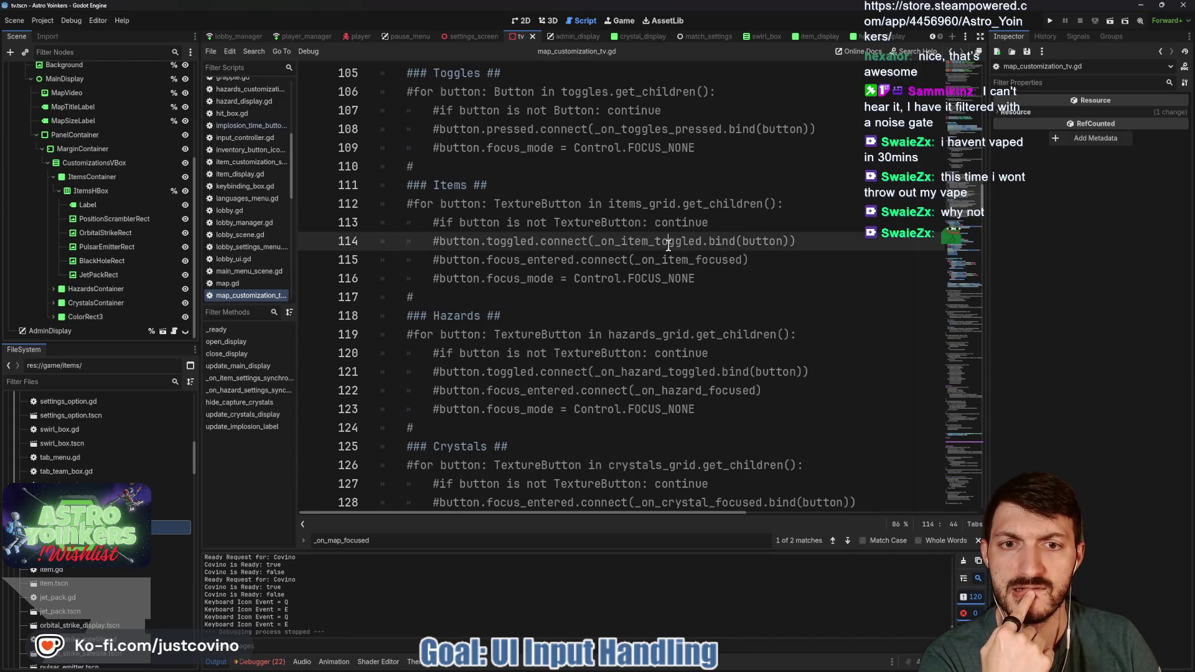
{"action": "double_click", "coordinate": [635, 241]}
{"action": "scroll", "coordinate": [641, 281], "scroll_direction": "down", "scroll_amount": 6}
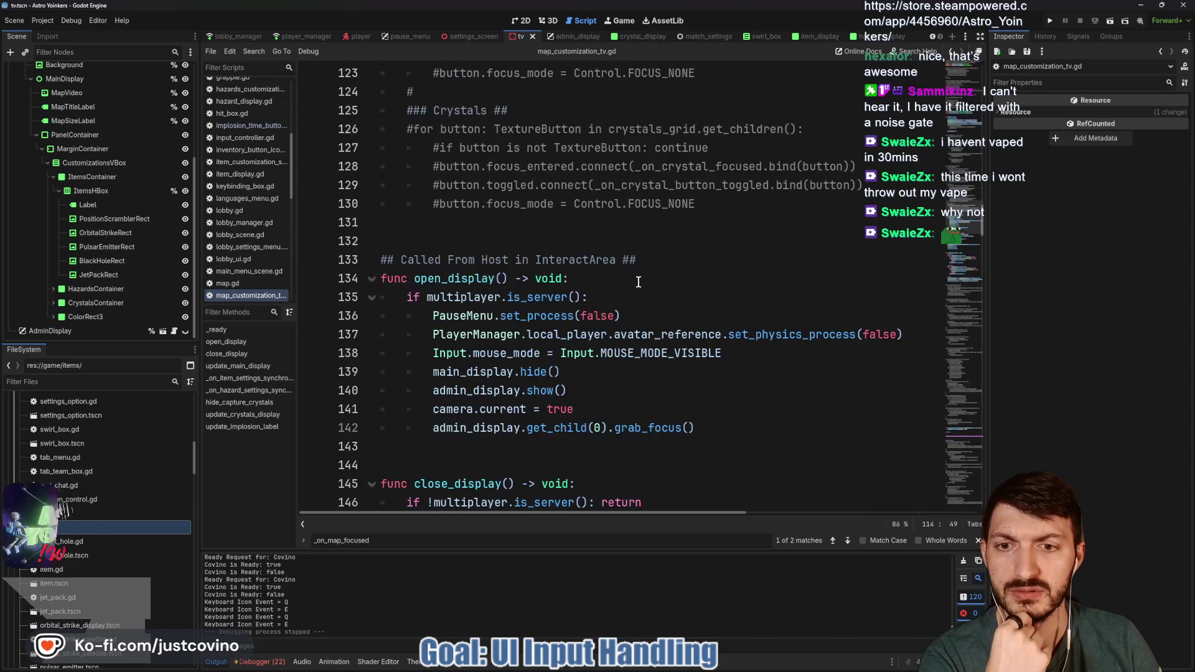
{"action": "scroll", "coordinate": [640, 281], "scroll_direction": "down", "scroll_amount": 5}
{"action": "scroll", "coordinate": [637, 282], "scroll_direction": "up", "scroll_amount": 10}
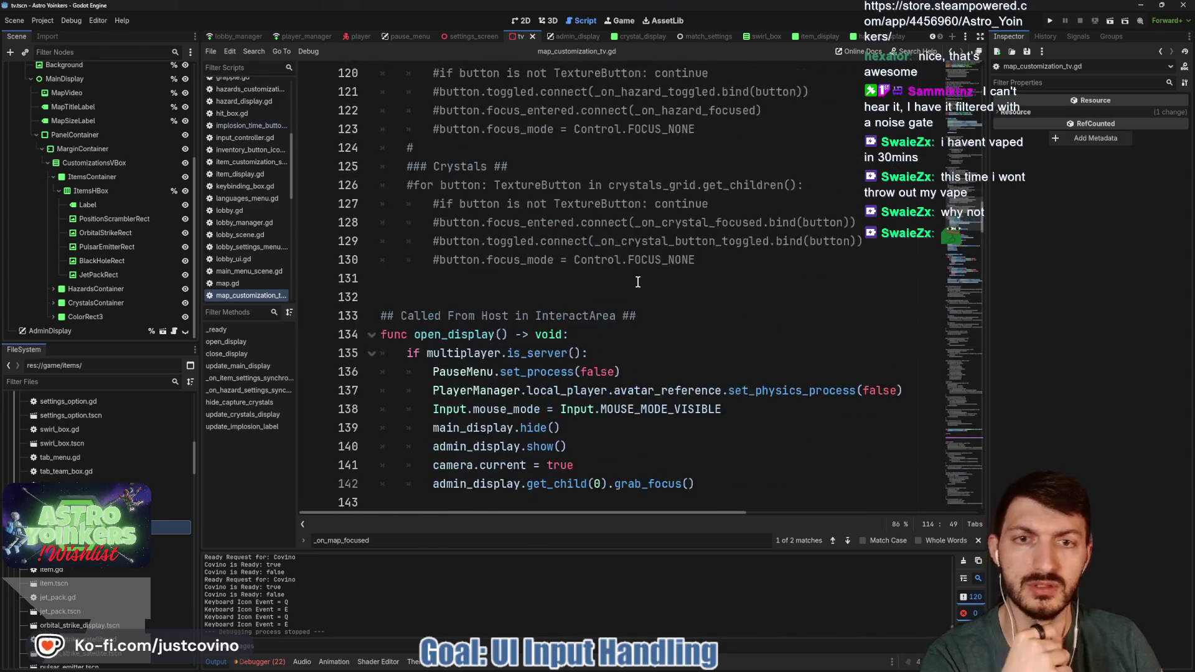
{"action": "key", "text": "ctrl+f"}
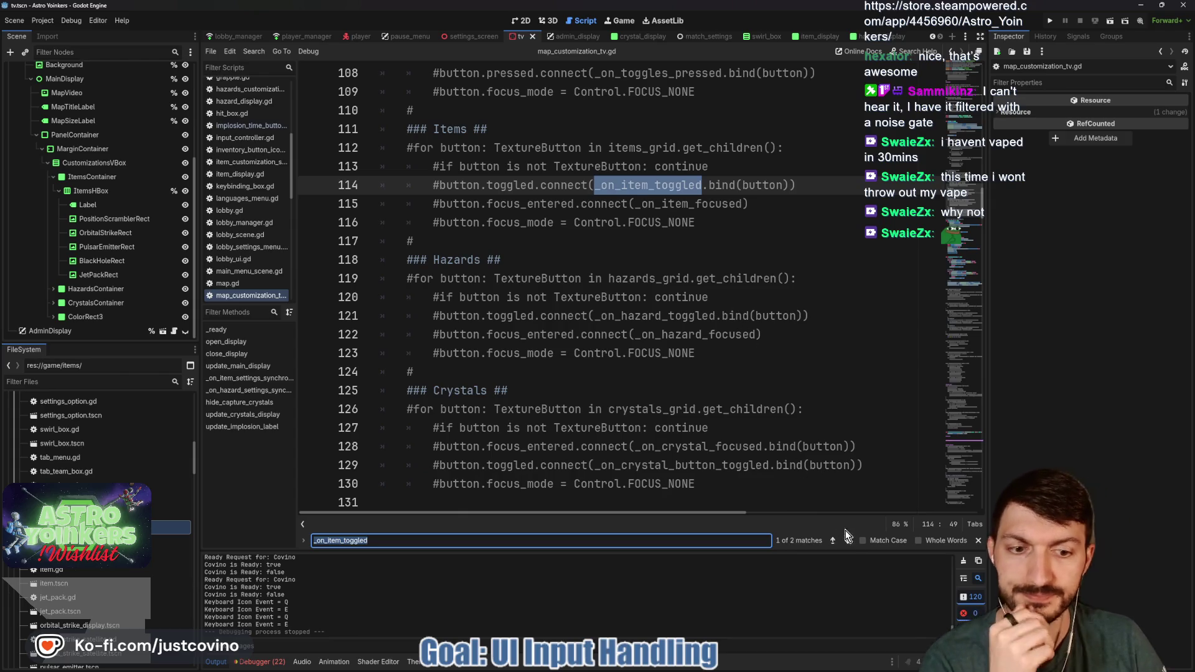
{"action": "key", "text": "Return"}
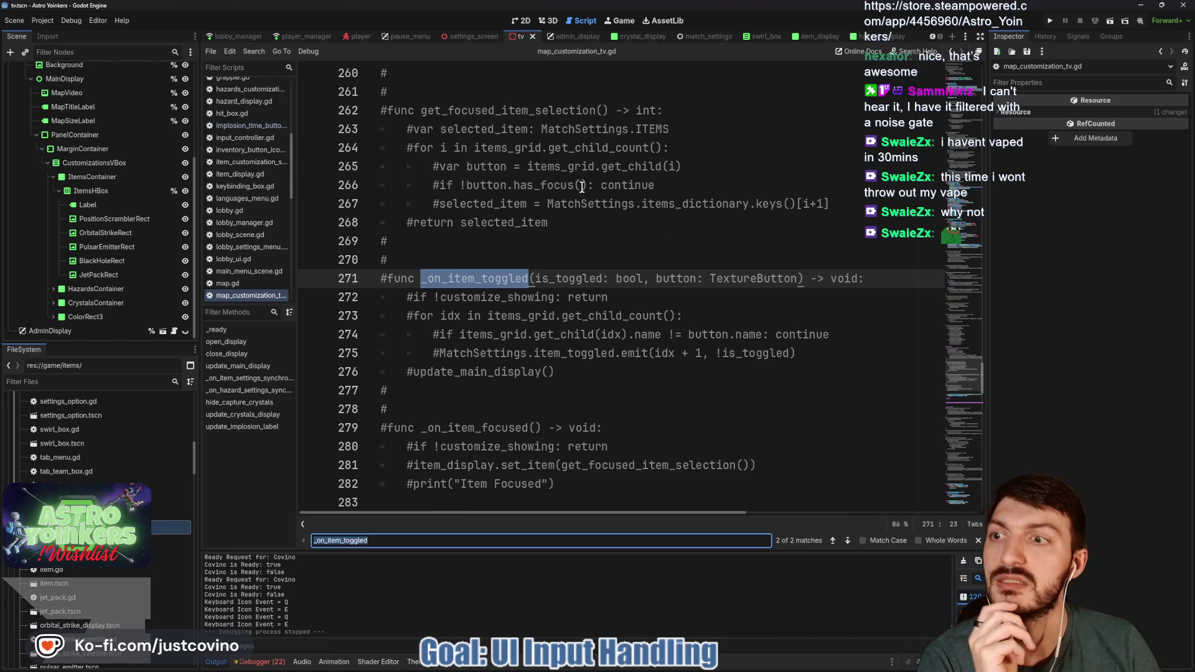
{"action": "scroll", "coordinate": [117, 165], "scroll_direction": "up", "scroll_amount": 5}
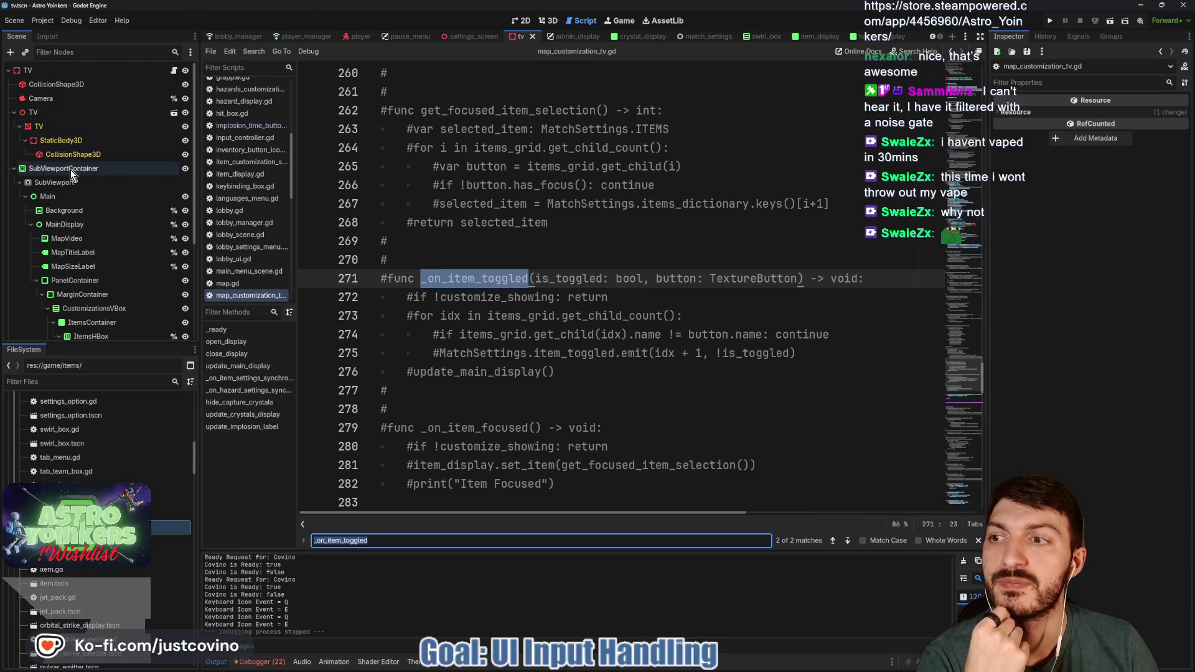
Step: In admin_display.gd, add a '## Back to Map Display ##' comment above _on_back_button_pressed
{"action": "left_click", "coordinate": [568, 36]}
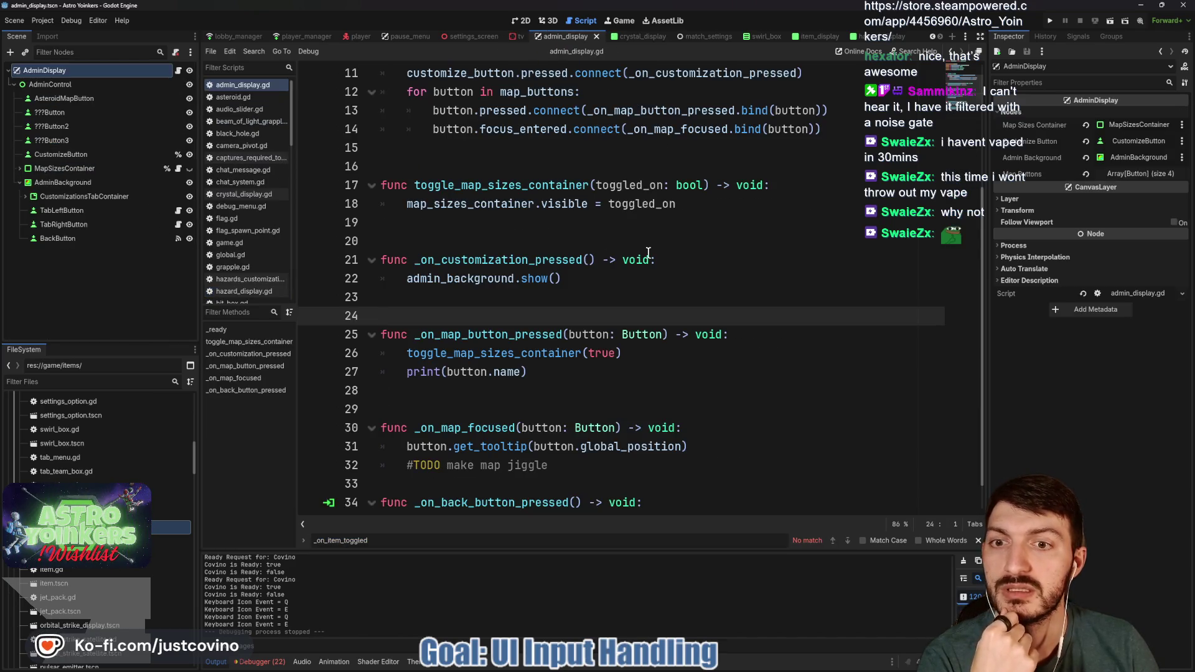
{"action": "scroll", "coordinate": [641, 267], "scroll_direction": "up", "scroll_amount": 3}
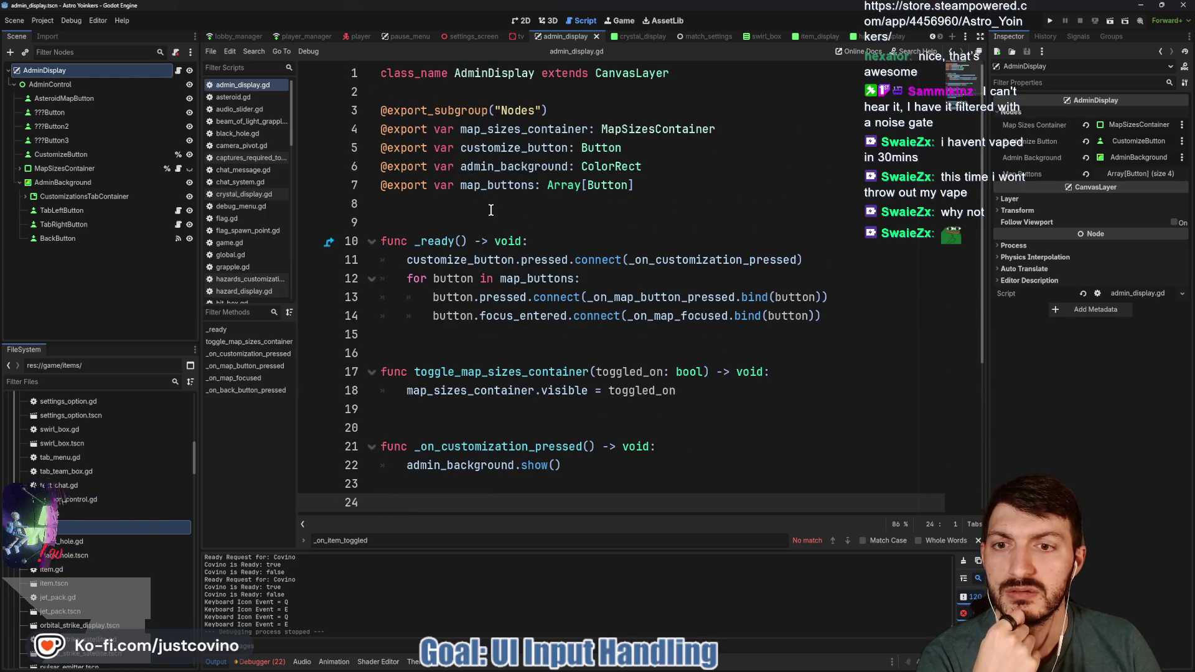
{"action": "scroll", "coordinate": [491, 211], "scroll_direction": "down", "scroll_amount": 4}
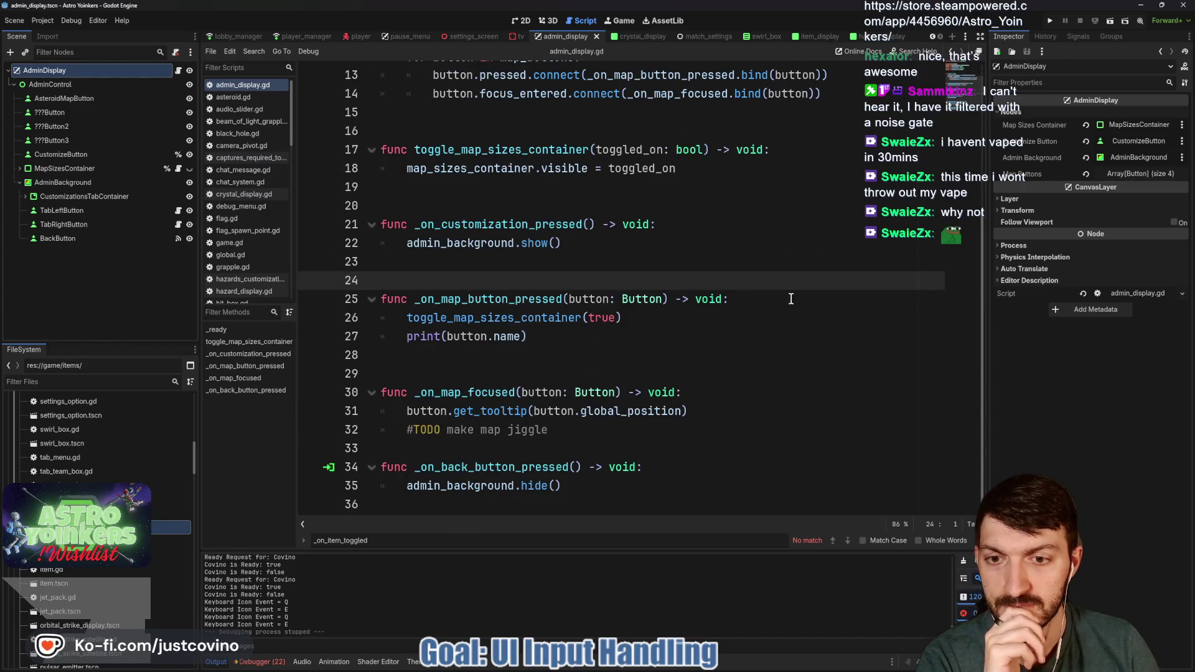
{"action": "left_click", "coordinate": [478, 449]}
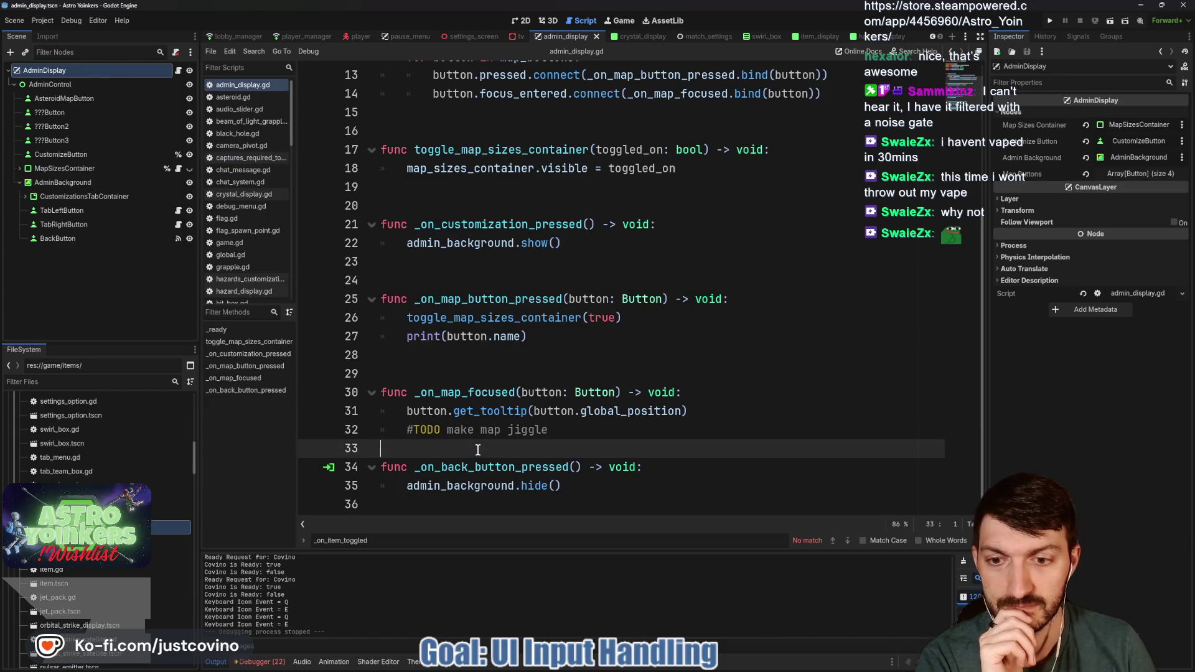
{"action": "key", "text": "Return"}
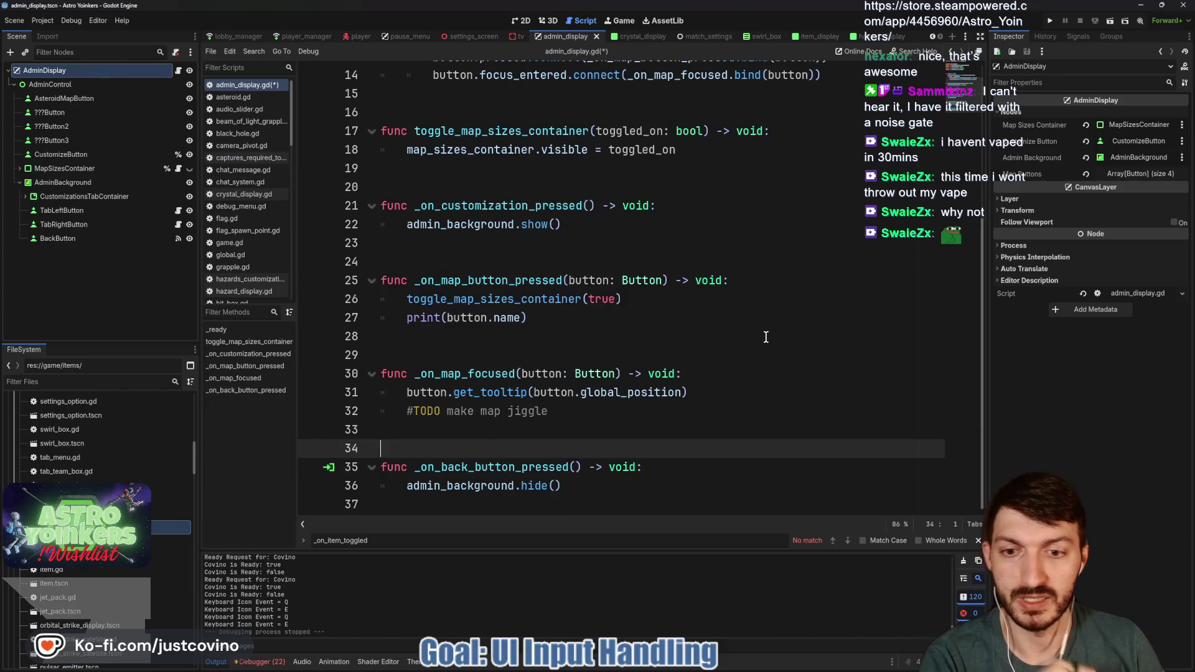
{"action": "key", "text": "Return"}
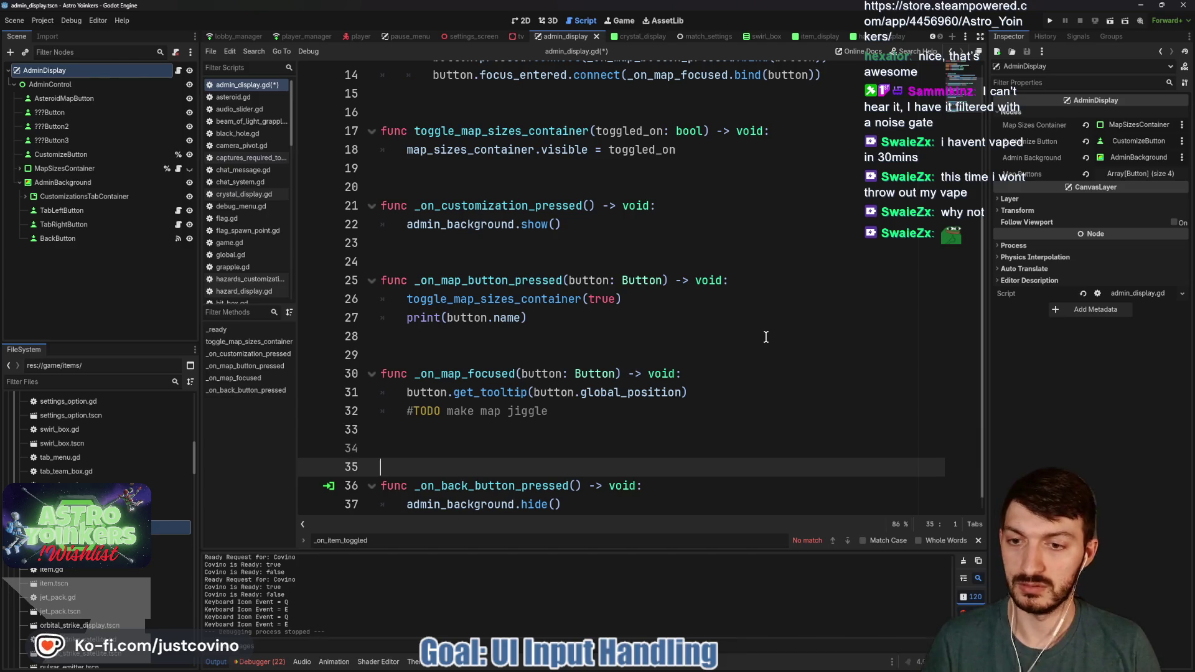
{"action": "type", "text": "##Exiting Admin Displ"}
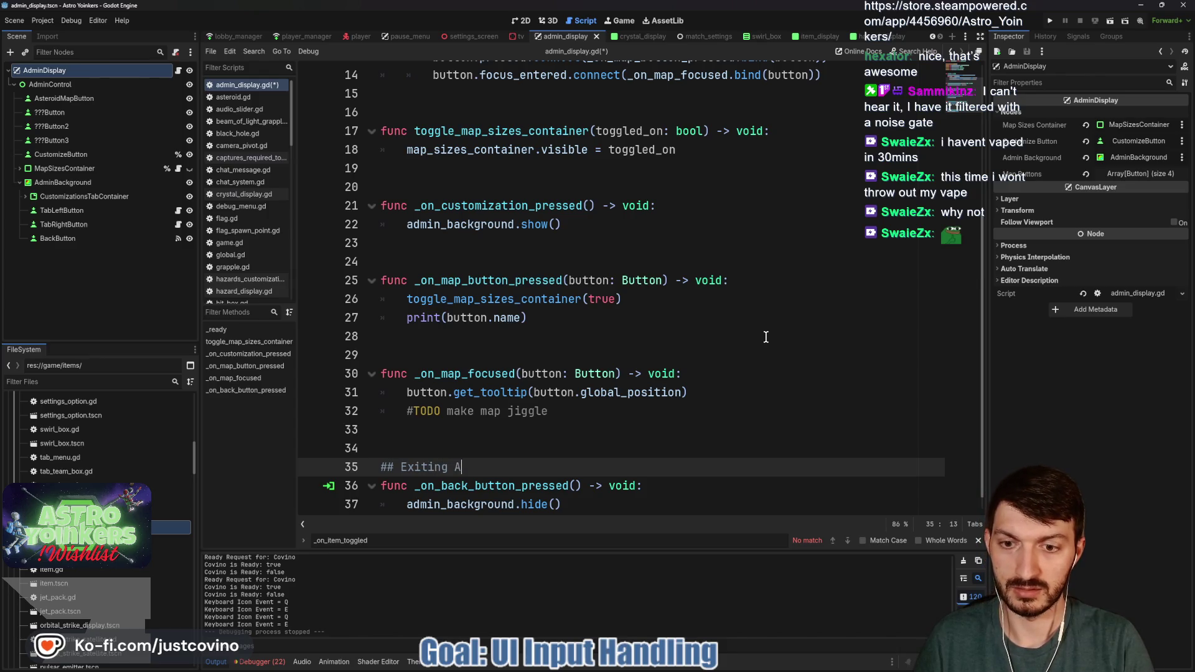
{"action": "type", "text": "ay "}
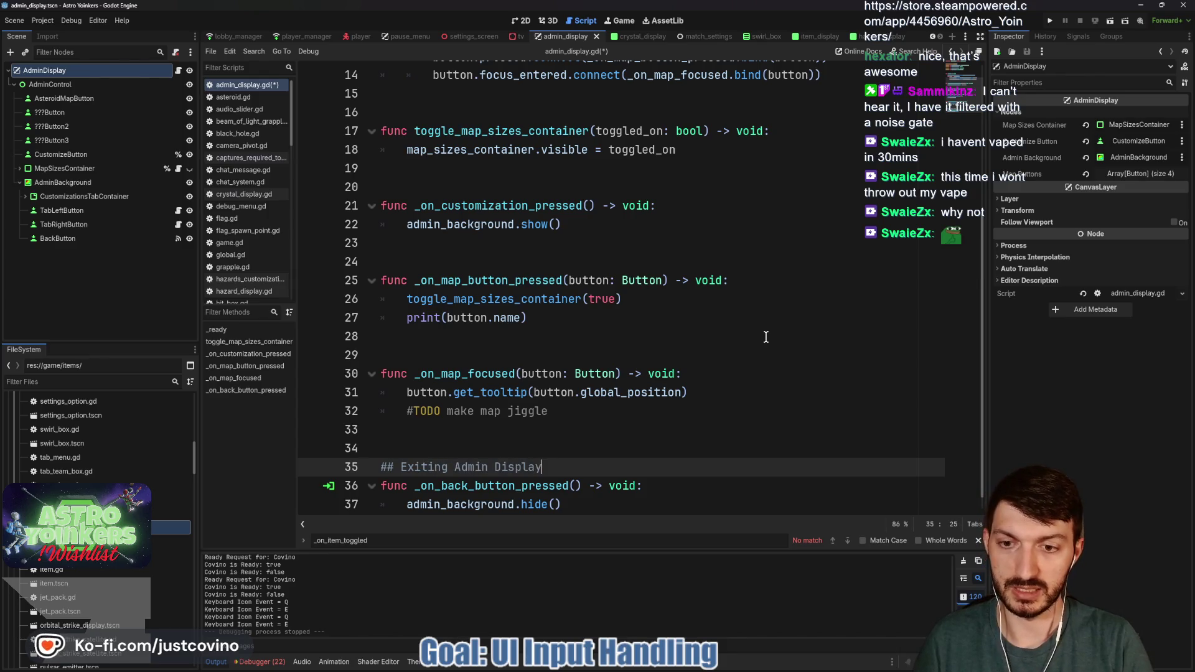
{"action": "type", "text": "#"}
{"action": "key", "text": "ctrl+s"}
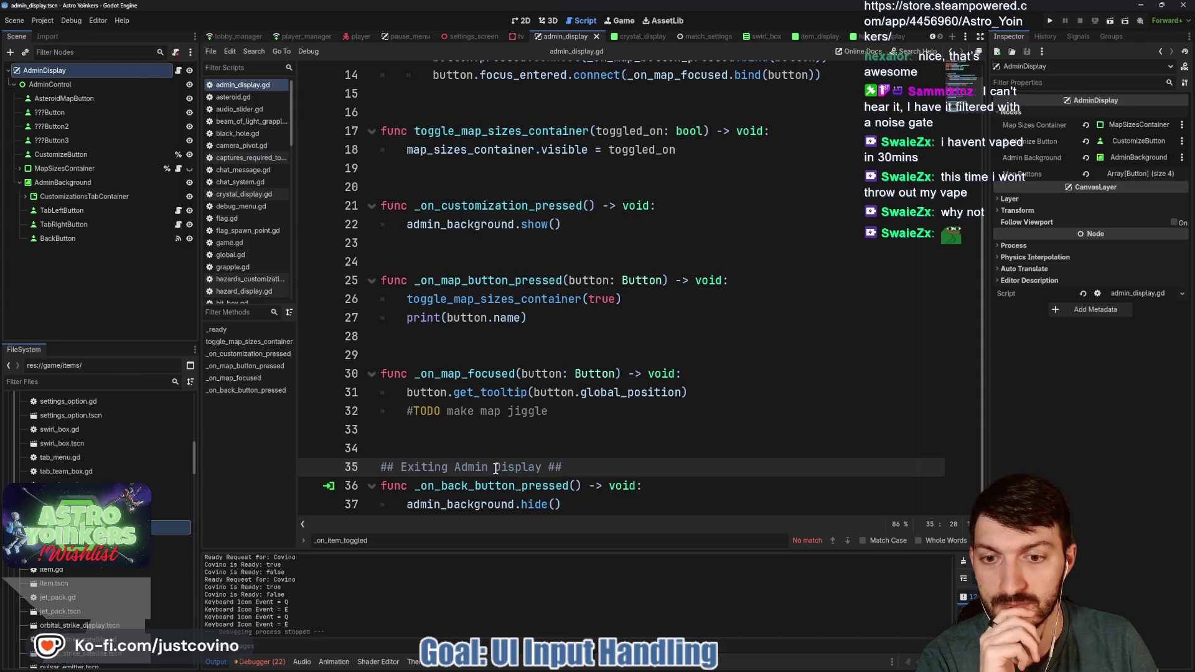
{"action": "left_click_drag", "start_coordinate": [488, 466], "coordinate": [401, 467]}
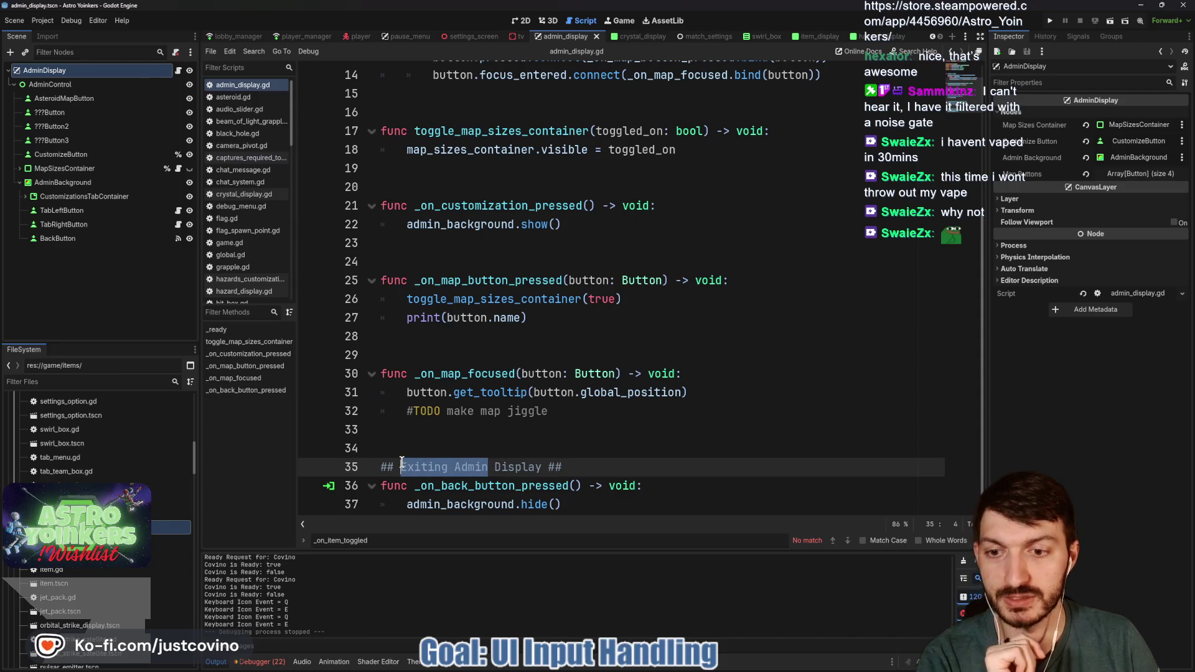
{"action": "type", "text": "Back to Map"}
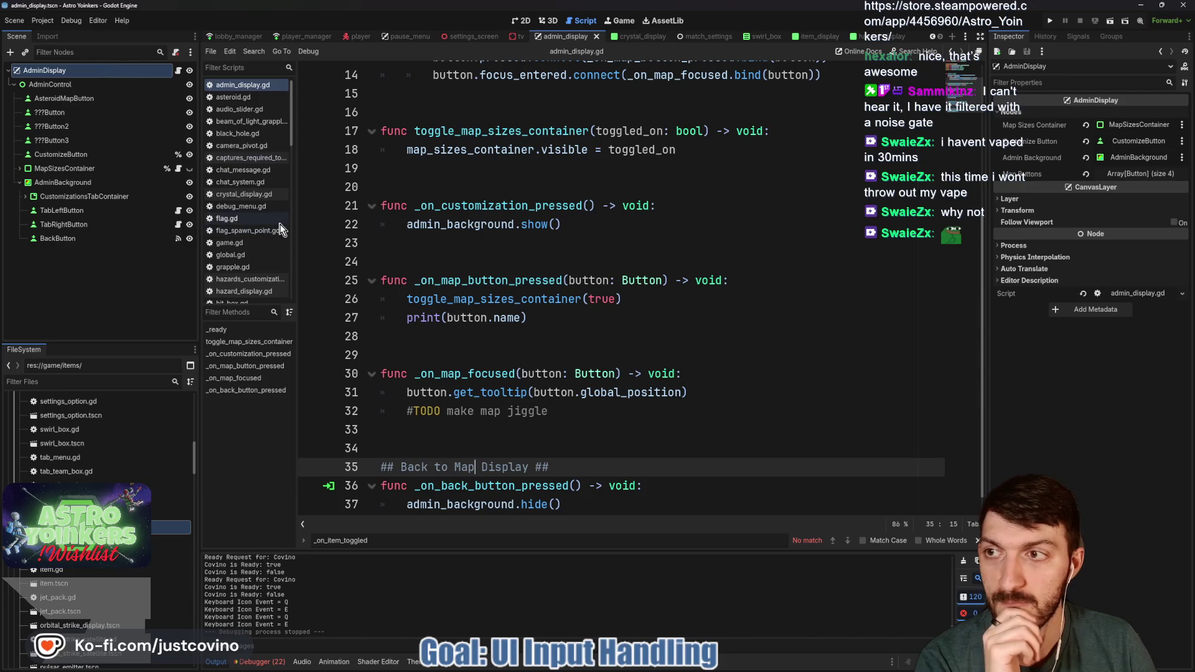
Step: Add '## Open Admin Display for Items/Hazards/Crystals ##' above _on_customization_pressed and save
{"action": "mouse_move", "coordinate": [541, 386]}
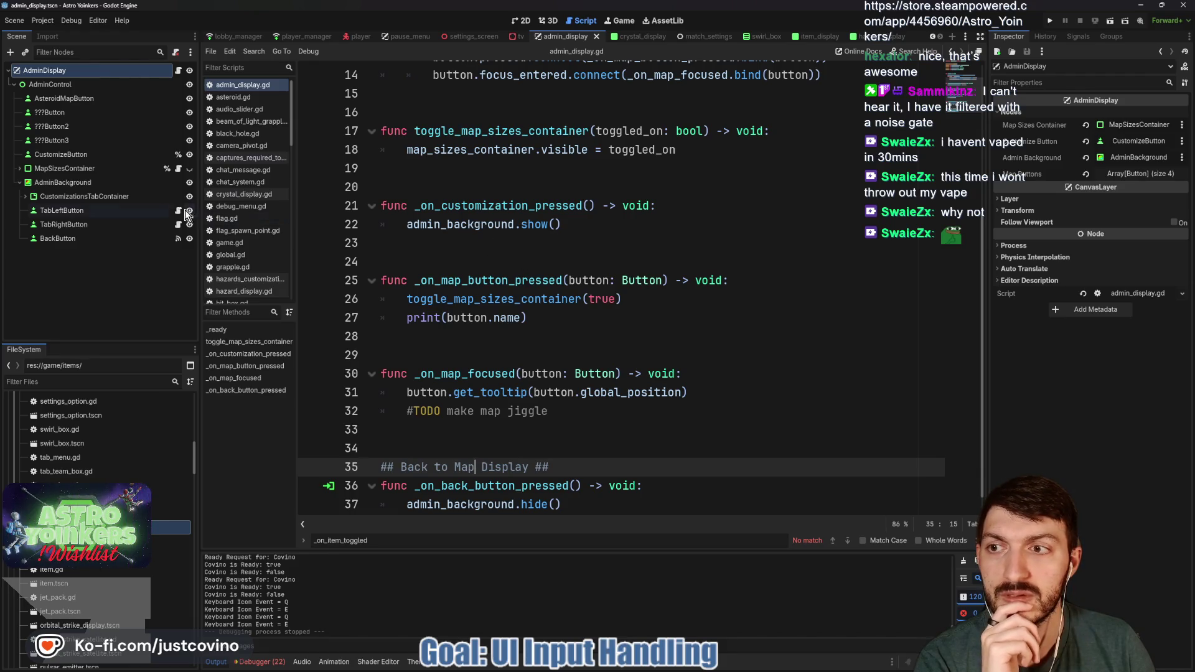
{"action": "scroll", "coordinate": [489, 235], "scroll_direction": "up", "scroll_amount": 2}
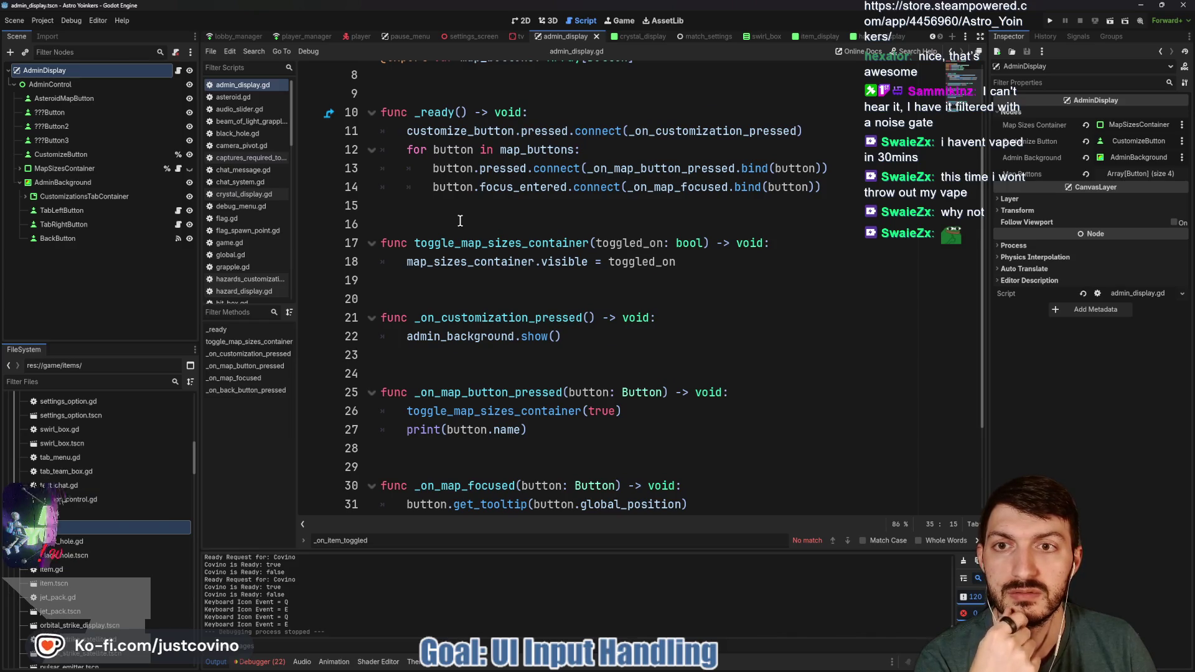
{"action": "scroll", "coordinate": [484, 211], "scroll_direction": "up", "scroll_amount": 1}
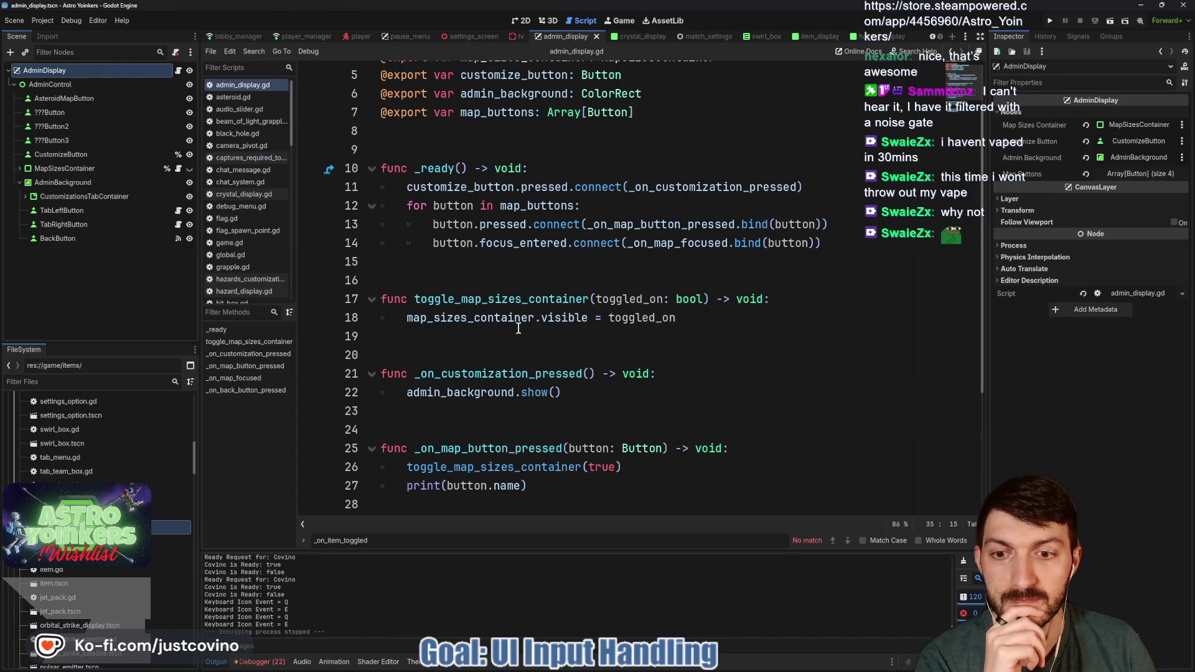
{"action": "scroll", "coordinate": [517, 327], "scroll_direction": "down", "scroll_amount": 1}
{"action": "left_click", "coordinate": [446, 304]}
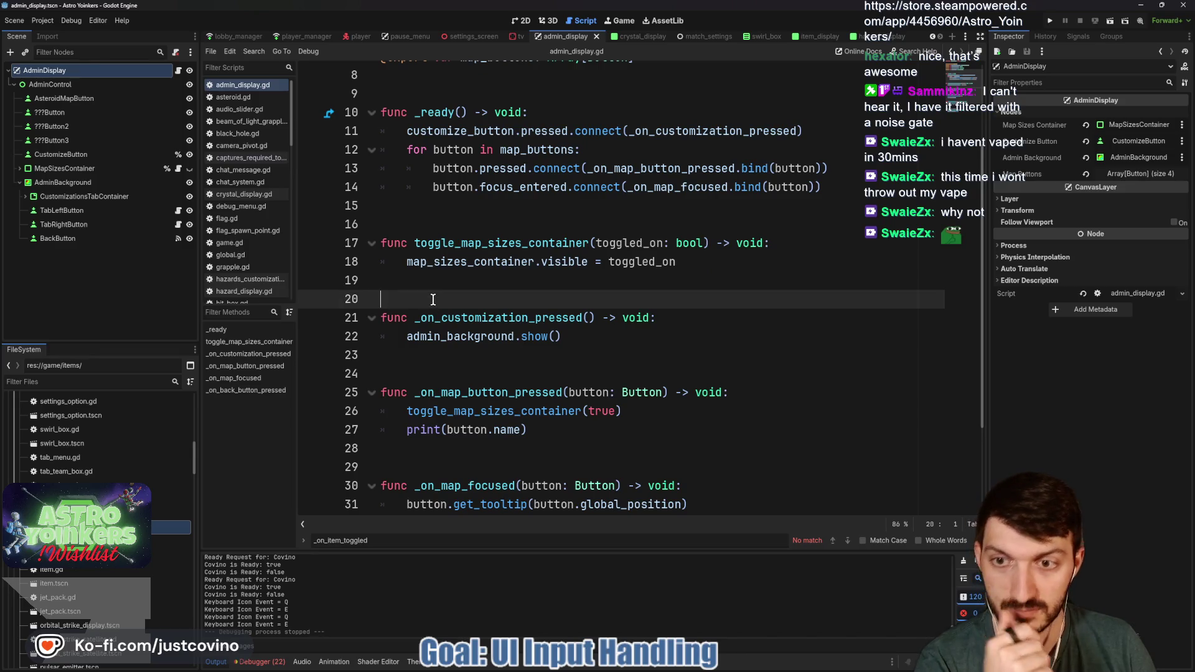
{"action": "key", "text": "Return"}
{"action": "type", "text": "## Open"}
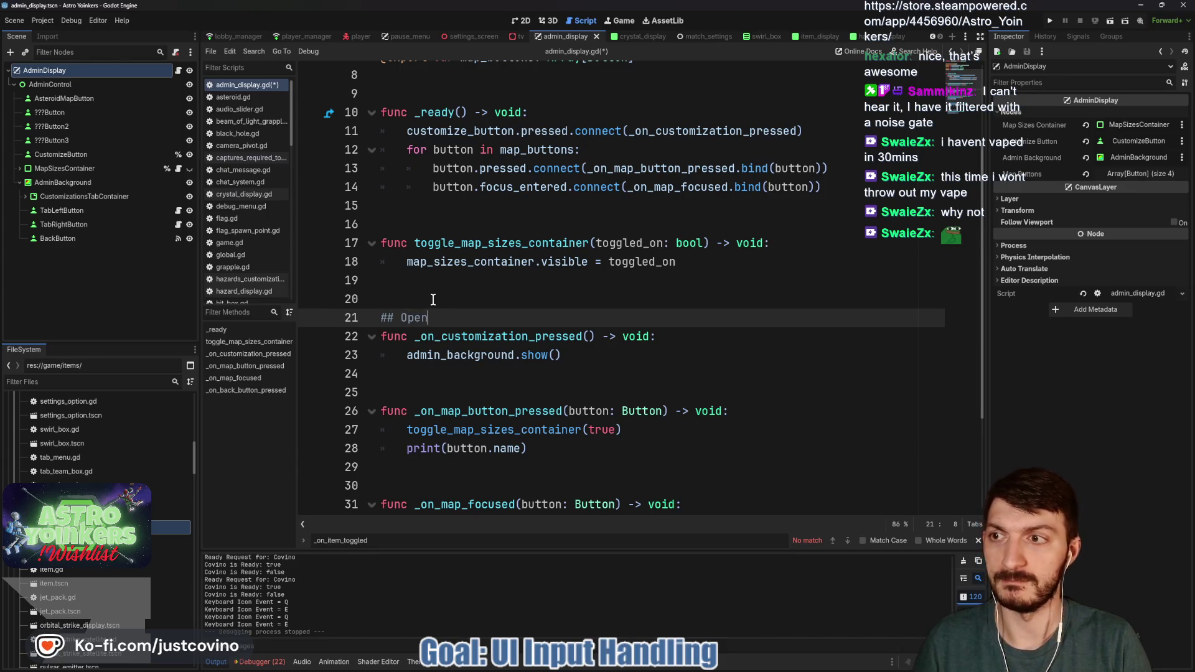
{"action": "type", "text": " A"}
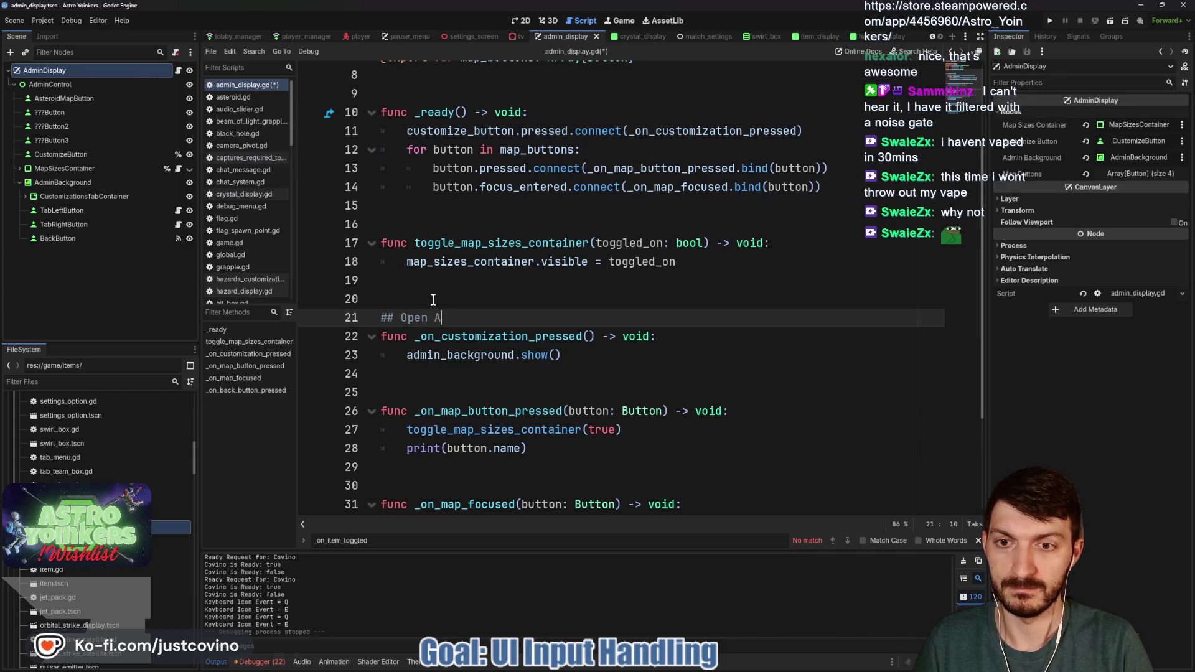
{"action": "type", "text": "dmin Display f"}
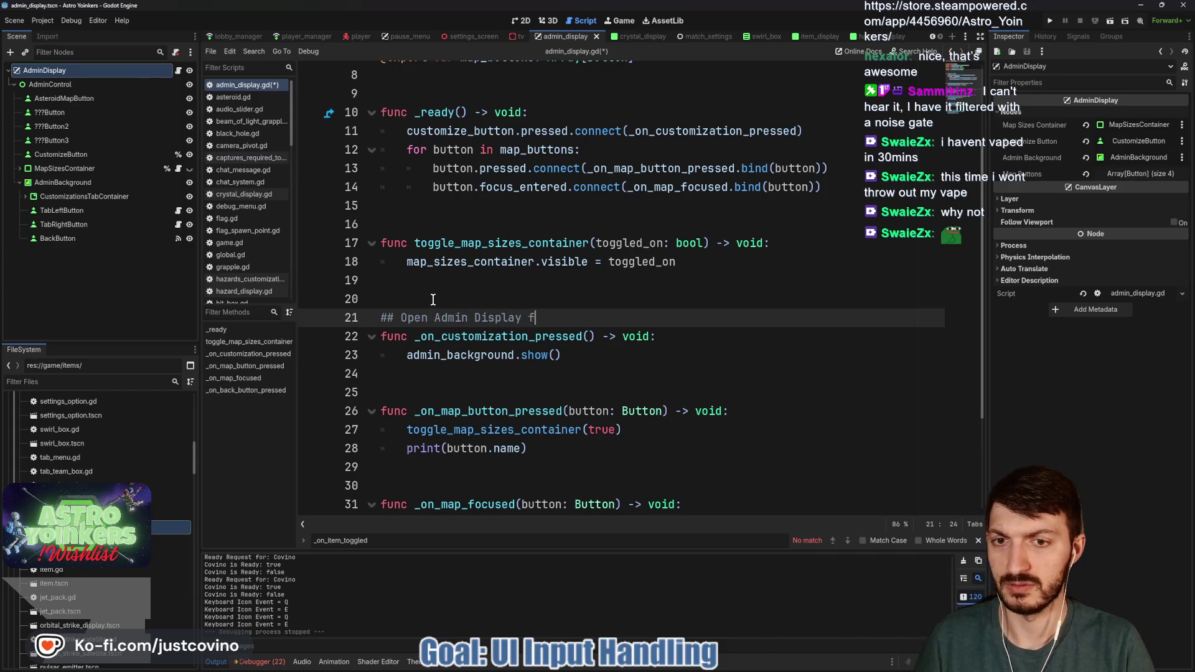
{"action": "type", "text": "or Items/Haza"}
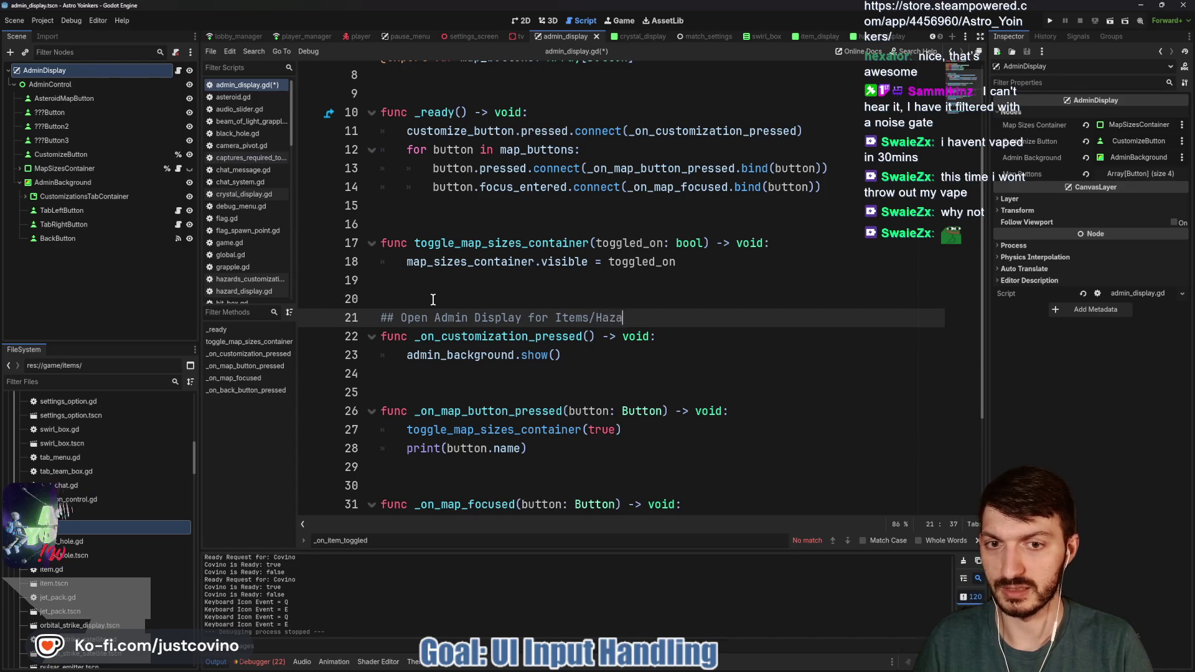
{"action": "type", "text": "rds/Crystals ##"}
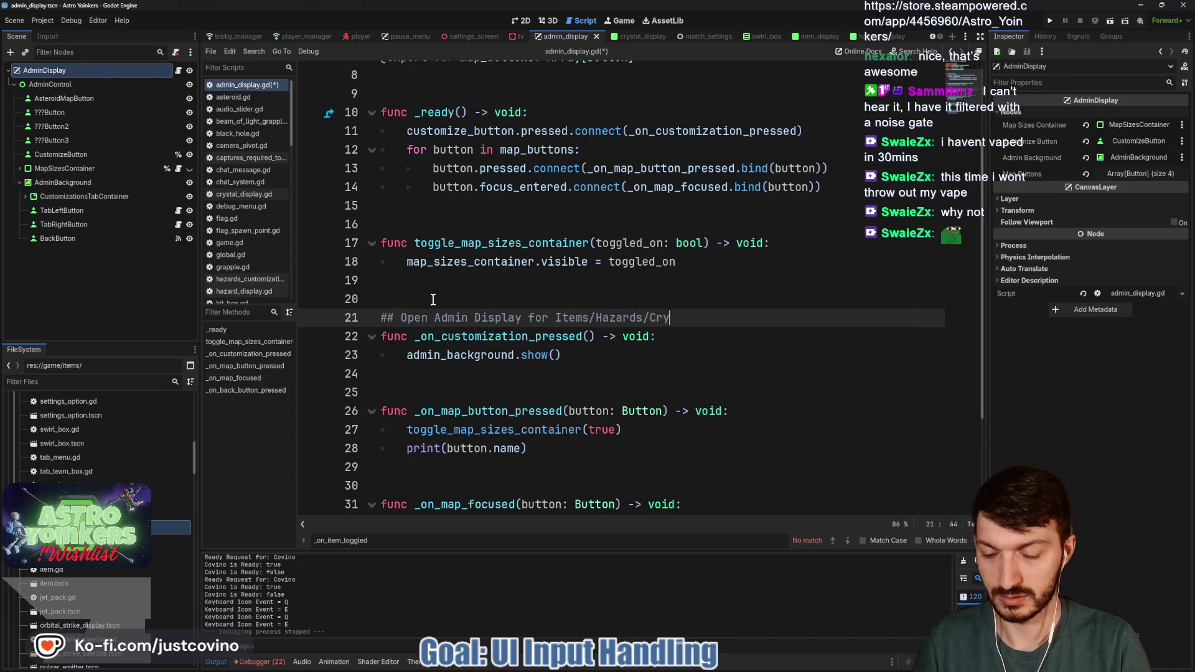
{"action": "key", "text": "ctrl+s"}
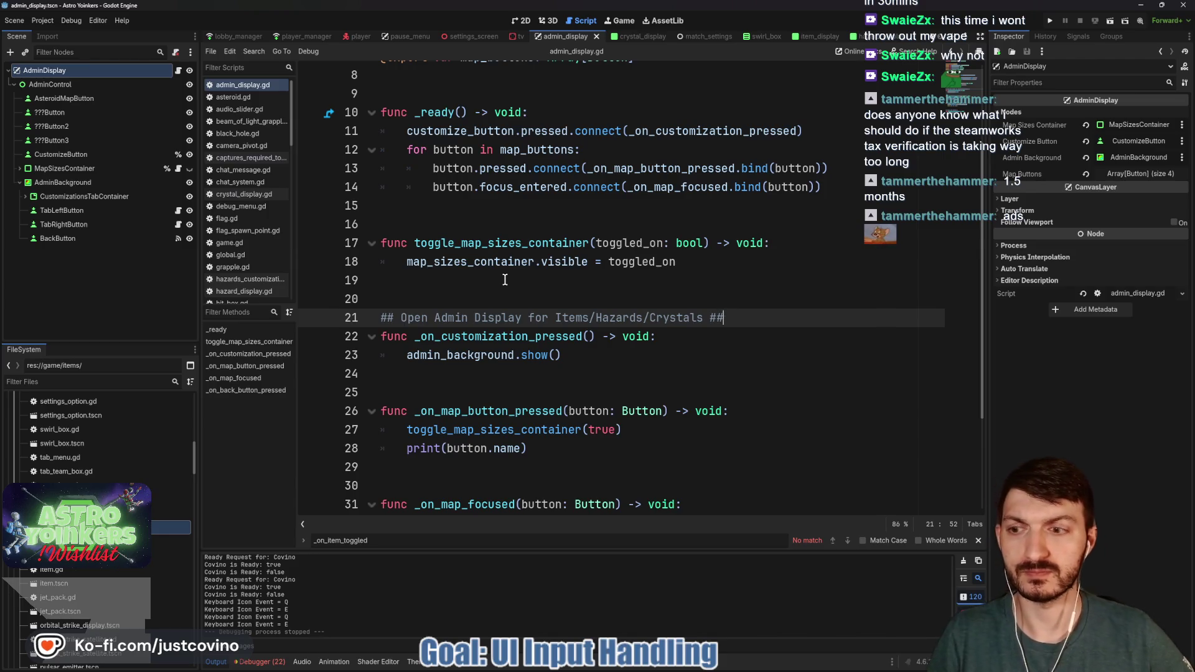
{"action": "scroll", "coordinate": [536, 198], "scroll_direction": "up", "scroll_amount": 1}
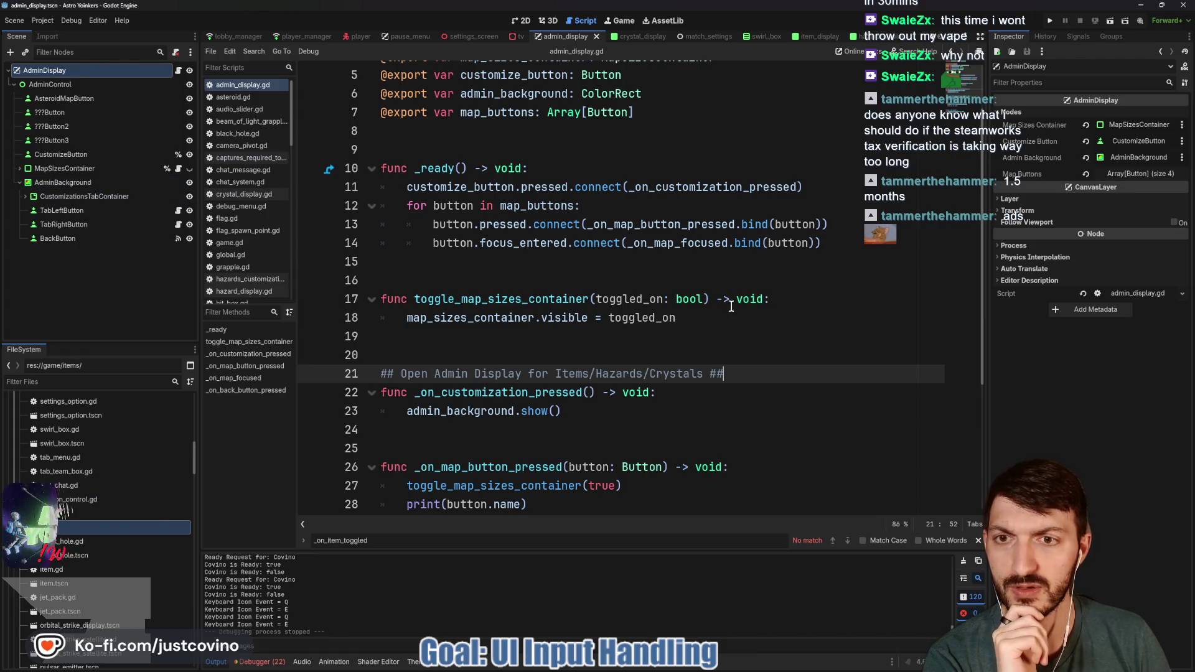
{"action": "scroll", "coordinate": [622, 277], "scroll_direction": "up", "scroll_amount": 2}
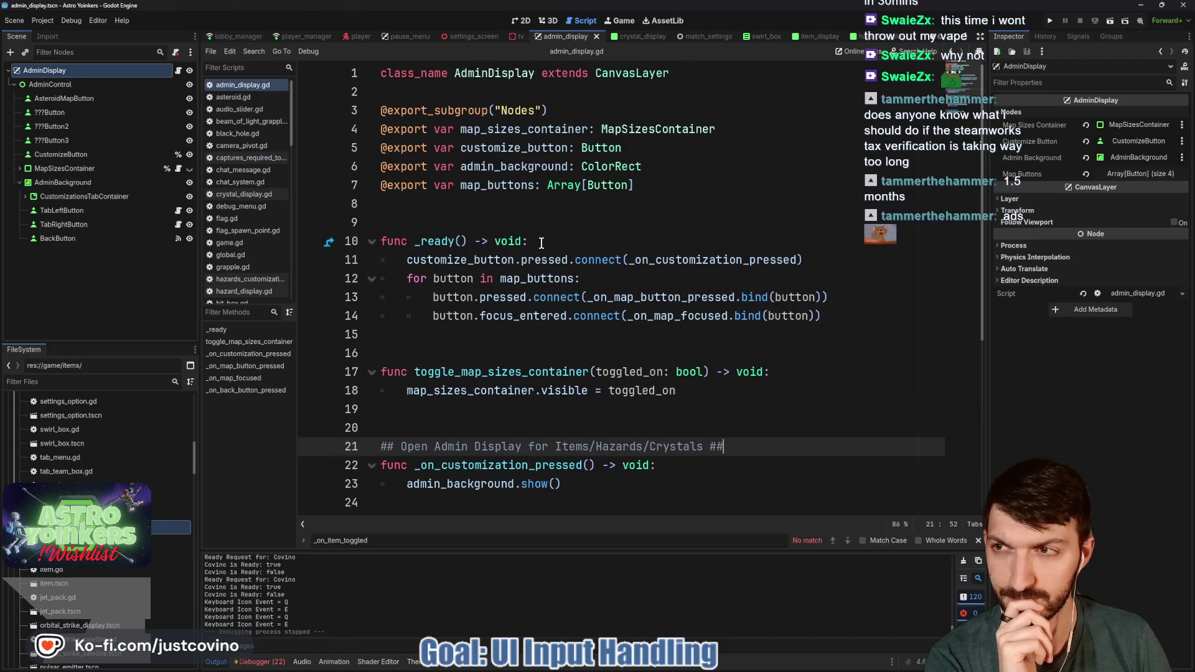
{"action": "scroll", "coordinate": [534, 241], "scroll_direction": "down", "scroll_amount": 5}
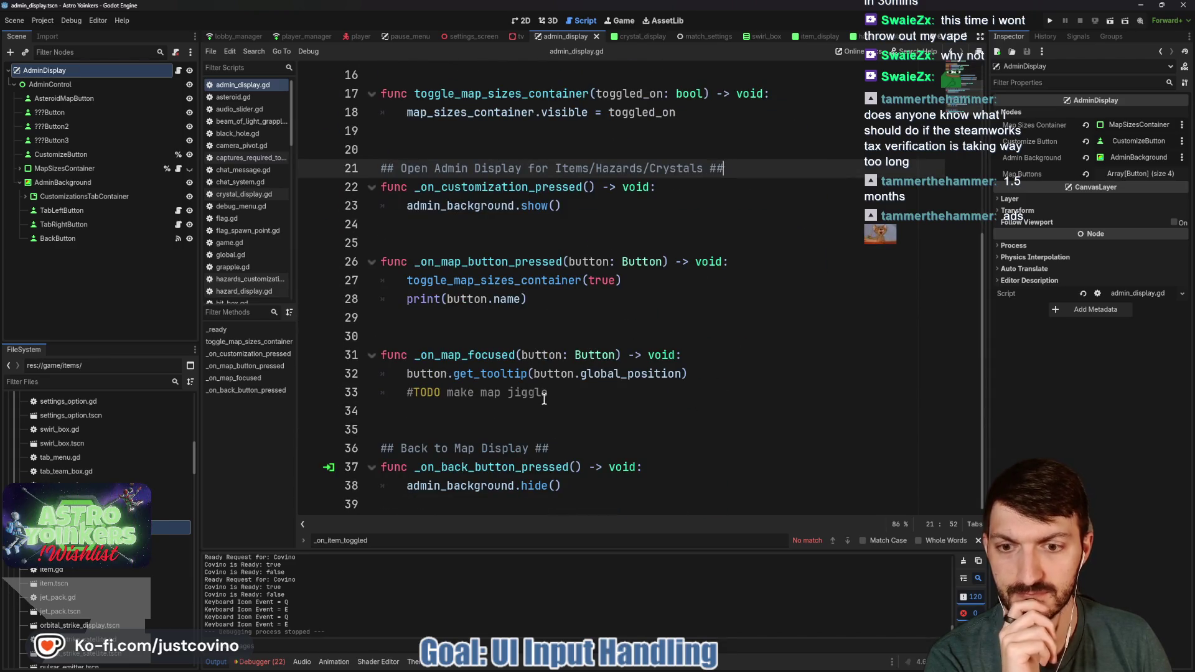
{"action": "scroll", "coordinate": [541, 396], "scroll_direction": "up", "scroll_amount": 1}
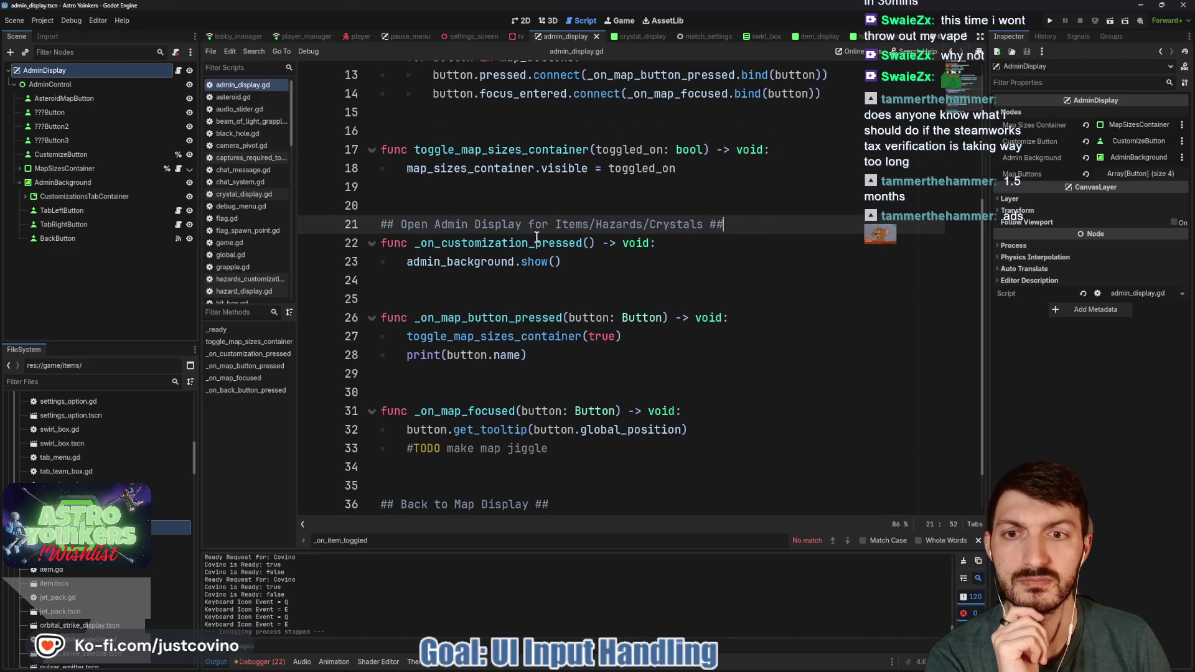
Step: Delete 'Admin' from the line 21 comment, then select the AdminBackground node in the Scene dock
{"action": "left_click_drag", "start_coordinate": [471, 224], "coordinate": [428, 228]}
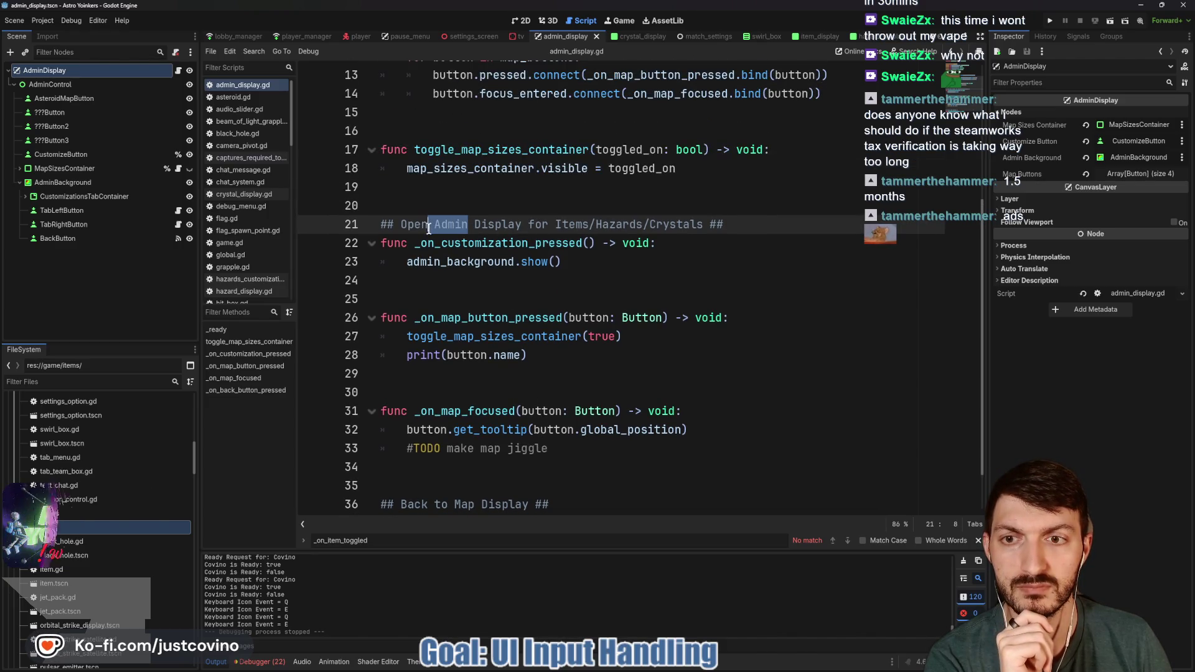
{"action": "key", "text": "BackSpace"}
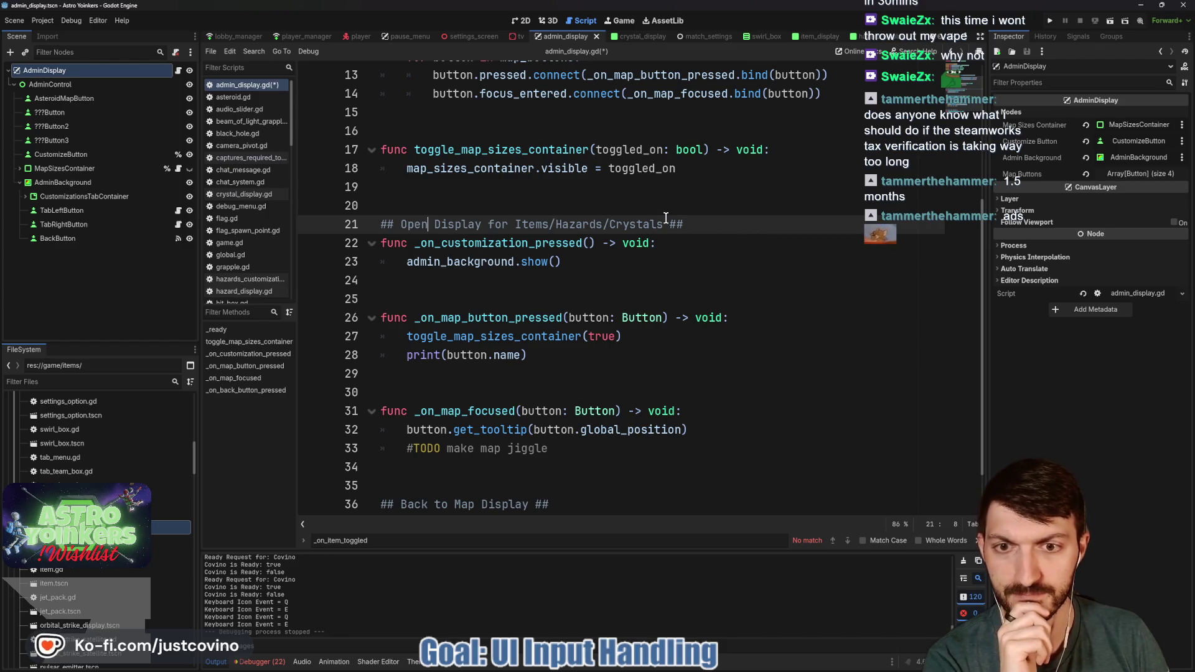
{"action": "left_click", "coordinate": [493, 339]}
{"action": "double_click", "coordinate": [492, 336]}
{"action": "scroll", "coordinate": [501, 280], "scroll_direction": "up", "scroll_amount": 2}
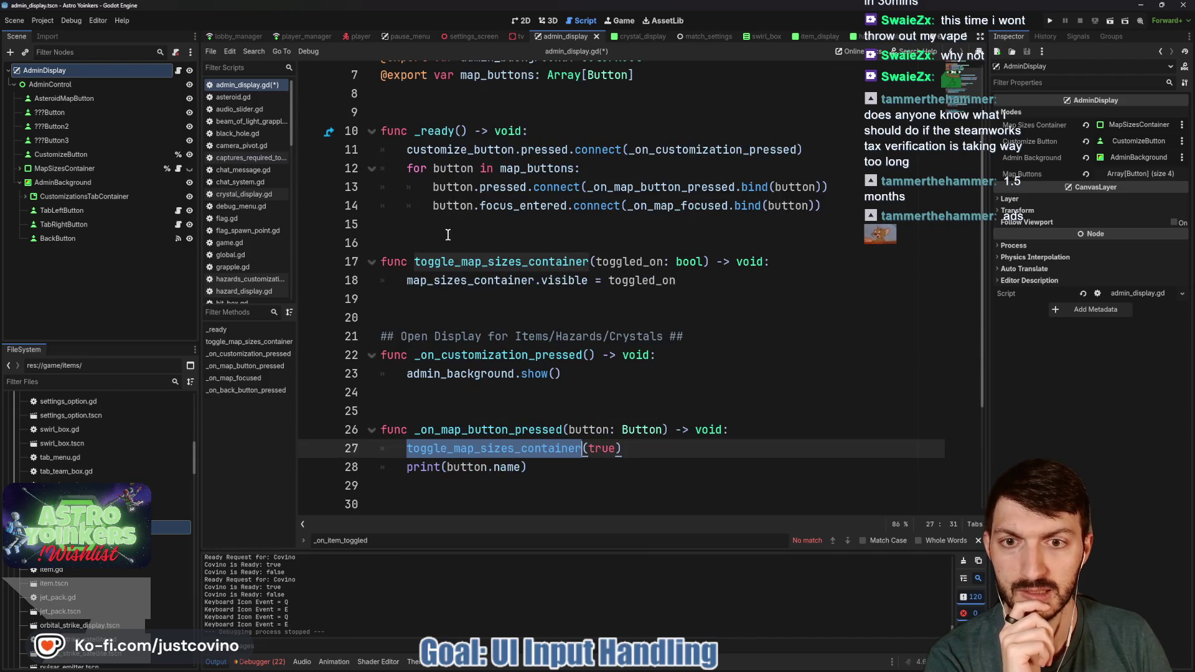
{"action": "left_click", "coordinate": [431, 245]}
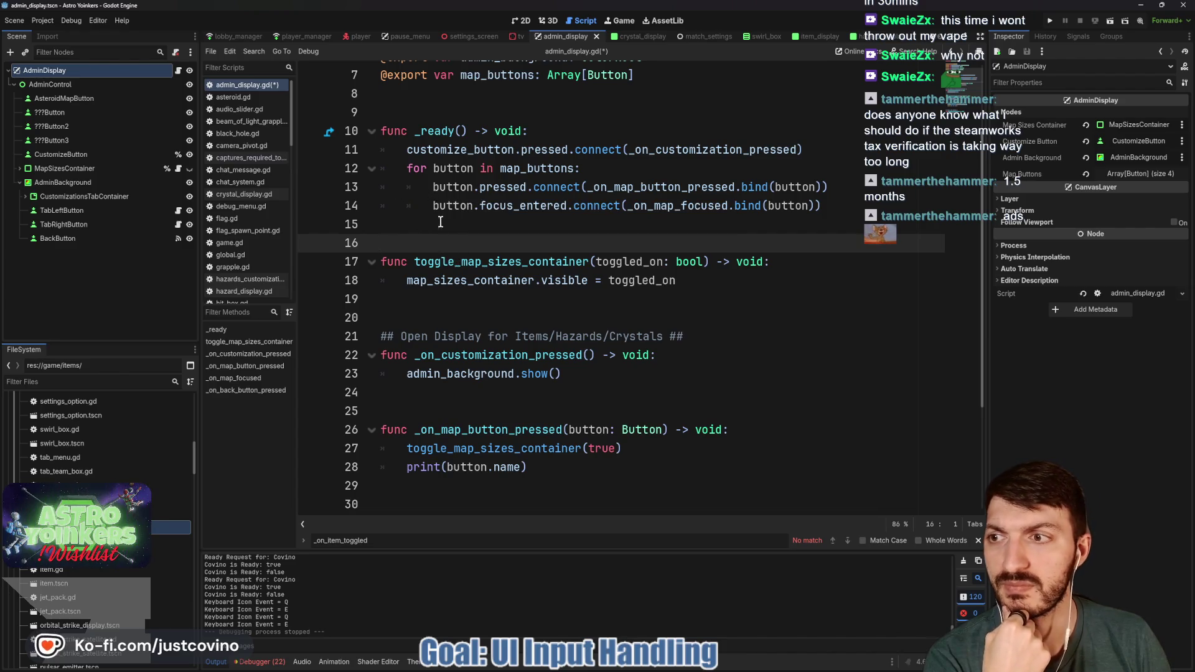
{"action": "left_click", "coordinate": [100, 183]}
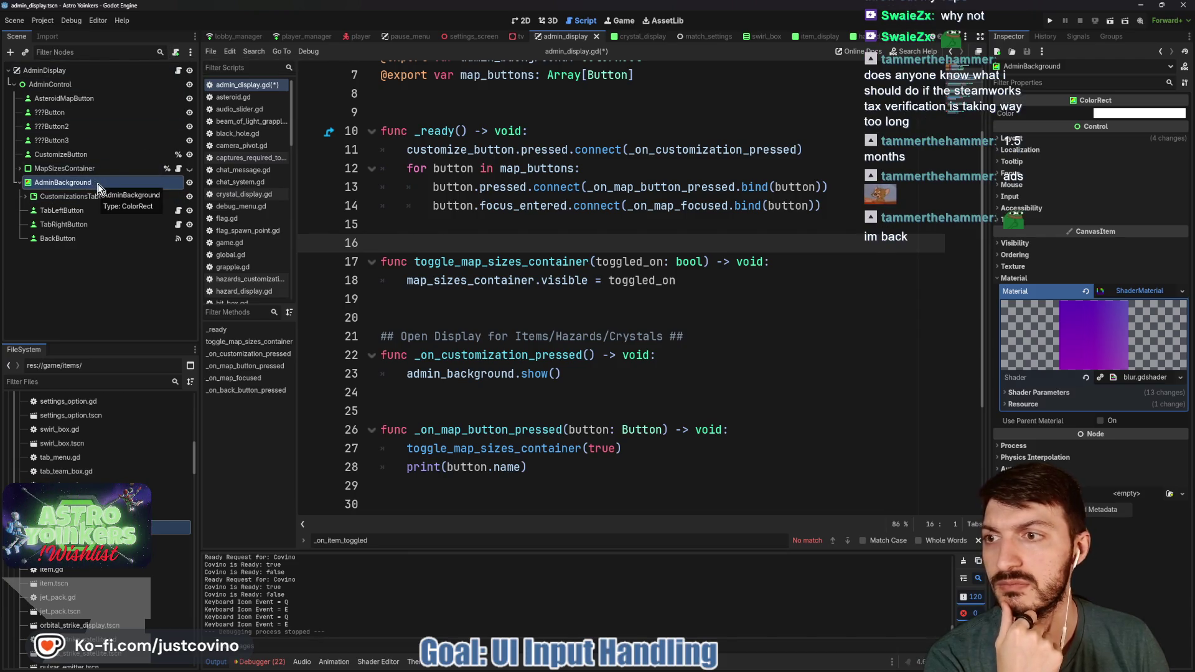
{"action": "scroll", "coordinate": [557, 259], "scroll_direction": "up", "scroll_amount": 3}
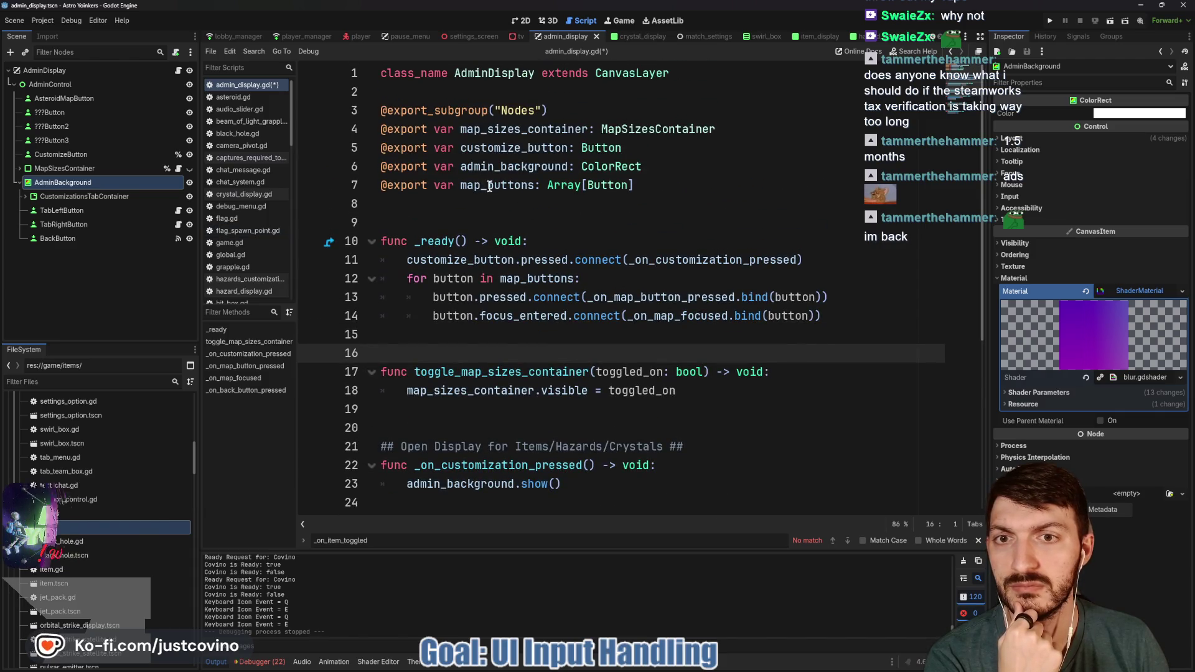
Step: Rename the AdminBackground node to AdminTabs by replacing Background with Tabs
{"action": "double_click", "coordinate": [97, 181]}
{"action": "double_click", "coordinate": [63, 181]}
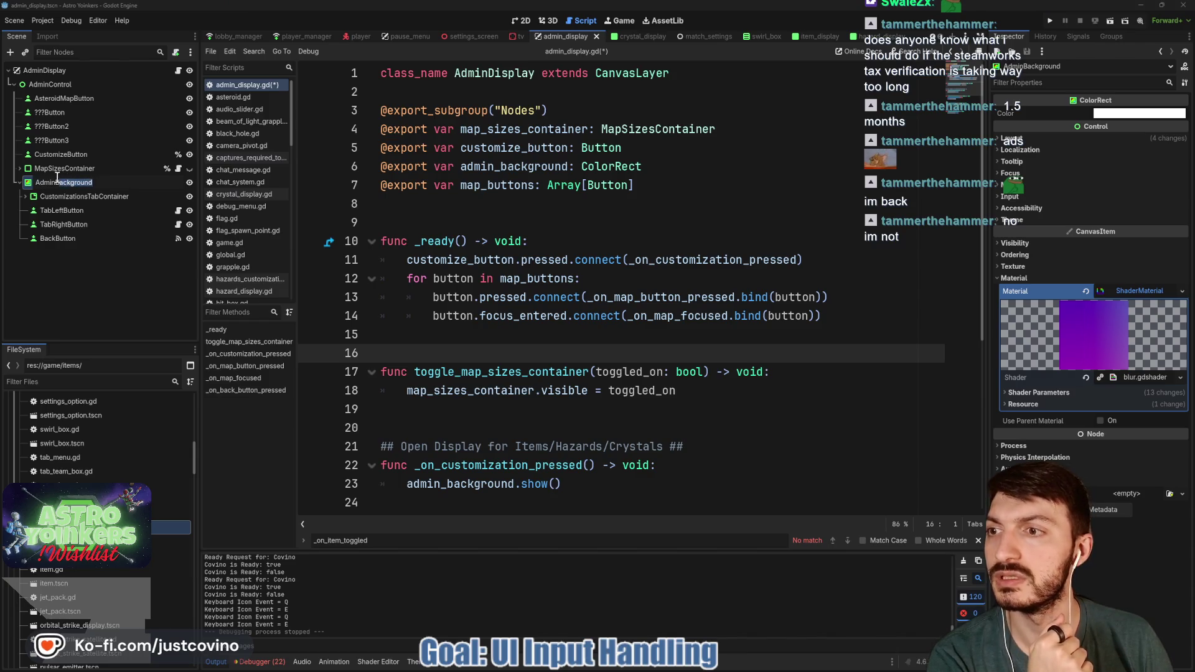
{"action": "type", "text": "Tabs"}
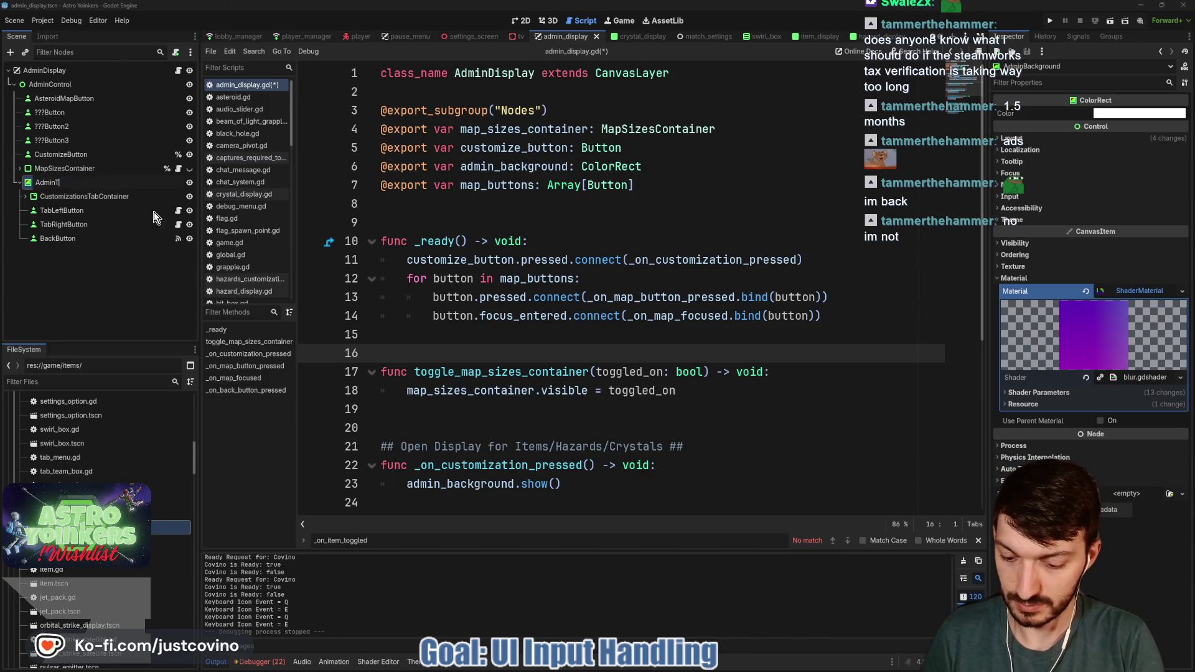
{"action": "key", "text": "Return"}
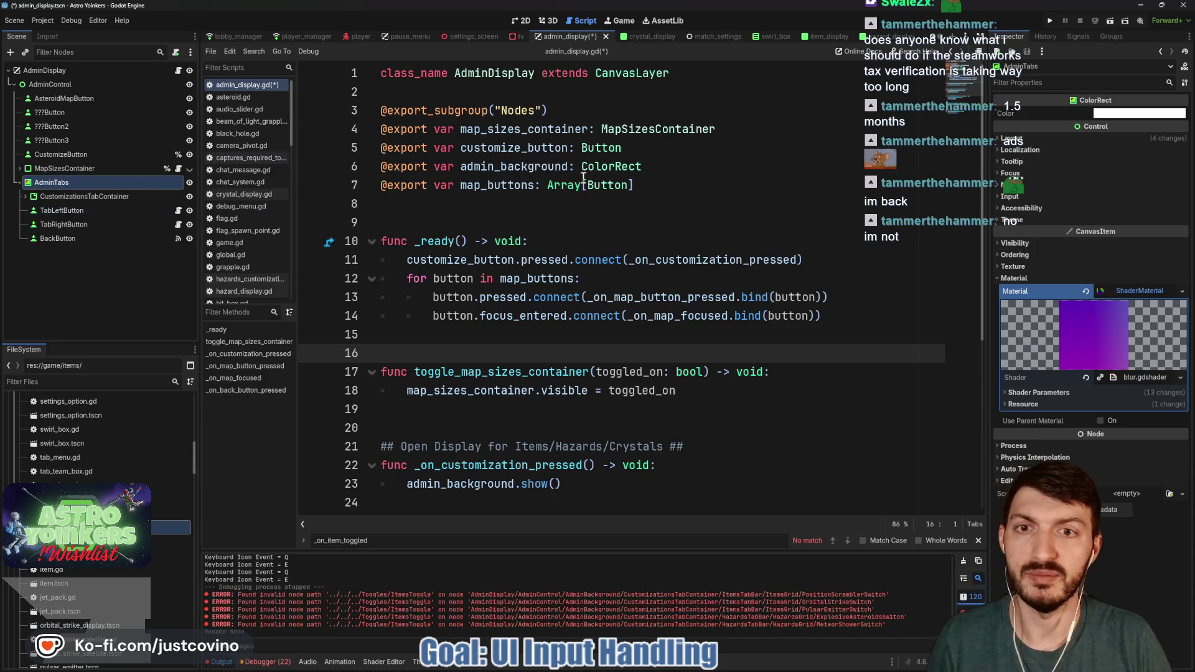
{"action": "left_click", "coordinate": [176, 52]}
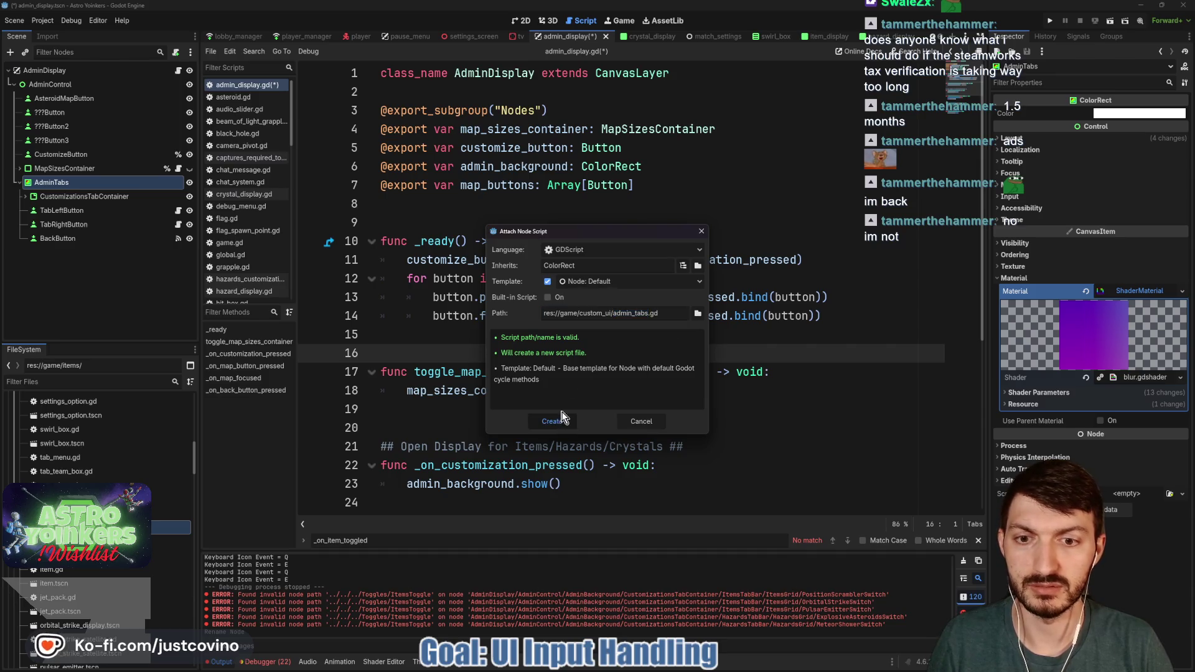
Step: Create admin_tabs.gd with class_name AdminTabs and save the scene and scripts
{"action": "left_click", "coordinate": [551, 421]}
{"action": "type", "text": "lass_name Admi"}
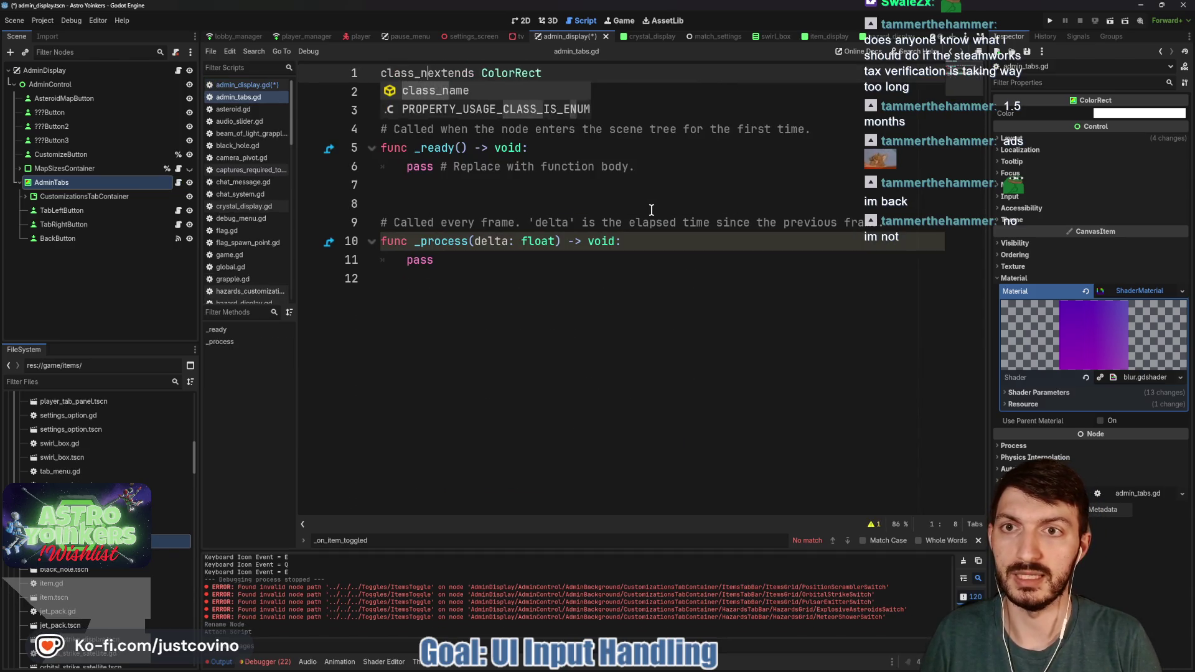
{"action": "type", "text": "nTabs"}
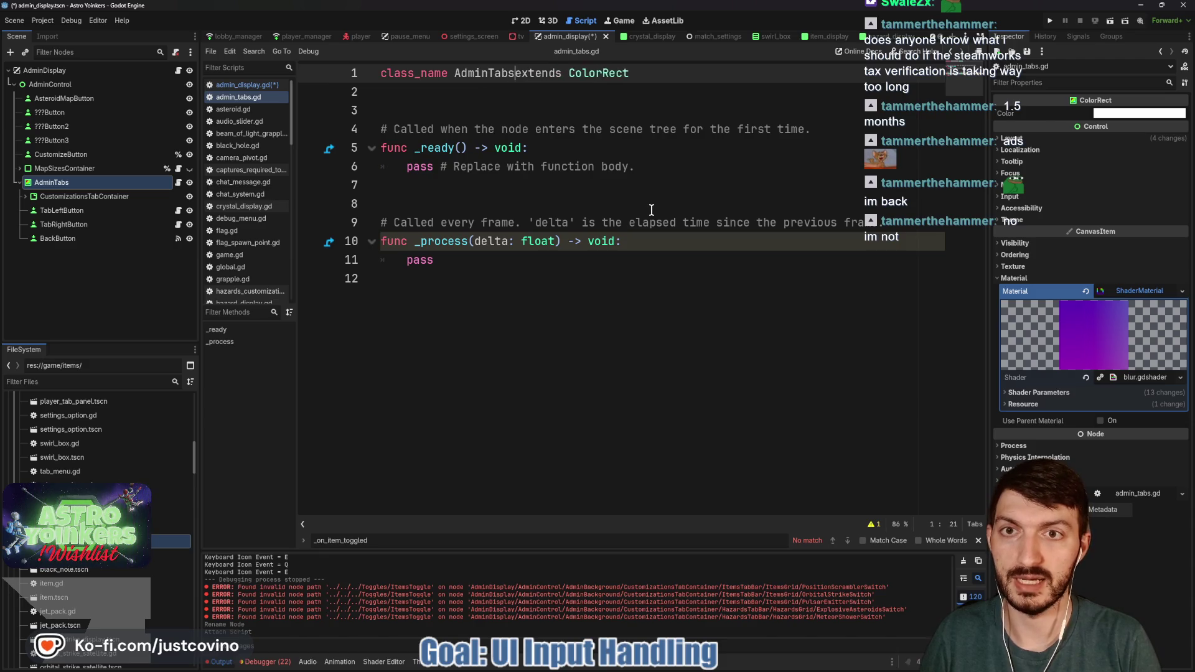
{"action": "key", "text": "ctrl+s"}
{"action": "left_click", "coordinate": [45, 70]}
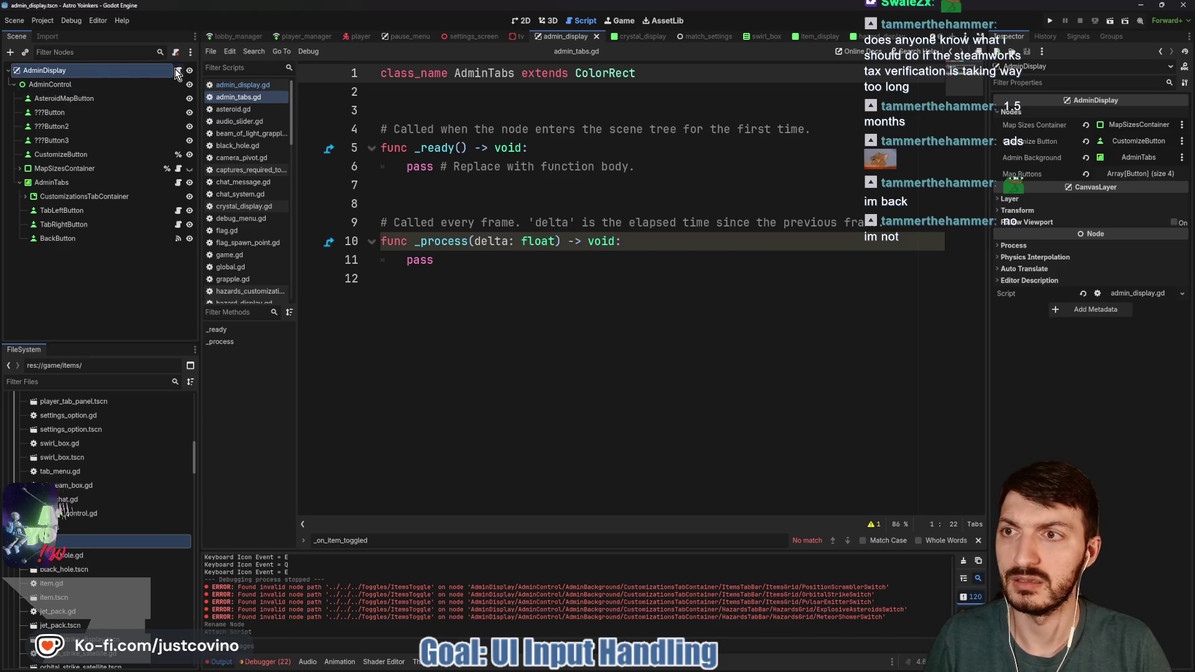
Step: Rename admin_background to admin_tabs on lines 6, 23 and 38 of admin_display.gd and save
{"action": "left_click", "coordinate": [179, 70]}
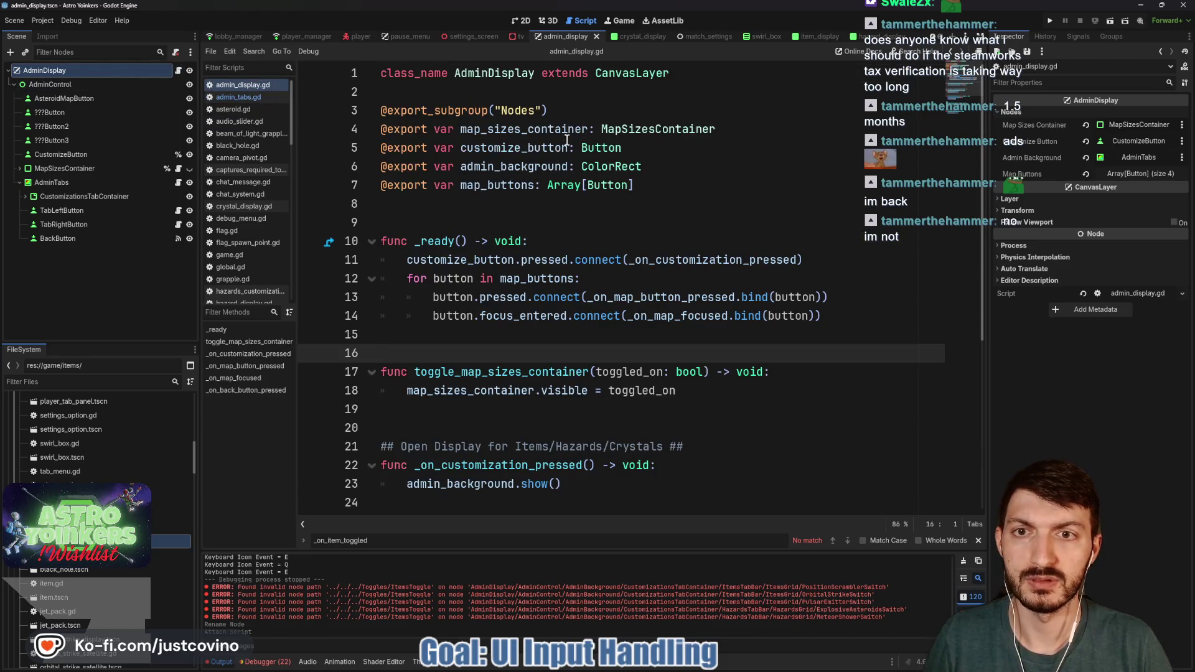
{"action": "left_click_drag", "start_coordinate": [568, 166], "coordinate": [501, 166]}
{"action": "type", "text": "tabs"}
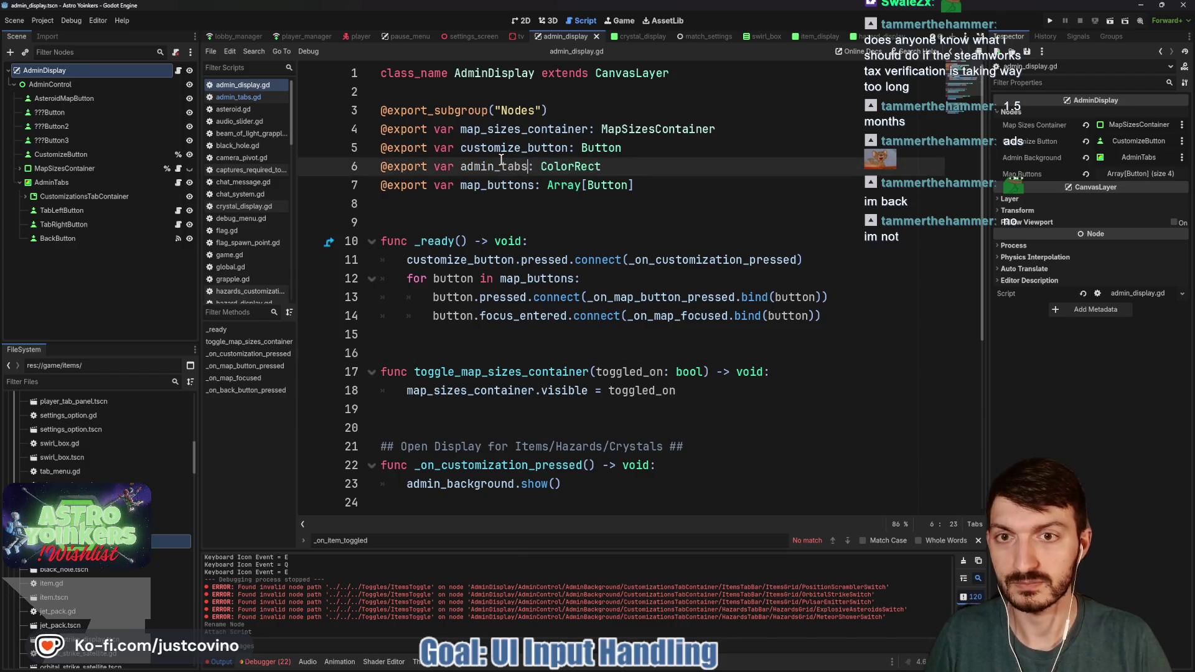
{"action": "left_click", "coordinate": [690, 167]}
{"action": "double_click", "coordinate": [472, 485]}
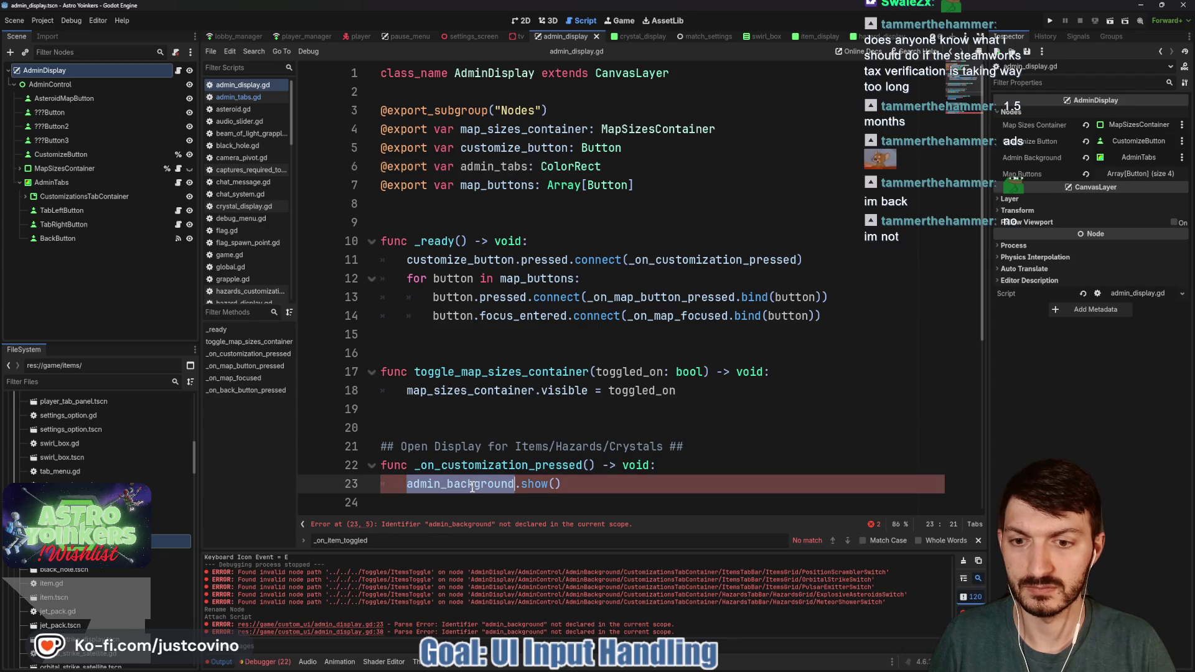
{"action": "type", "text": "admin_tabs"}
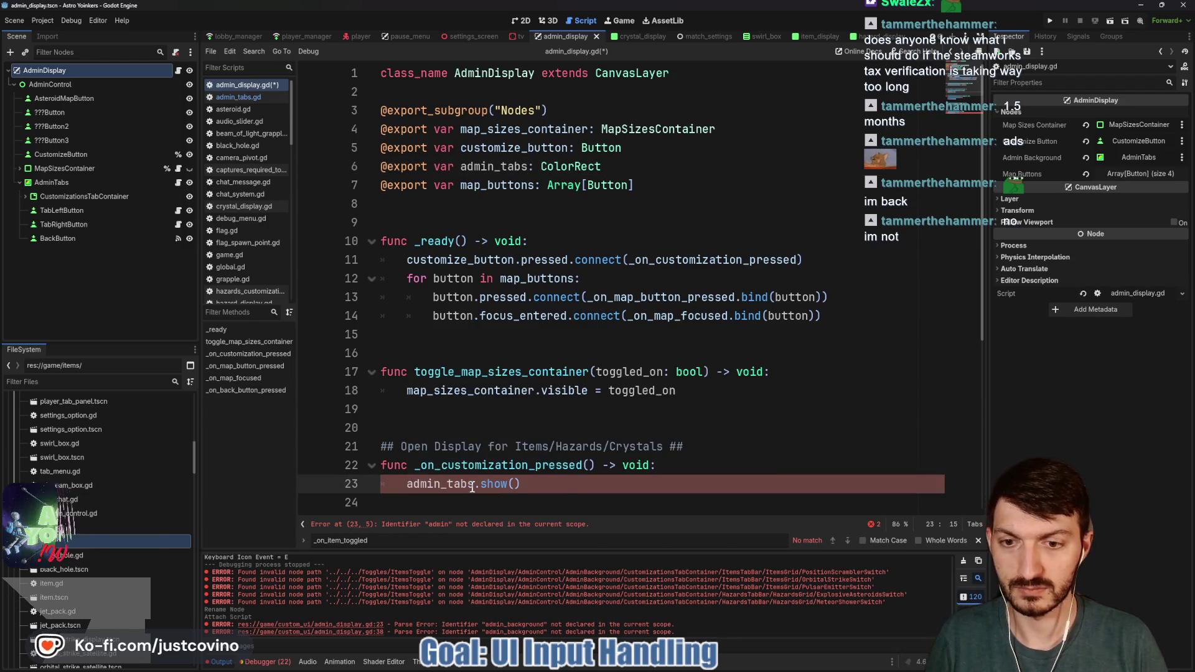
{"action": "scroll", "coordinate": [622, 411], "scroll_direction": "down", "scroll_amount": 5}
{"action": "double_click", "coordinate": [429, 483]}
{"action": "type", "text": "admin_tabs.hide("}
{"action": "key", "text": "ctrl+s"}
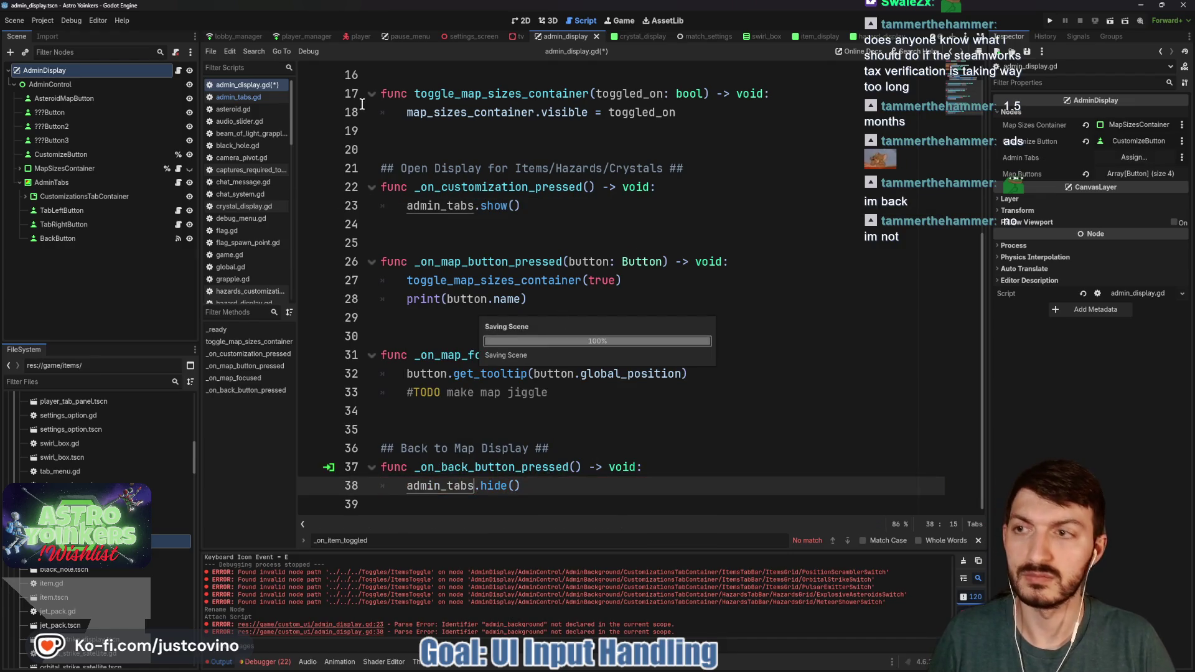
Step: Assign the AdminTabs node to the exported Admin Tabs property and save the scene
{"action": "left_click", "coordinate": [1133, 158]}
{"action": "left_click", "coordinate": [573, 246]}
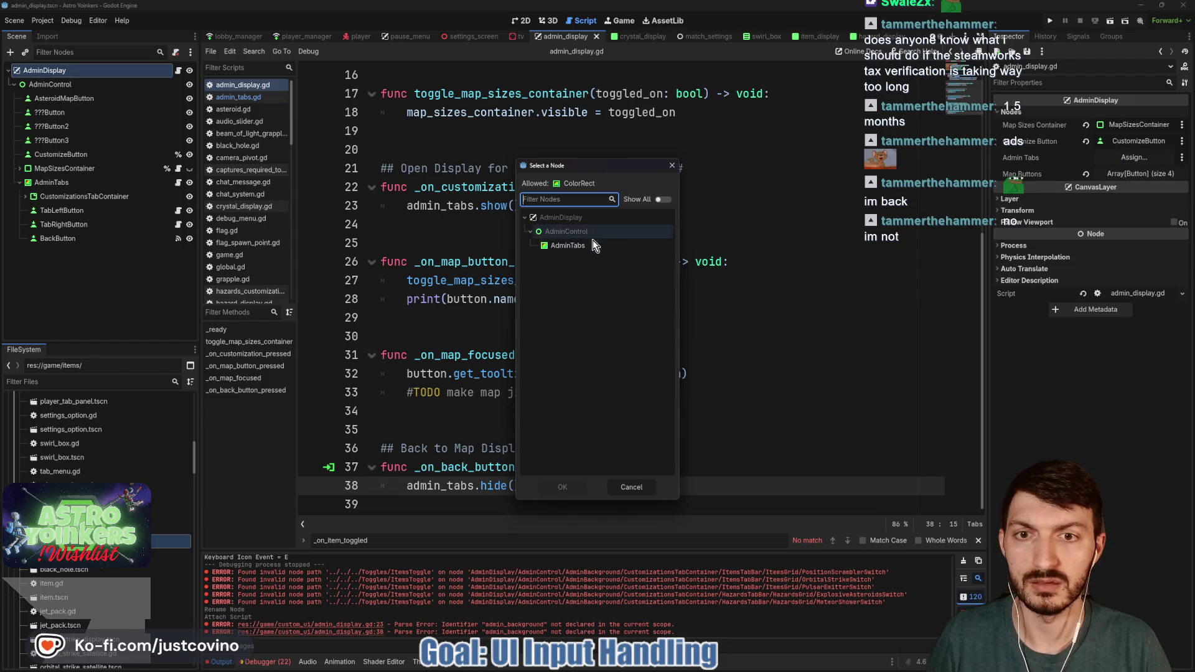
{"action": "left_click", "coordinate": [549, 491]}
{"action": "left_click", "coordinate": [470, 318]}
{"action": "key", "text": "ctrl+s"}
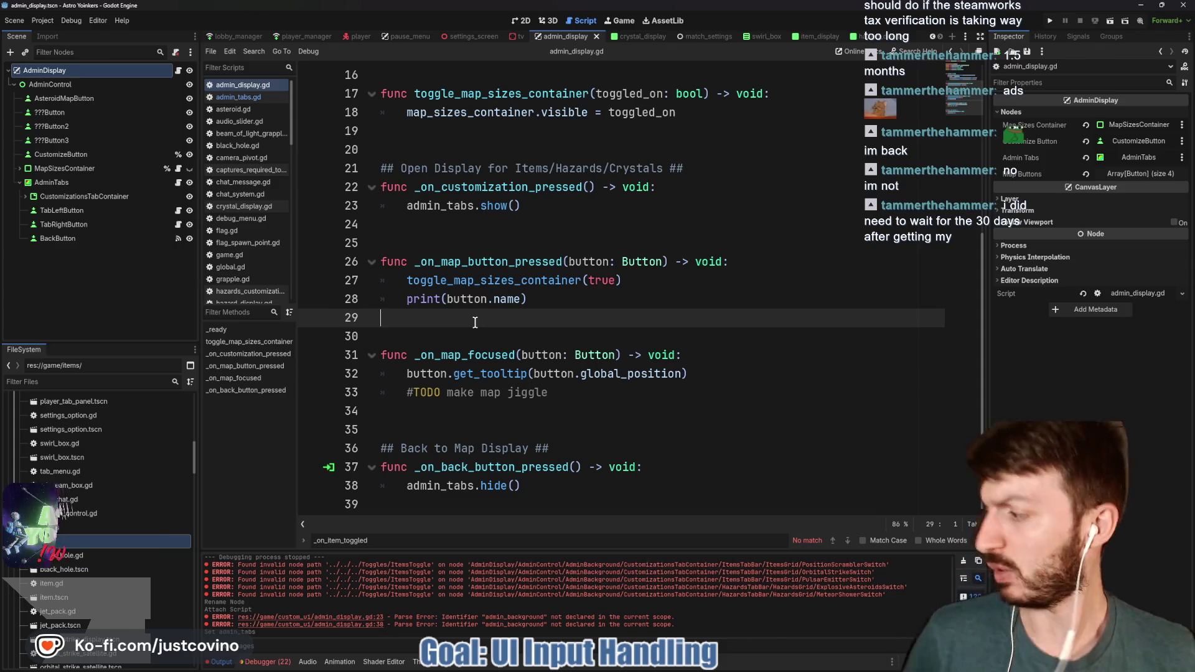
{"action": "left_click", "coordinate": [416, 247]}
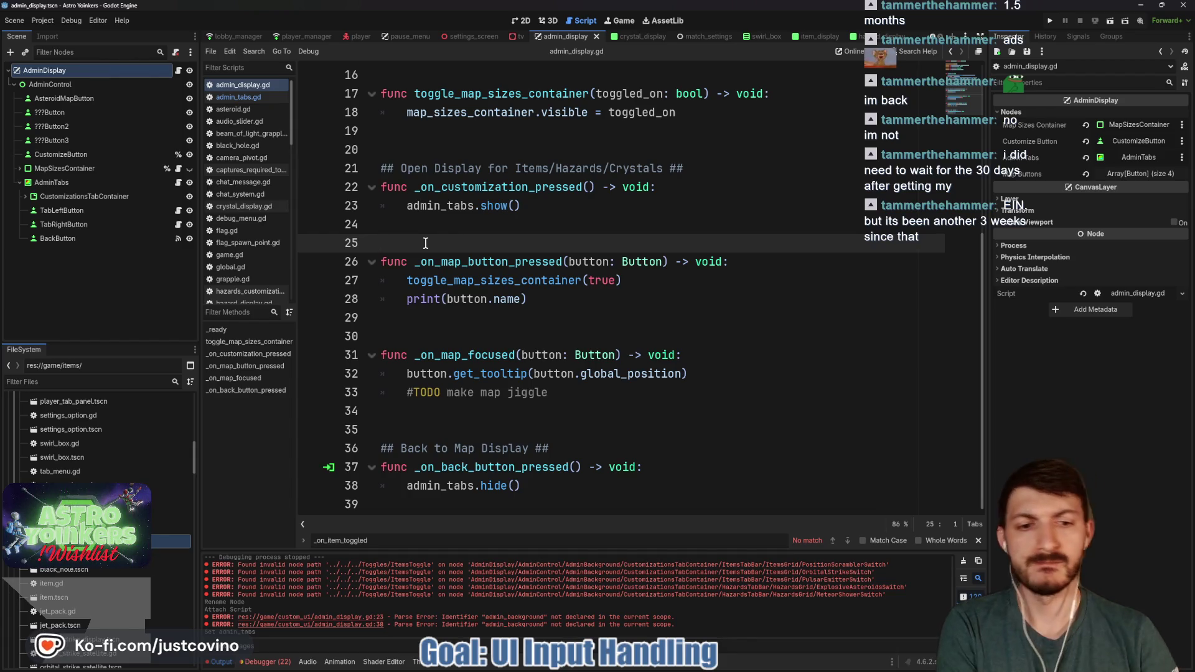
Step: Close the text search, clear the error log, and save the scene
{"action": "left_click", "coordinate": [978, 541]}
{"action": "left_click", "coordinate": [964, 560]}
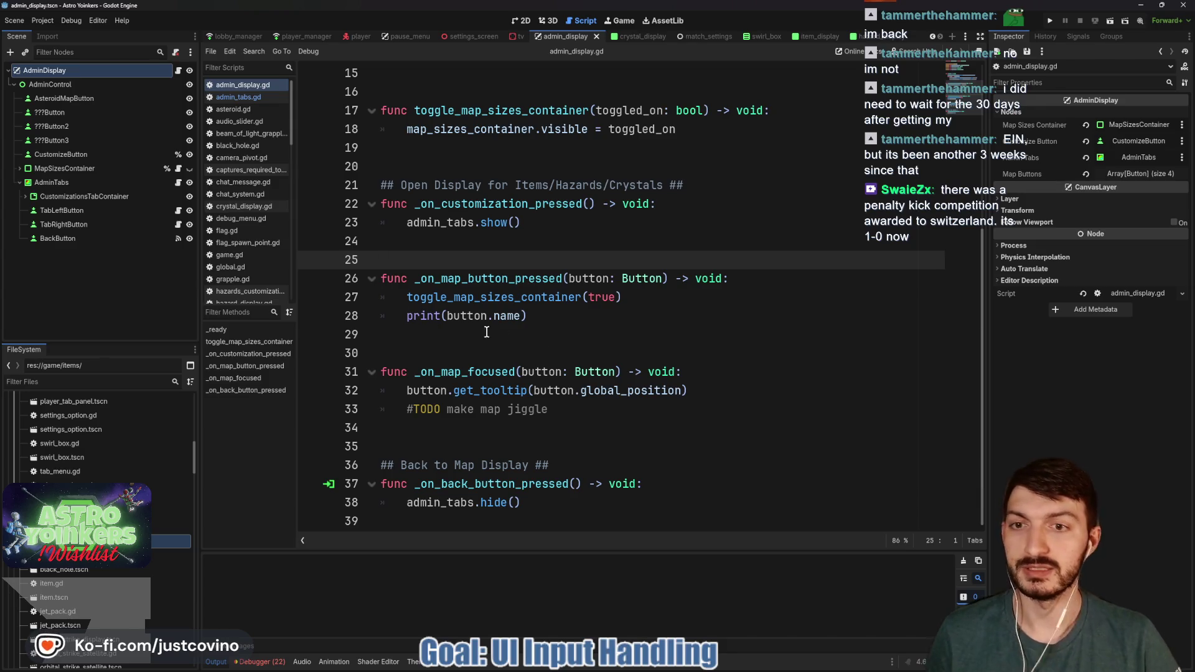
{"action": "key", "text": "ctrl+s"}
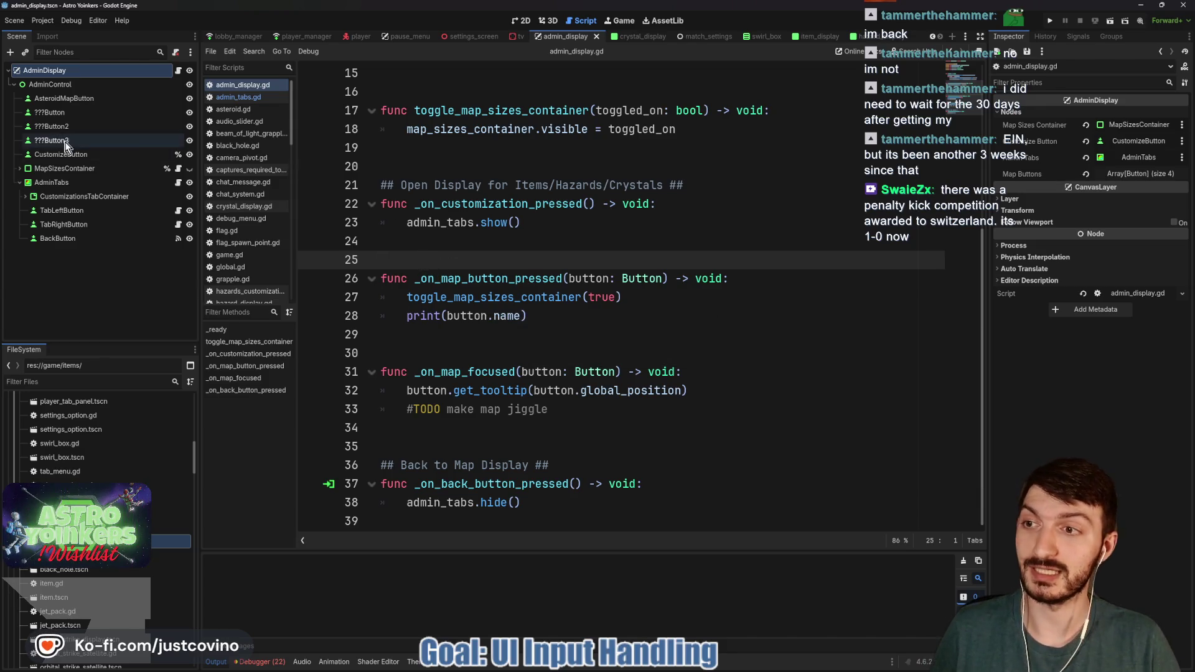
Step: Open admin_tabs.gd from the AdminTabs node's script icon in the Scene dock
{"action": "left_click", "coordinate": [73, 182]}
{"action": "left_click", "coordinate": [178, 182]}
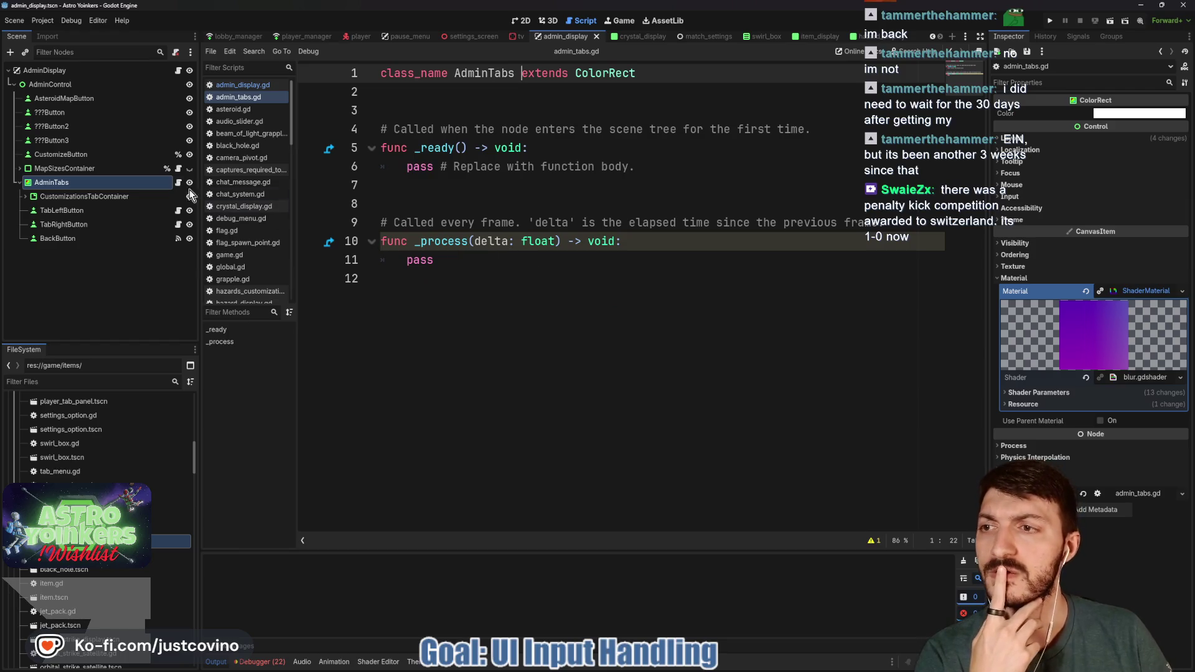
{"action": "left_click", "coordinate": [178, 71]}
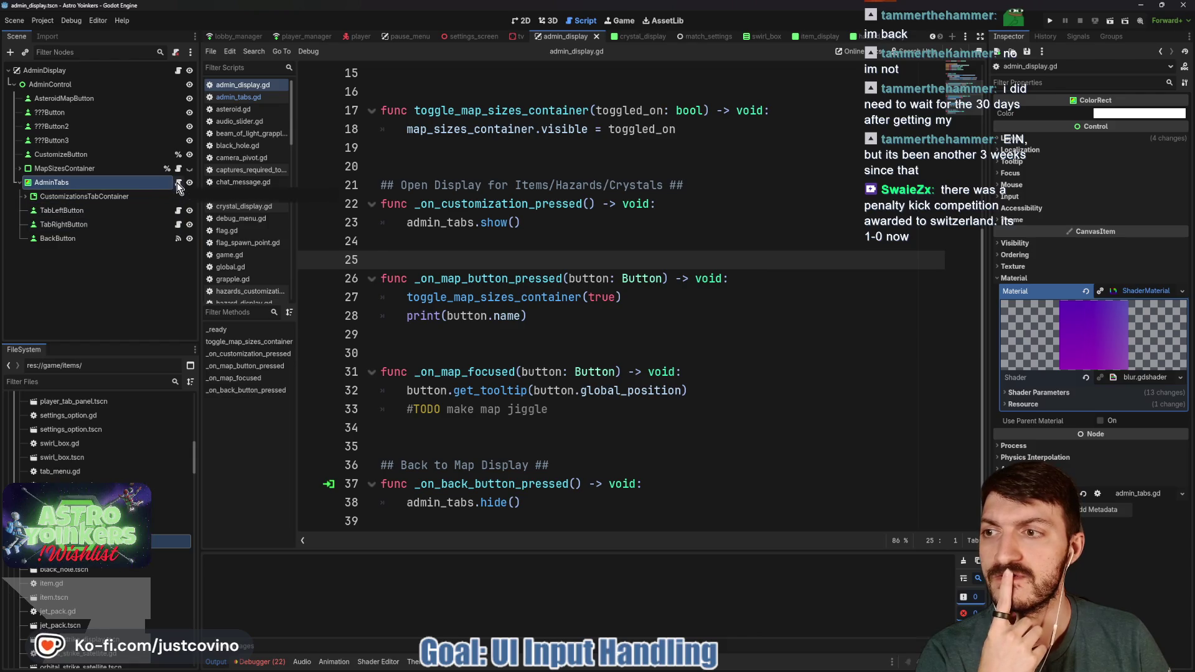
{"action": "left_click", "coordinate": [25, 196]}
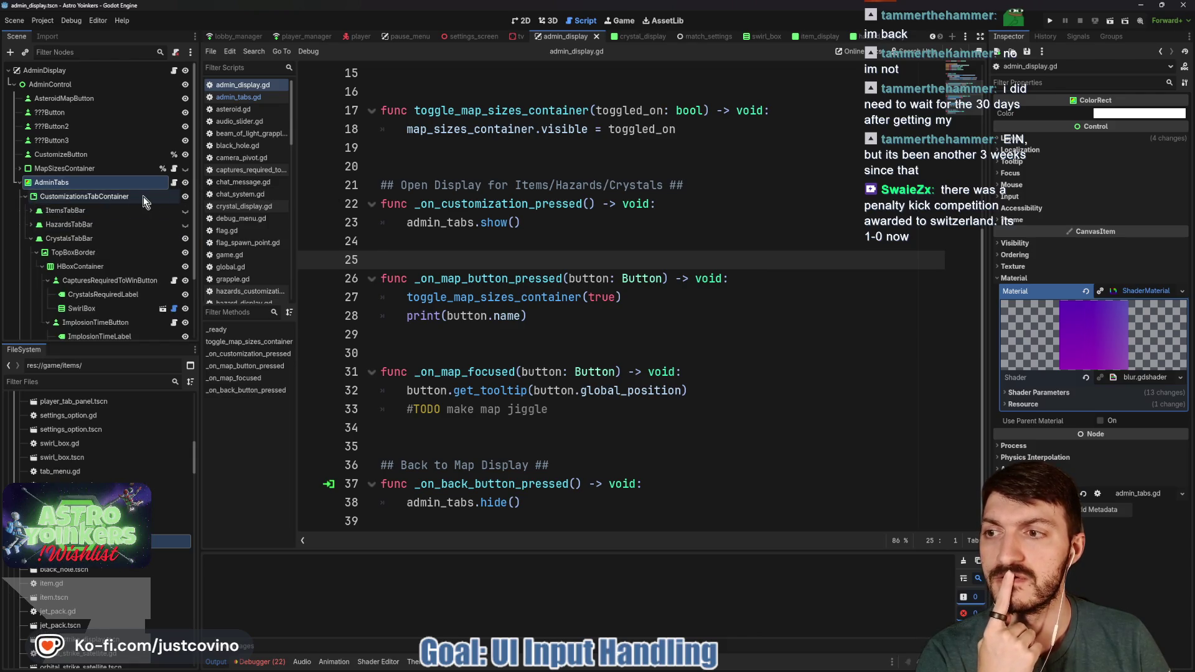
{"action": "left_click", "coordinate": [32, 239]}
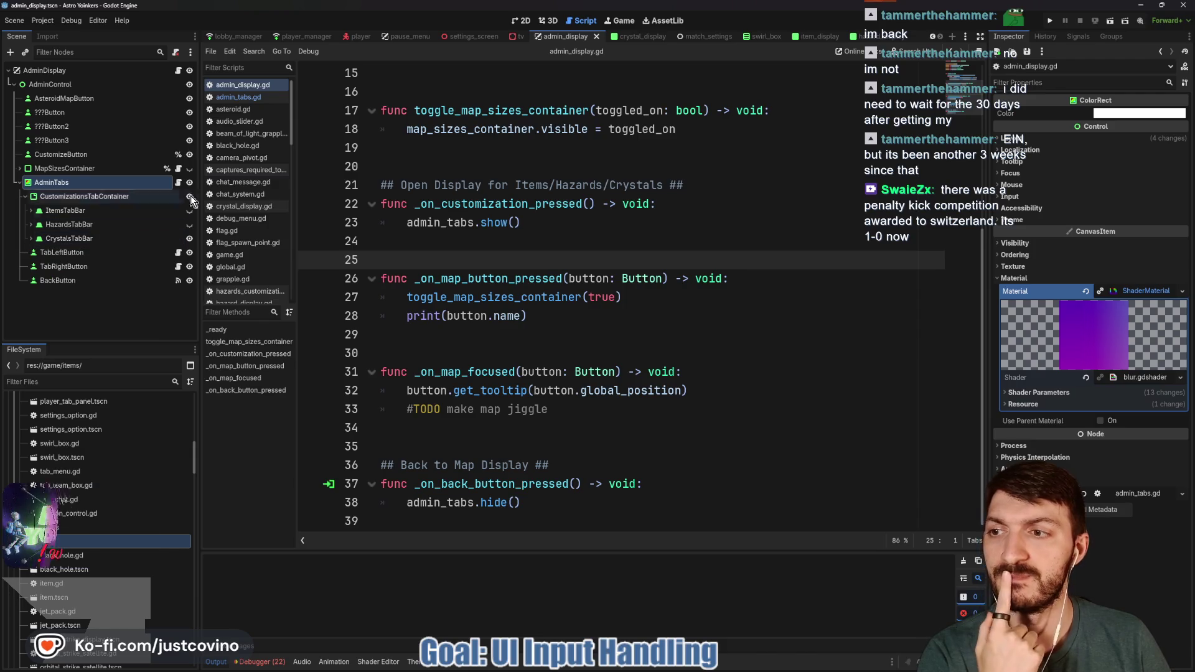
{"action": "left_click", "coordinate": [178, 184]}
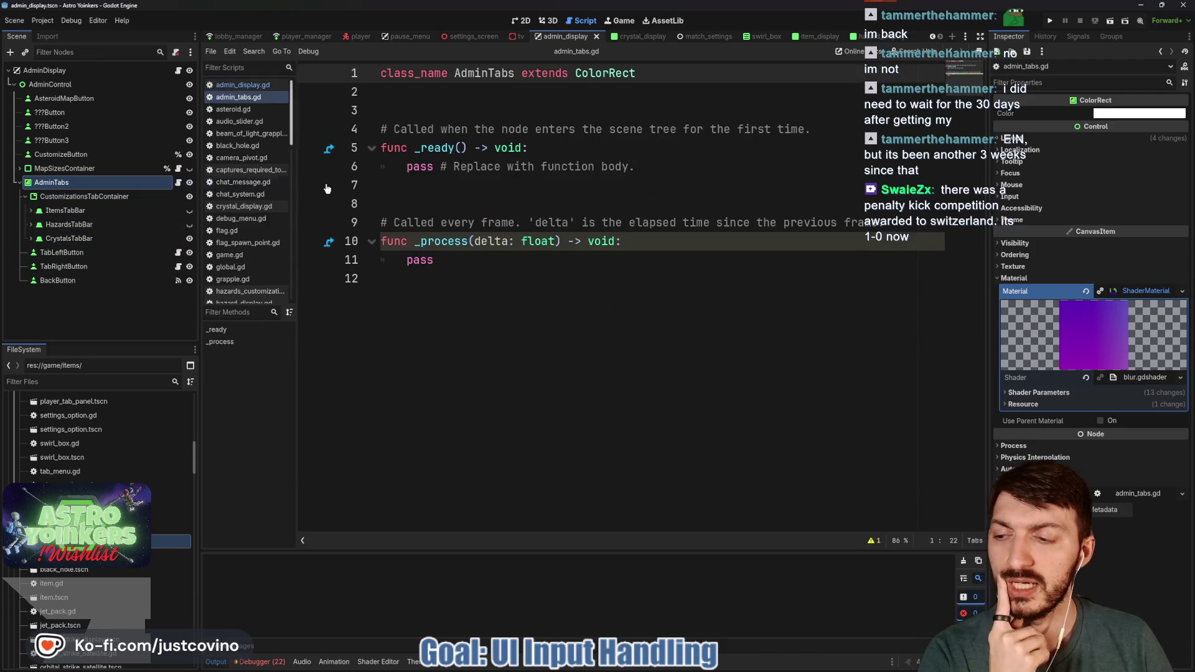
{"action": "left_click", "coordinate": [464, 114]}
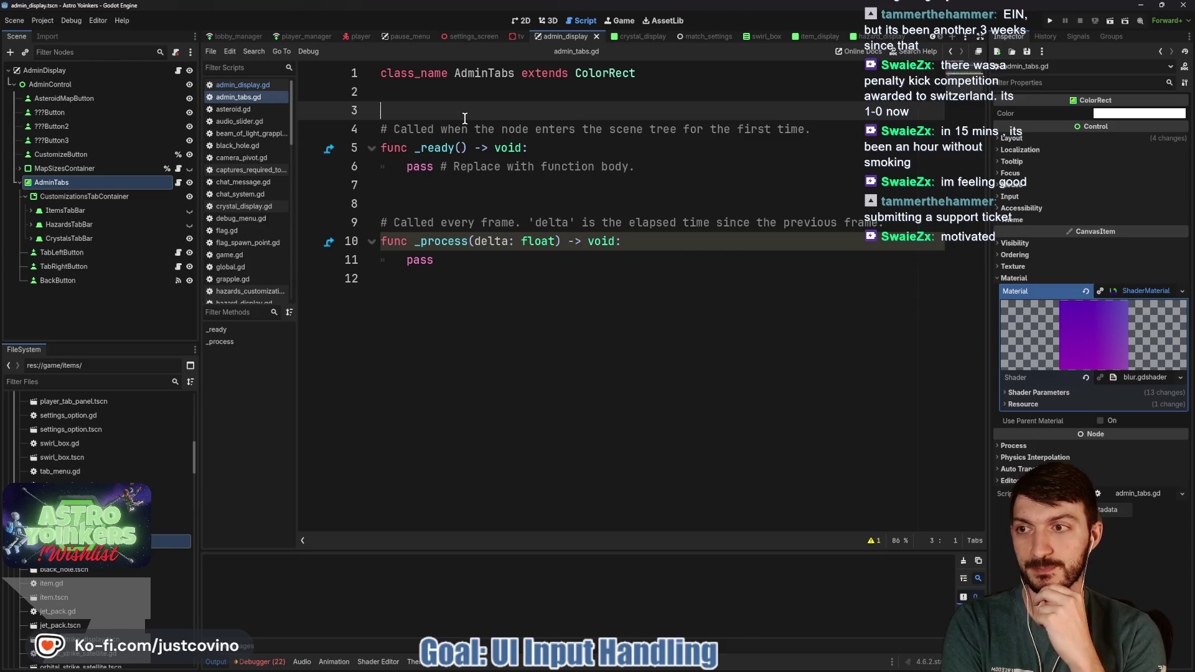
Step: Delete the template _ready and _process functions from admin_tabs.gd and save
{"action": "left_click_drag", "start_coordinate": [427, 283], "coordinate": [367, 127]}
{"action": "key", "text": "BackSpace"}
{"action": "key", "text": "ctrl+s"}
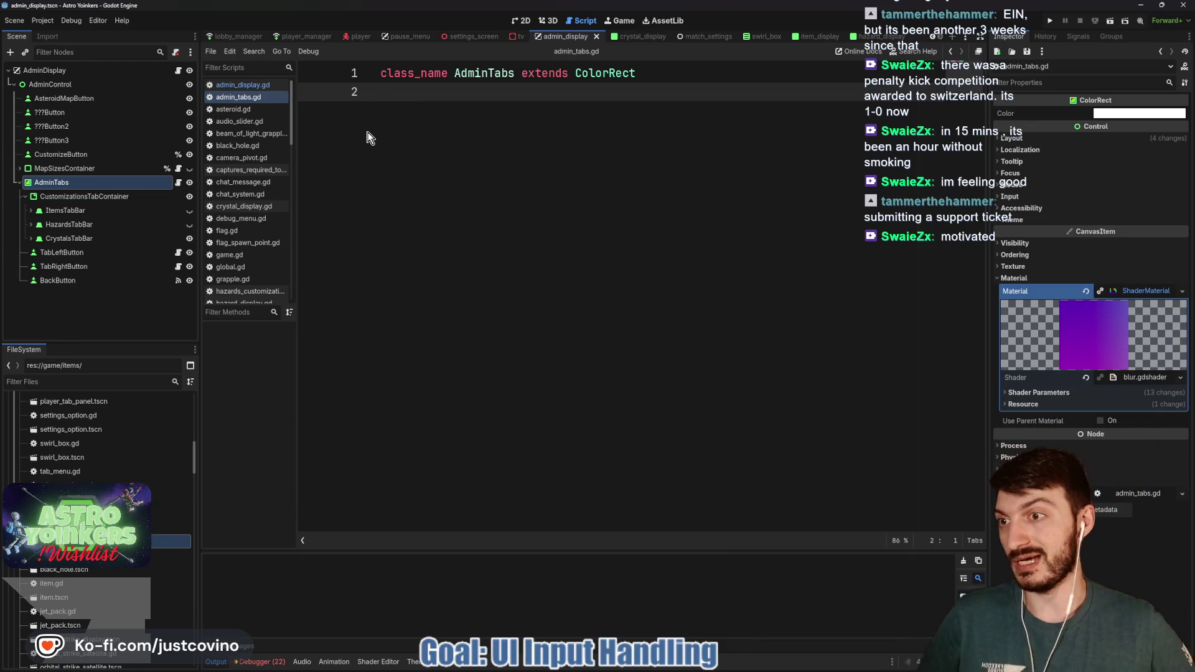
{"action": "key", "text": "Return"}
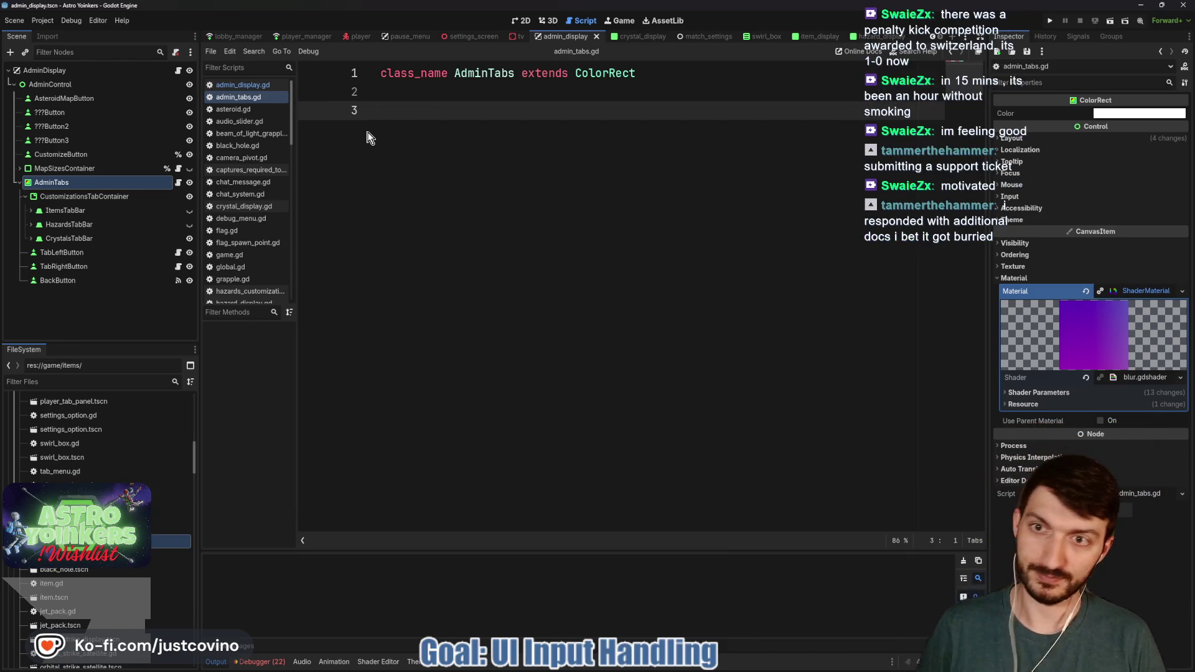
{"action": "key", "text": "ctrl+s"}
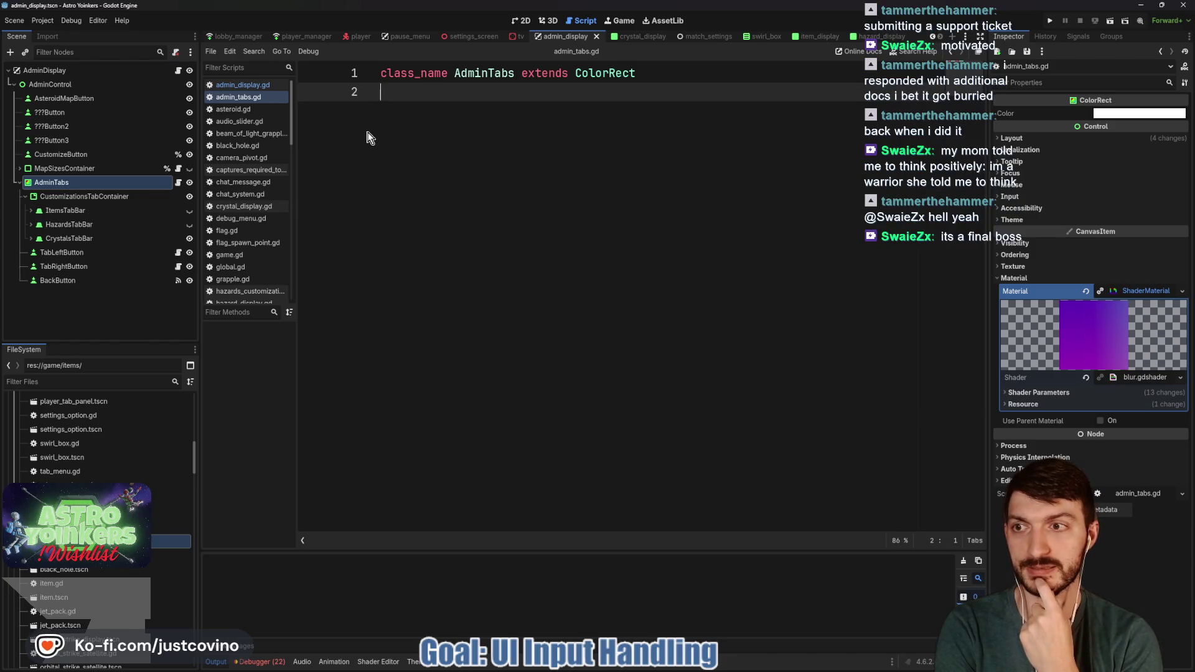
Step: Write a _ready() function connecting visibility_changed to _on_visibility_changed
{"action": "key", "text": "Return"}
{"action": "key", "text": "Return"}
{"action": "key", "text": "Return"}
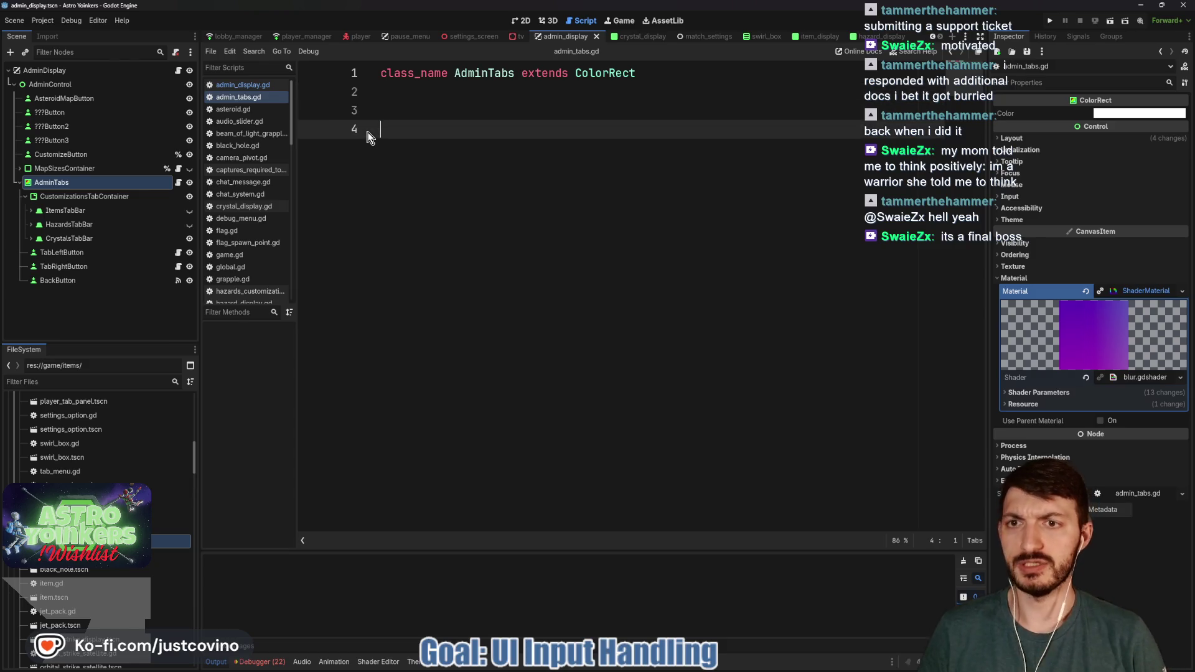
{"action": "type", "text": "funcn _r"}
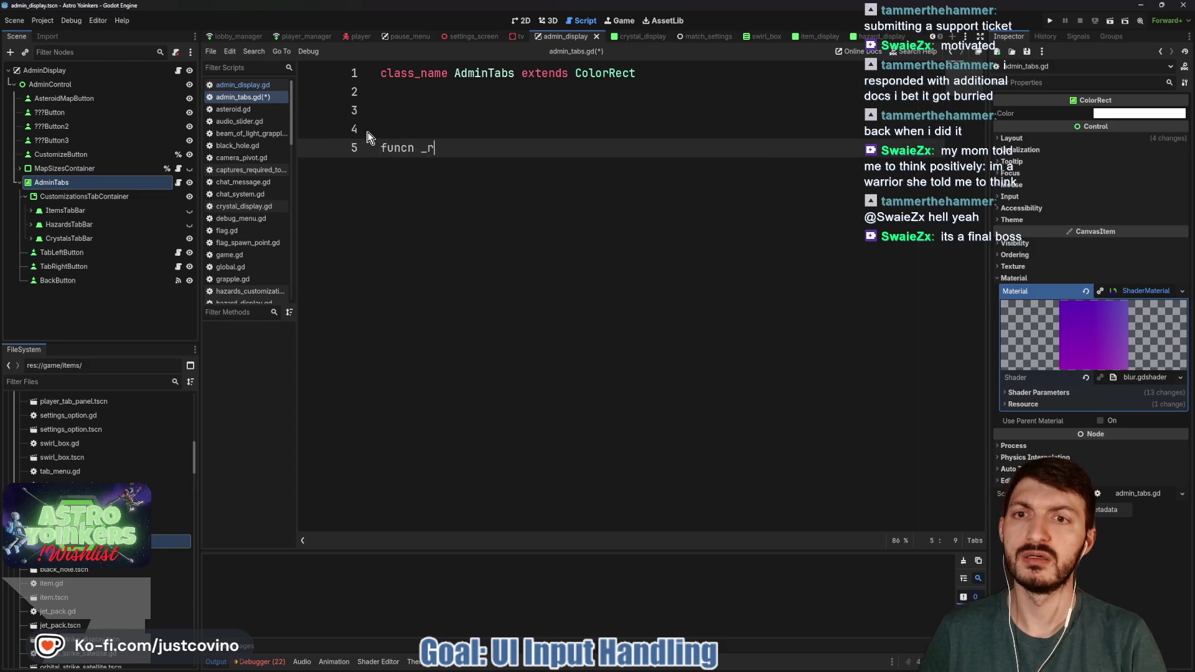
{"action": "key", "text": "BackSpace"}
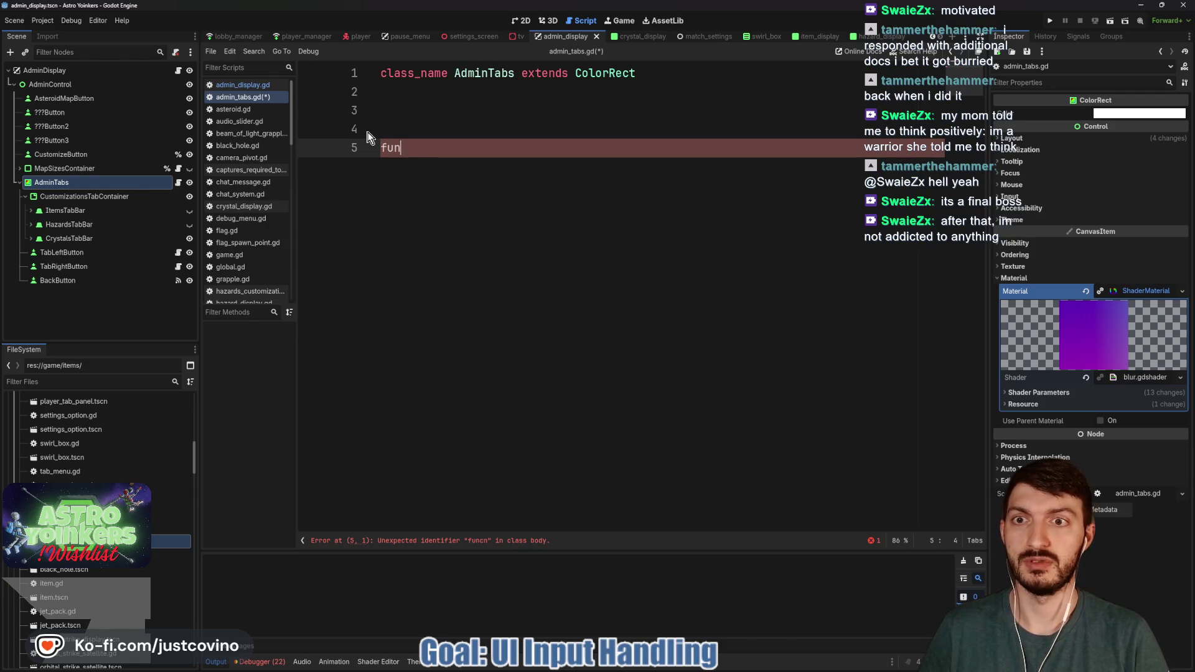
{"action": "type", "text": "c refunc free() -> void"}
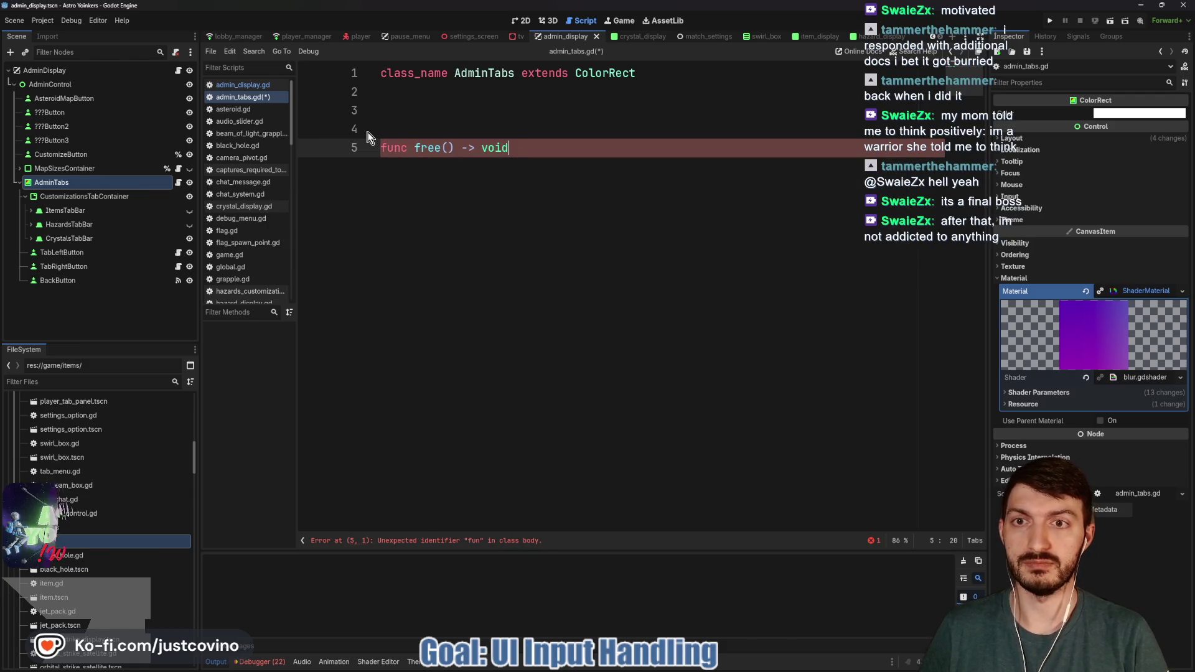
{"action": "type", "text": "_"}
{"action": "key", "text": "Return"}
{"action": "key", "text": "Return"}
{"action": "type", "text": "vis"}
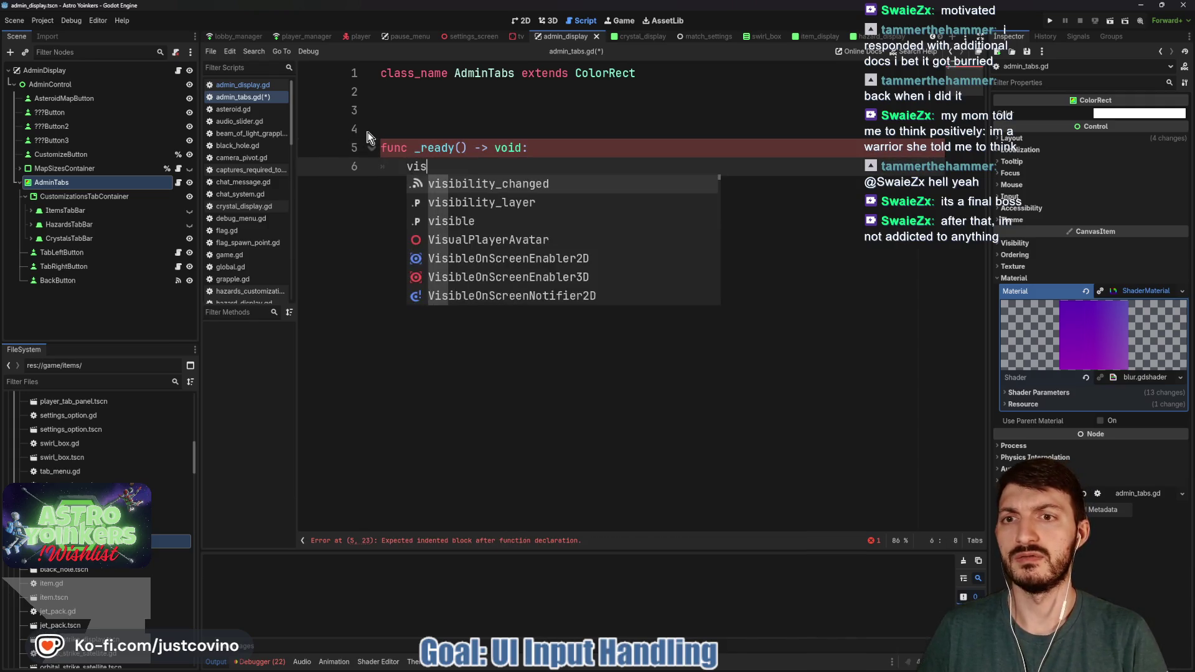
{"action": "key", "text": "Return"}
{"action": "type", "text": "."}
{"action": "key", "text": "Return"}
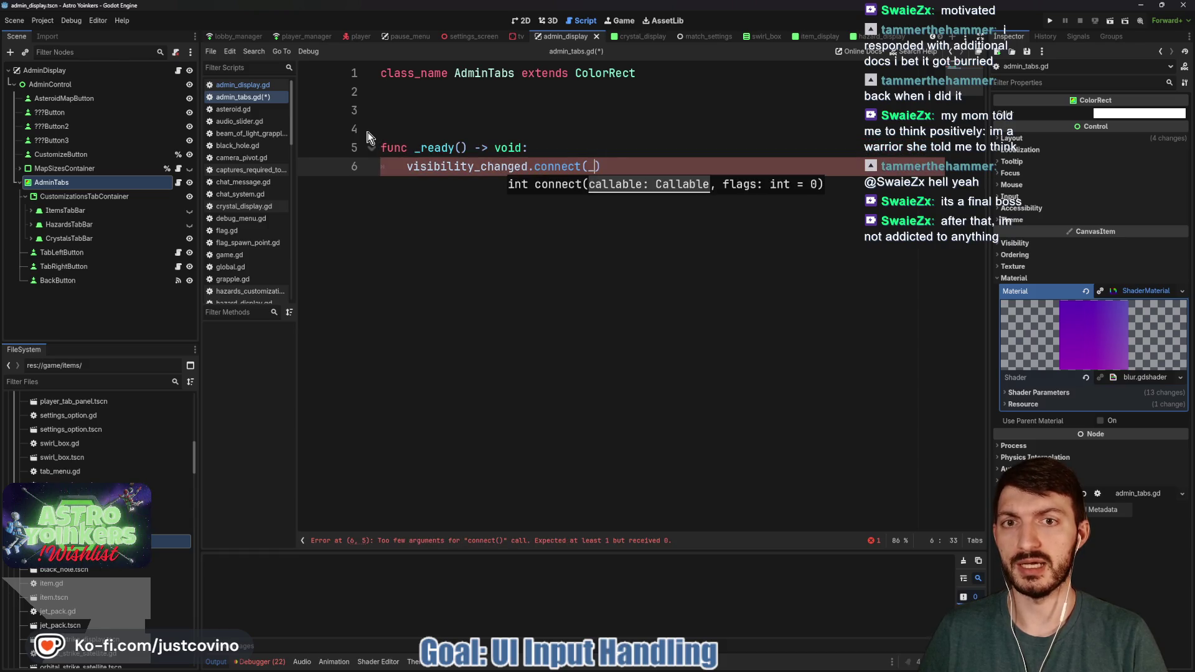
{"action": "type", "text": "_on_visibili"}
{"action": "type", "text": "ty_changed"}
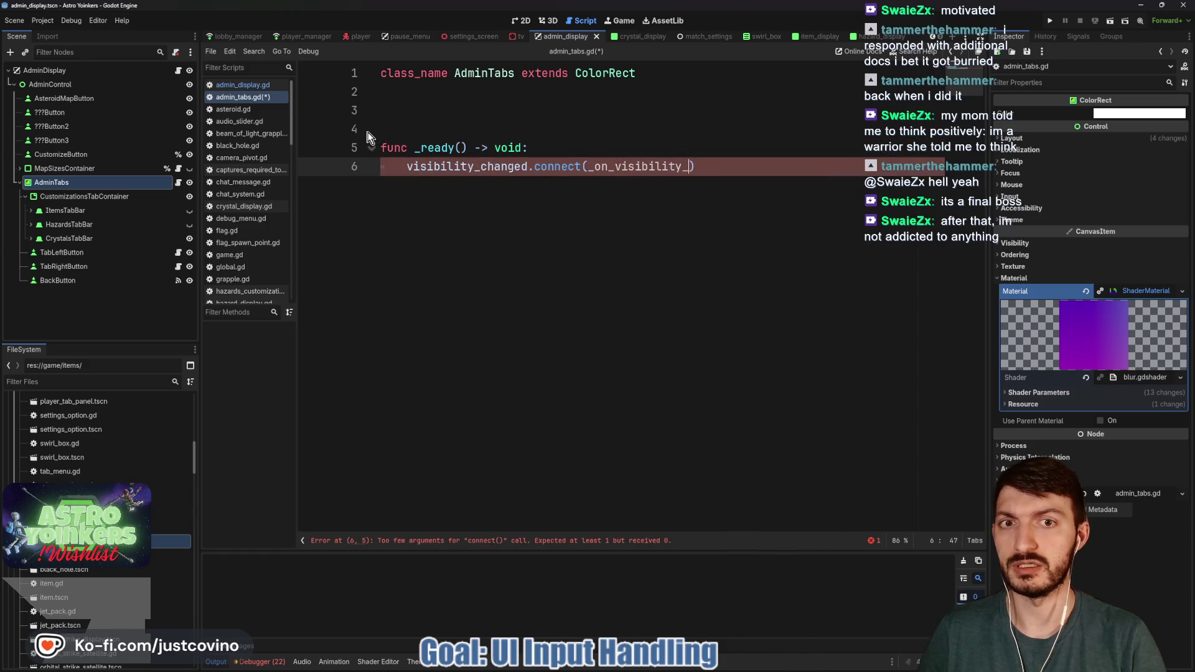
{"action": "type", "text": ")"}
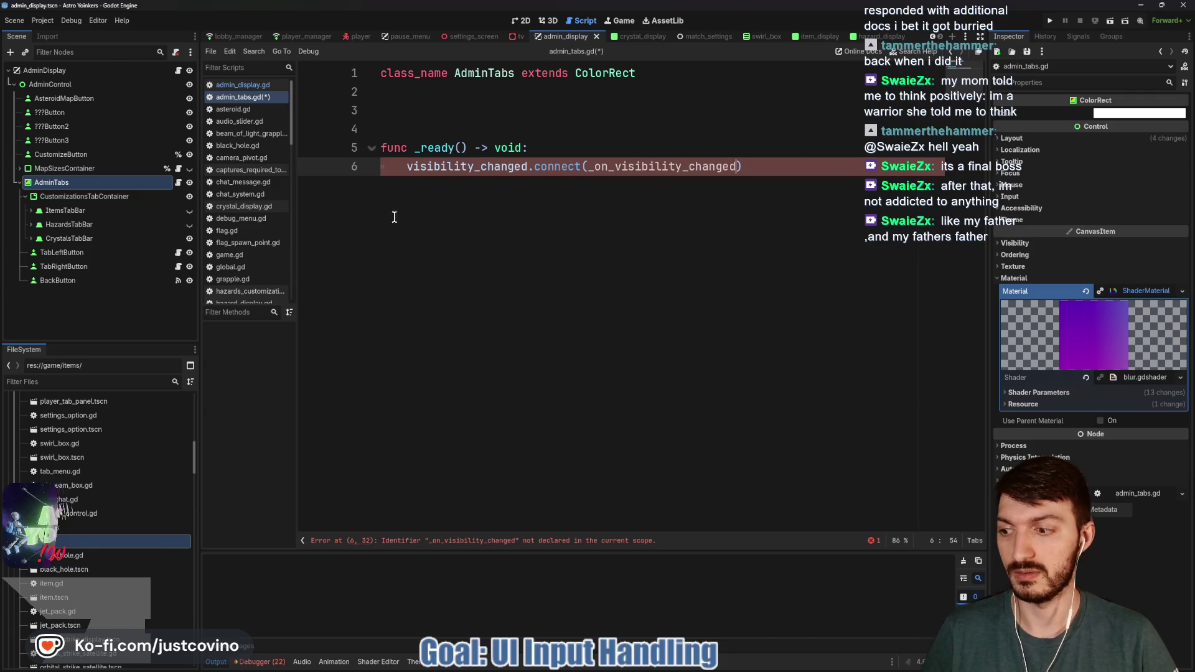
{"action": "key", "text": "Return"}
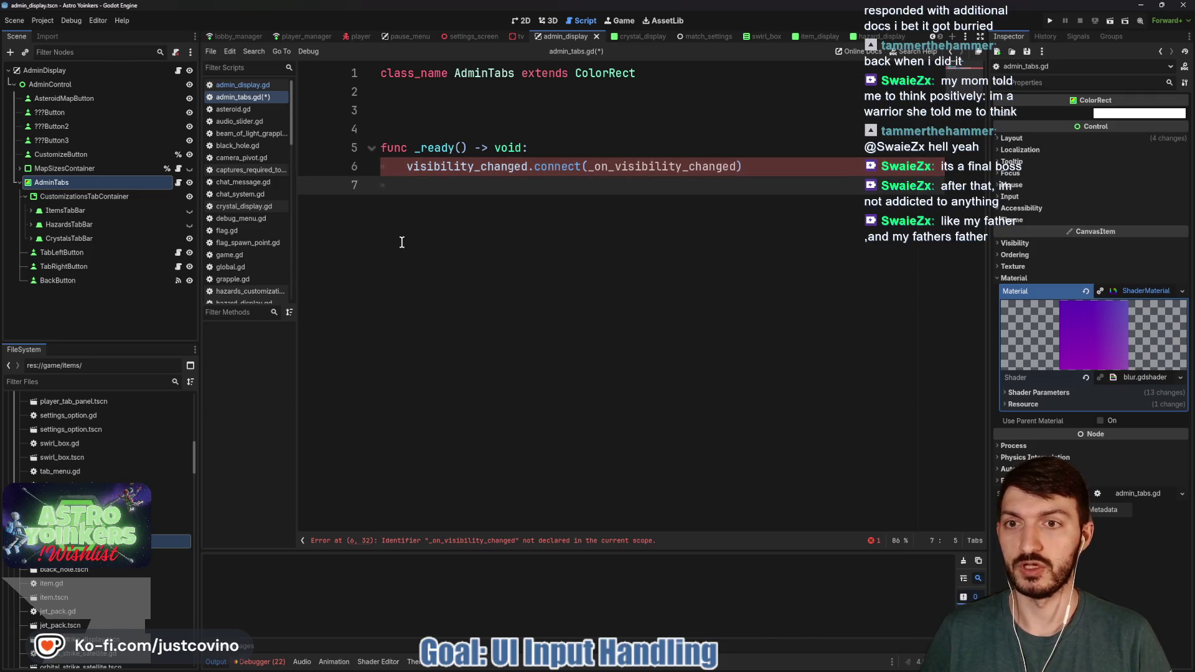
Step: Add a func _on_visibility_changed() -> void: handler whose body is pass
{"action": "key", "text": "Return"}
{"action": "key", "text": "Return"}
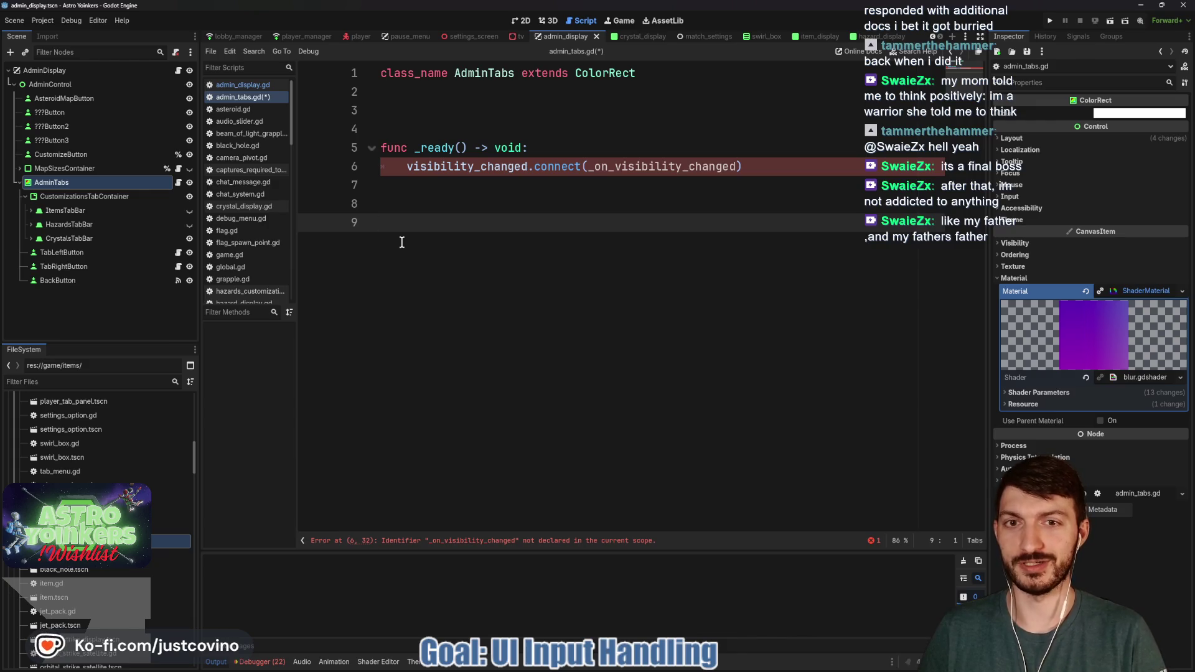
{"action": "type", "text": "func _on_visibility_ch"}
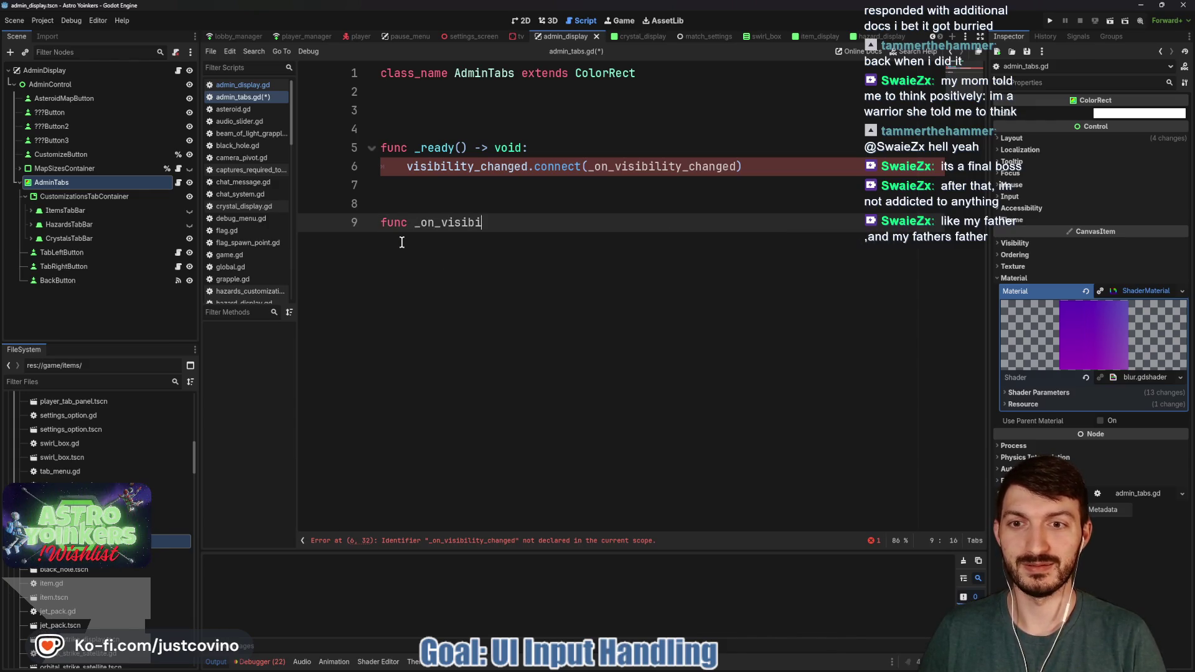
{"action": "type", "text": "ange"}
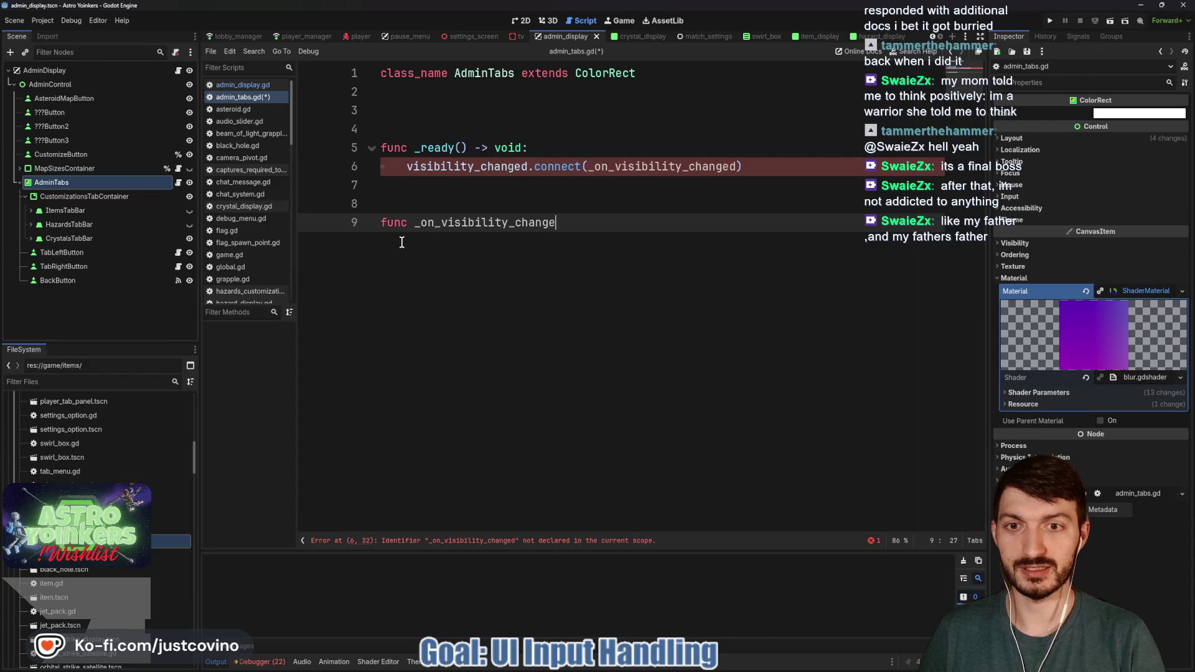
{"action": "type", "text": "d() -> voi"}
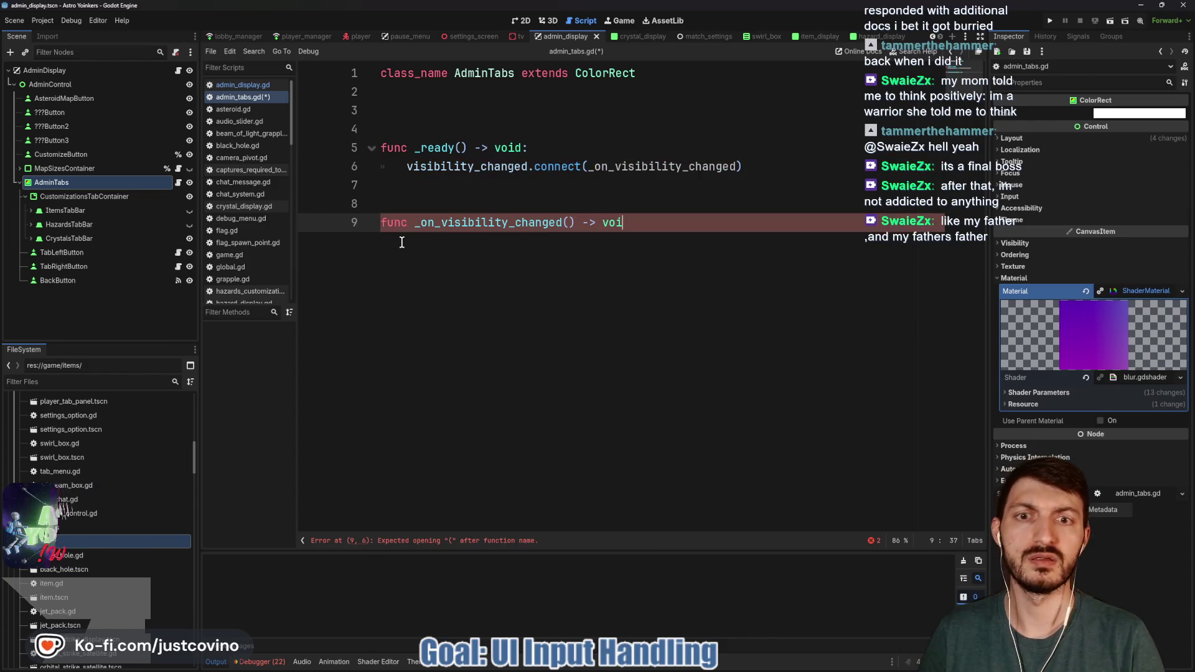
{"action": "type", "text": "d:"}
{"action": "key", "text": "Return"}
{"action": "type", "text": "pa"}
{"action": "key", "text": "Return"}
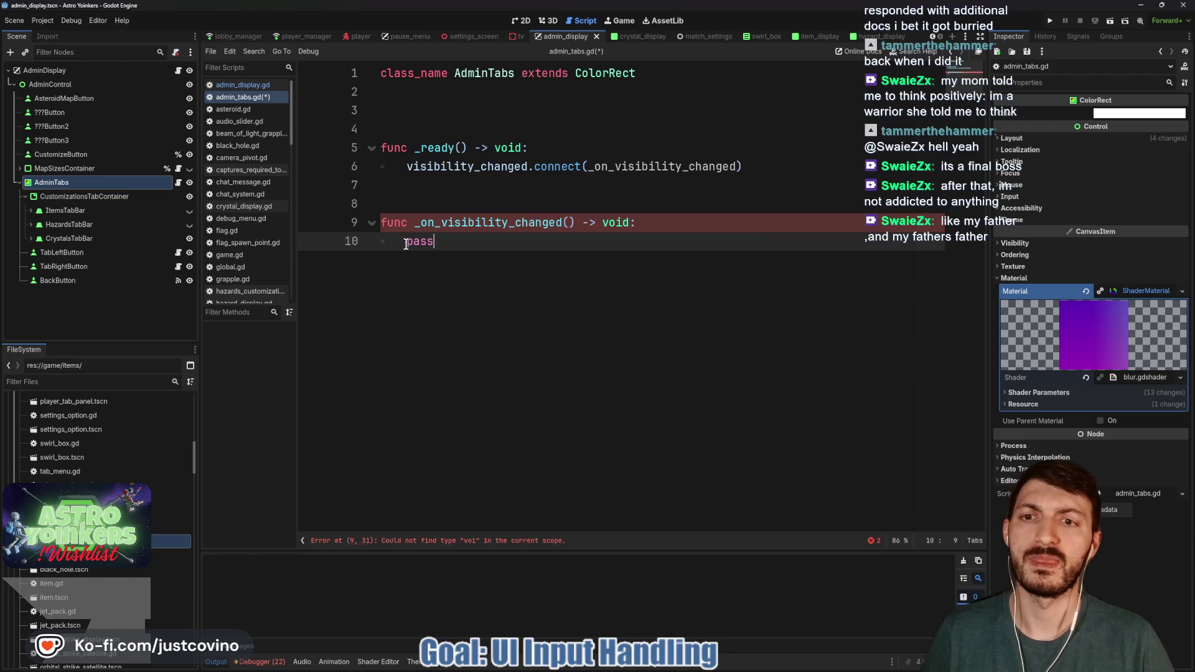
{"action": "key", "text": "Return"}
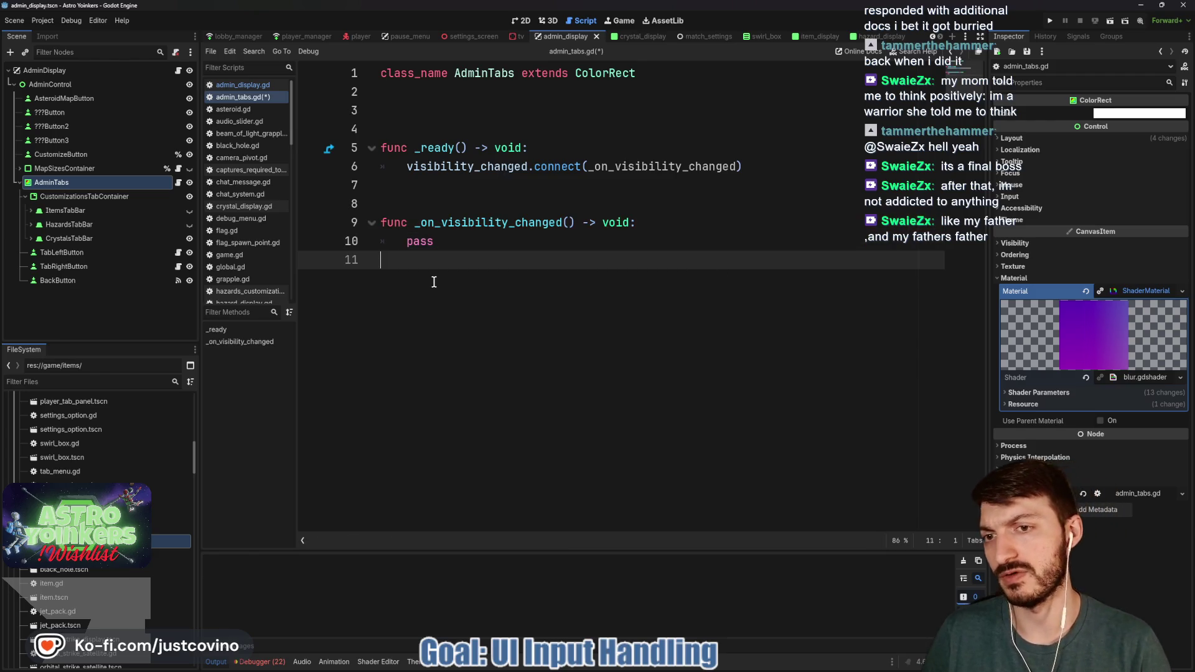
Step: Insert blank lines above the handler and begin typing another func
{"action": "left_click", "coordinate": [418, 207]}
{"action": "key", "text": "Return"}
{"action": "key", "text": "Return"}
{"action": "key", "text": "Return"}
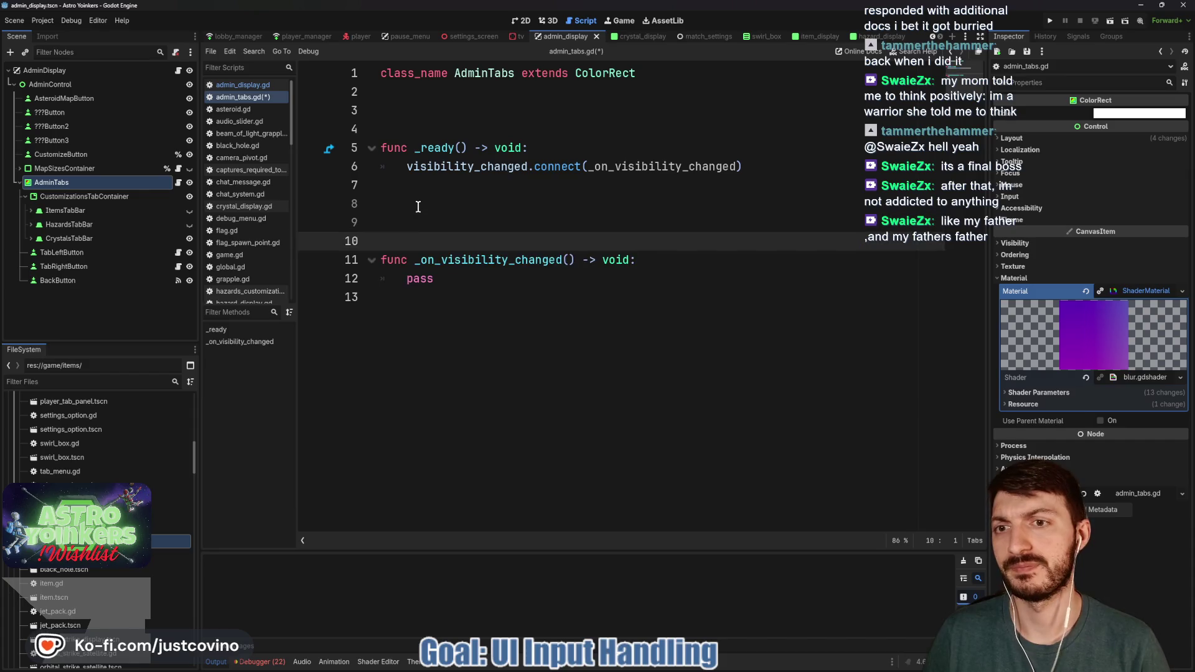
{"action": "key", "text": "Up"}
{"action": "key", "text": "Up"}
{"action": "key", "text": "Up"}
{"action": "type", "text": "func"}
{"action": "key", "text": "Escape"}
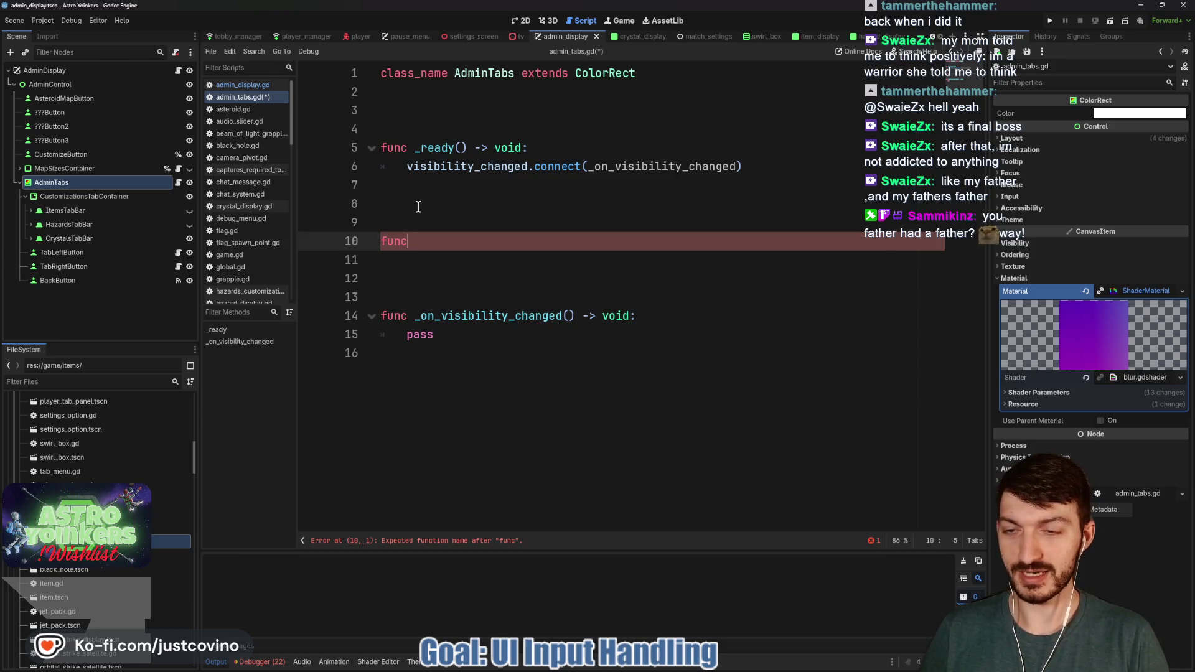
Step: Type 'update_' as the new function's name on line 10 of admin_tabs.gd
{"action": "type", "text": " upad"}
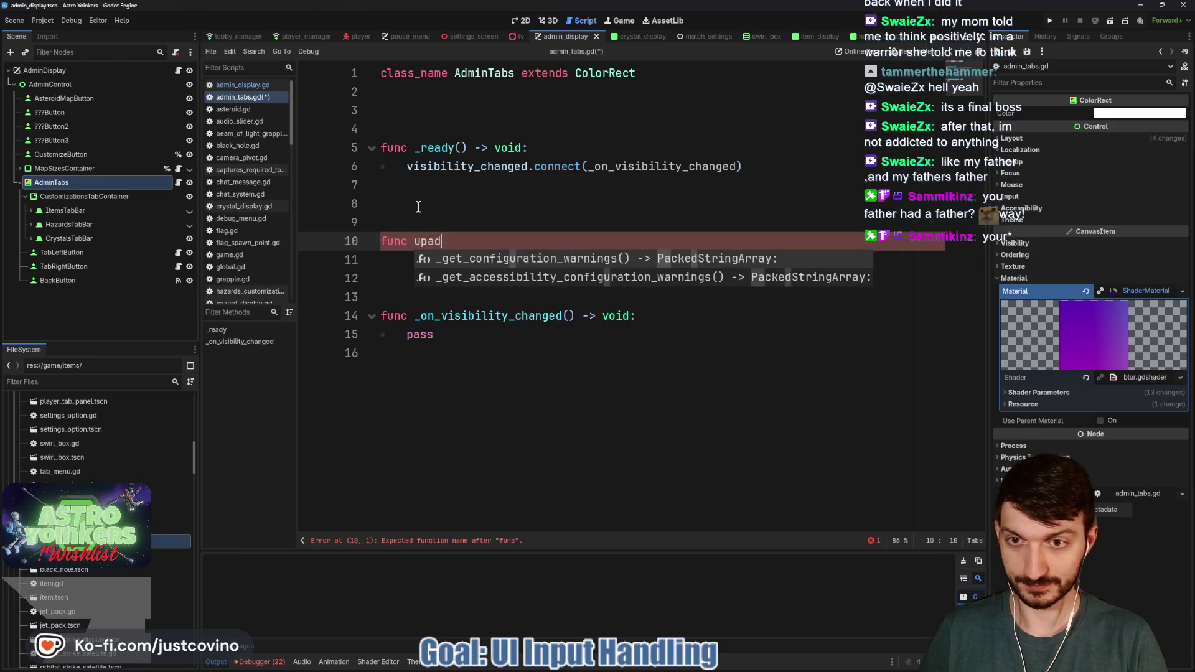
{"action": "key", "text": "BackSpace"}
{"action": "key", "text": "BackSpace"}
{"action": "type", "text": "date_"}
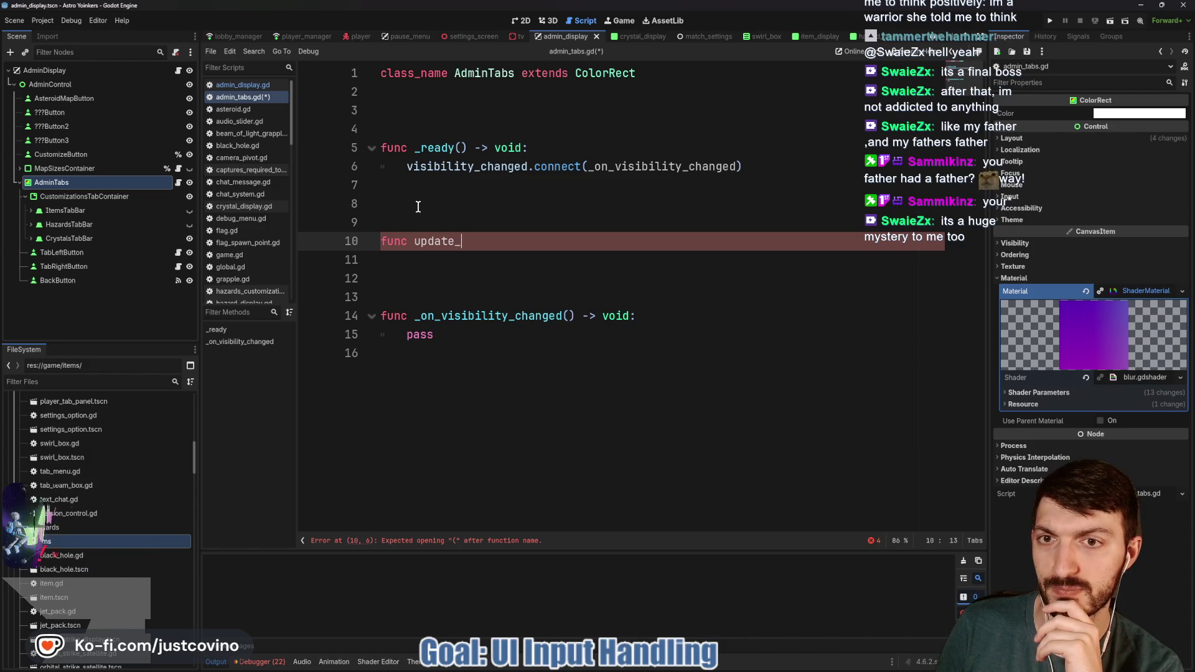
Step: Delete the visibility code on lines 6–15 and add an exported CustomizationsTabContainer variable
{"action": "mouse_move", "coordinate": [512, 352]}
{"action": "left_mouse_down"}
{"action": "mouse_move", "coordinate": [390, 295]}
{"action": "mouse_move", "coordinate": [396, 170]}
{"action": "left_mouse_up"}
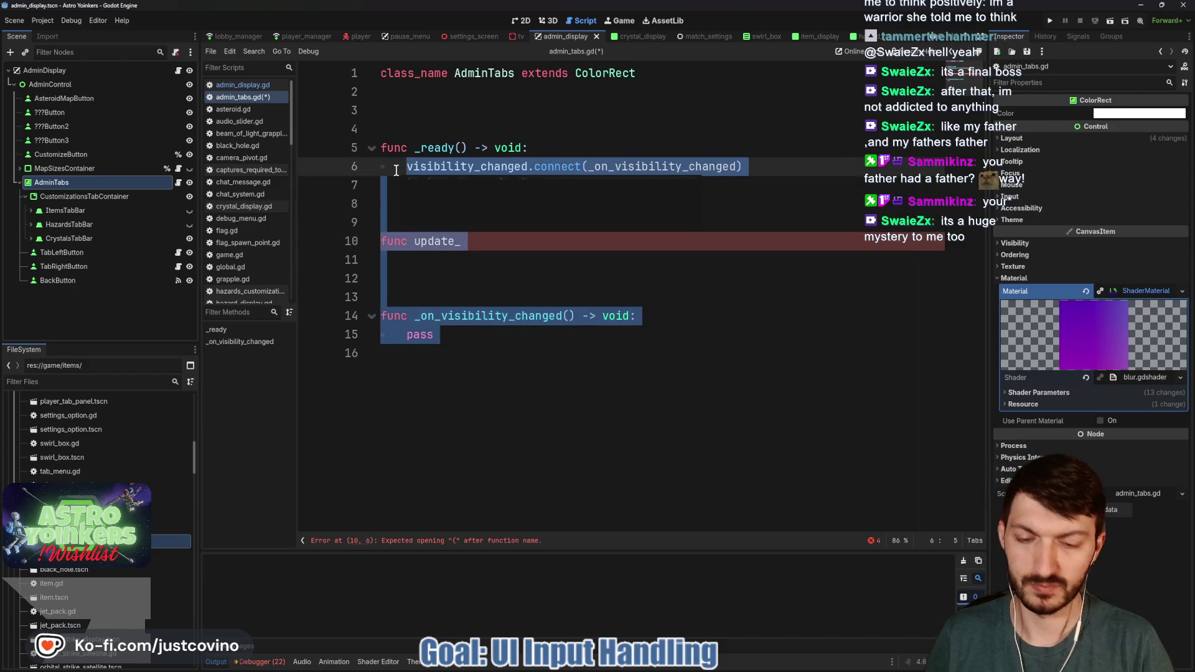
{"action": "key", "text": "BackSpace"}
{"action": "left_click_drag", "start_coordinate": [74, 196], "coordinate": [430, 110]}
Step: Write customizations_tab_container.tab_selected inside _ready using autocomplete
{"action": "left_click", "coordinate": [475, 184]}
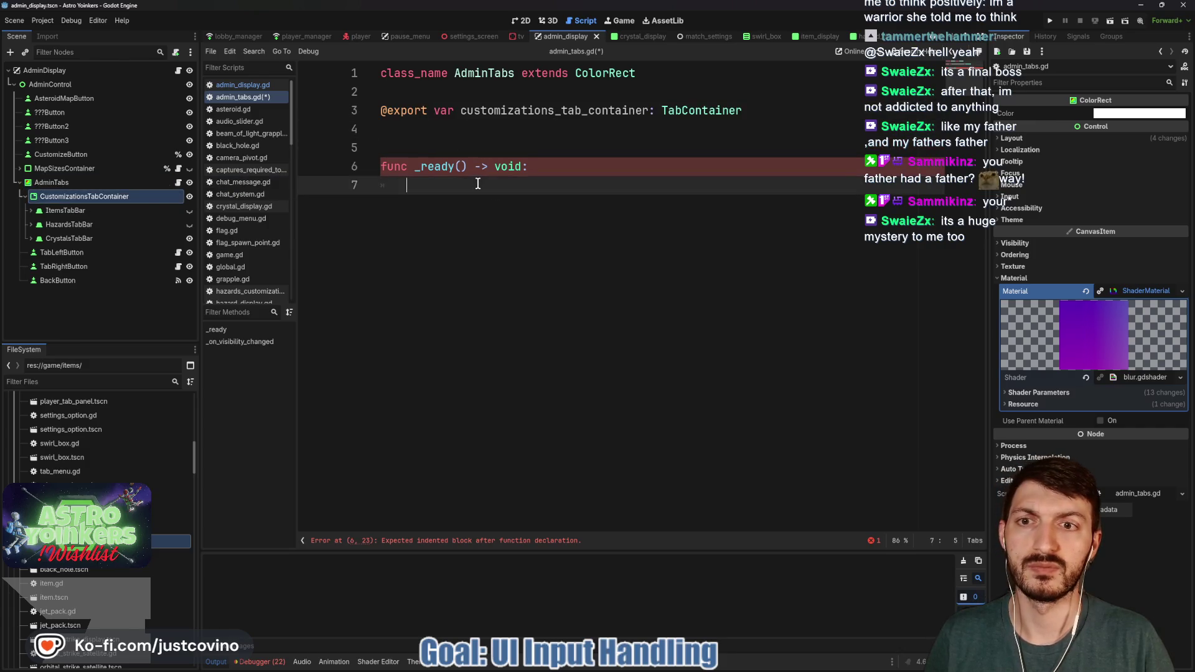
{"action": "type", "text": "cus"}
{"action": "key", "text": "Return"}
{"action": "type", "text": "."}
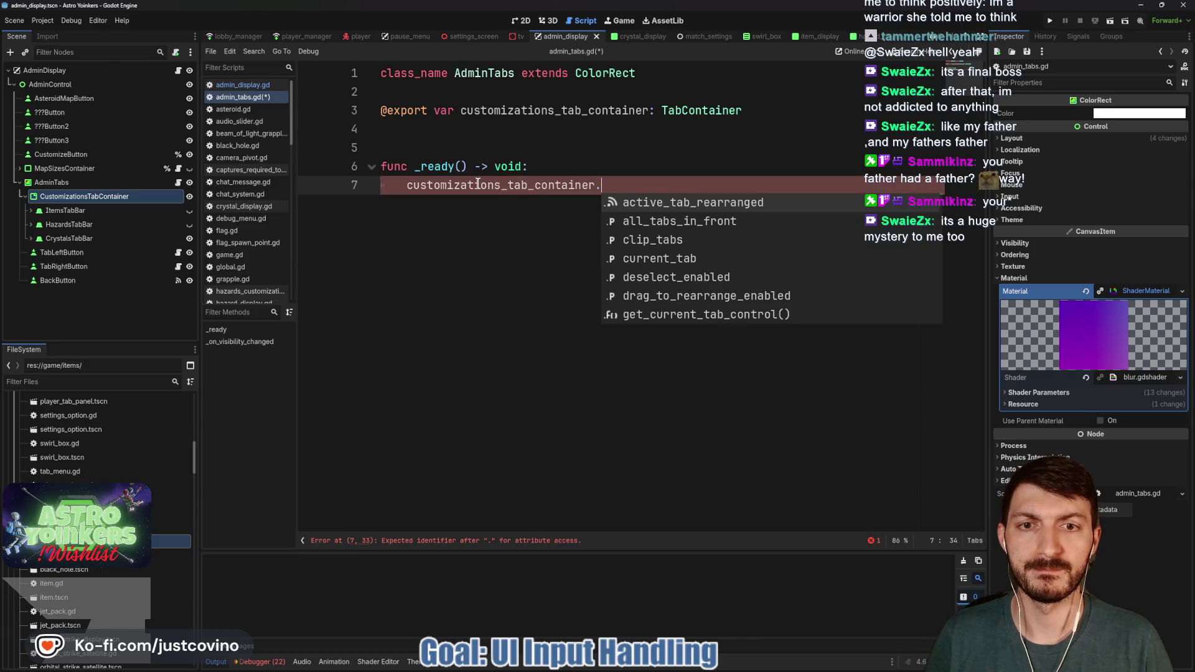
{"action": "key", "text": "Down"}
{"action": "key", "text": "Down"}
{"action": "key", "text": "Down"}
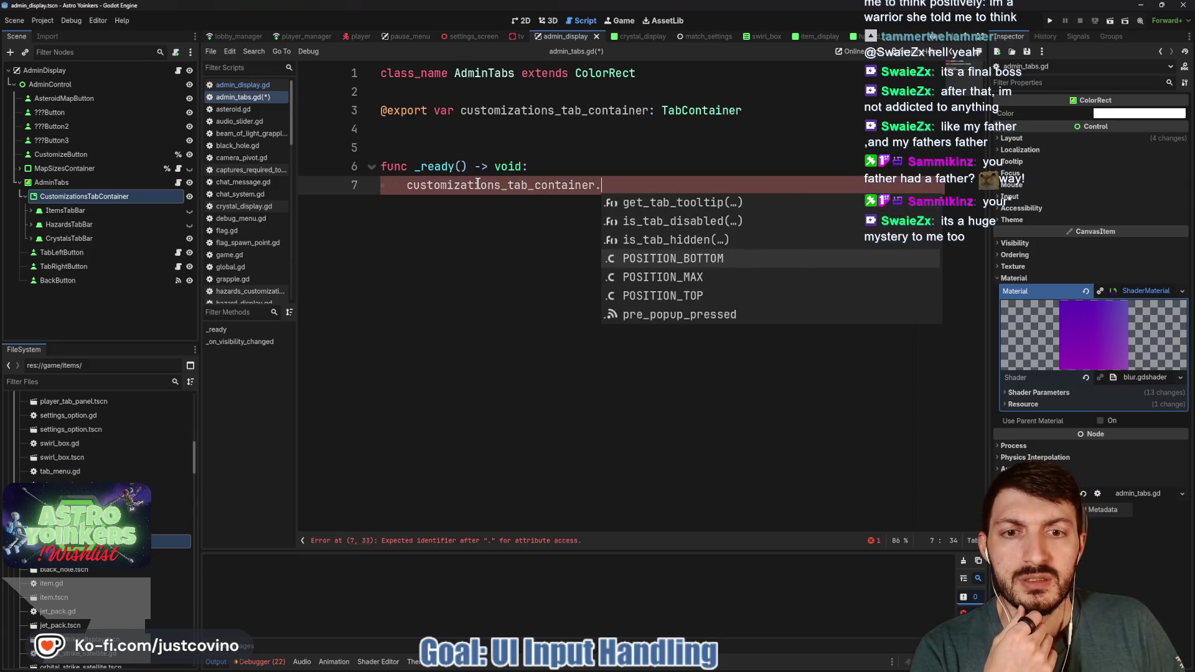
{"action": "key", "text": "Down"}
{"action": "key", "text": "Down"}
{"action": "key", "text": "Down"}
{"action": "key", "text": "Down"}
{"action": "key", "text": "Down"}
{"action": "key", "text": "Down"}
{"action": "key", "text": "Down"}
{"action": "key", "text": "Down"}
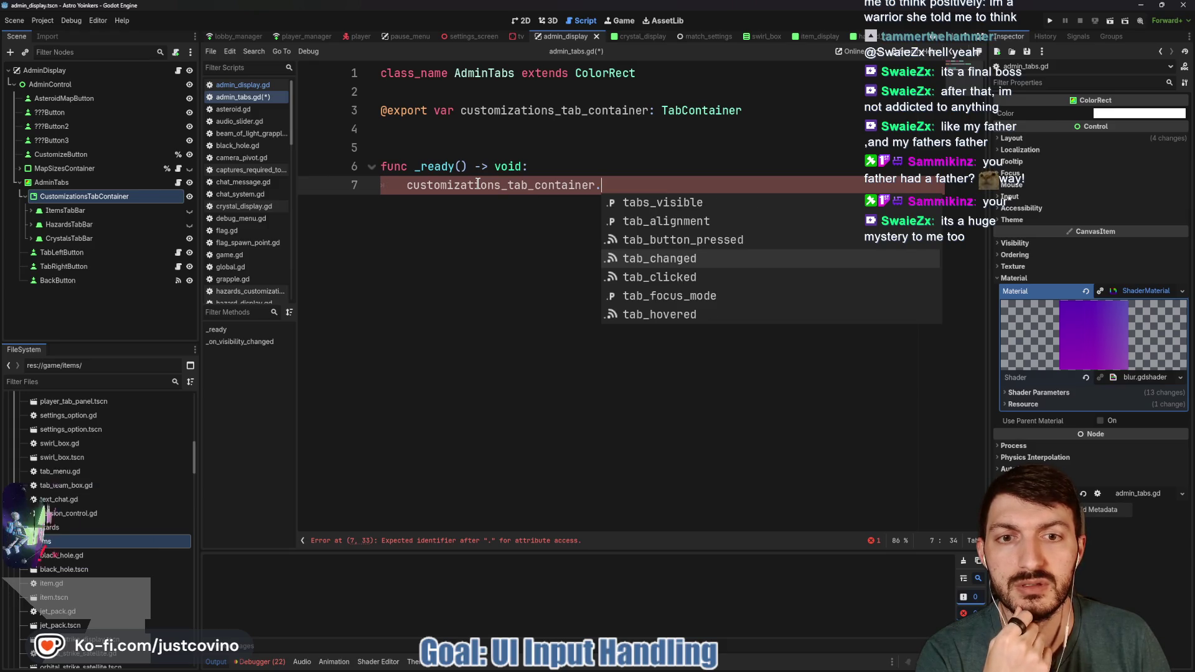
{"action": "key", "text": "Down"}
{"action": "key", "text": "Down"}
{"action": "key", "text": "Down"}
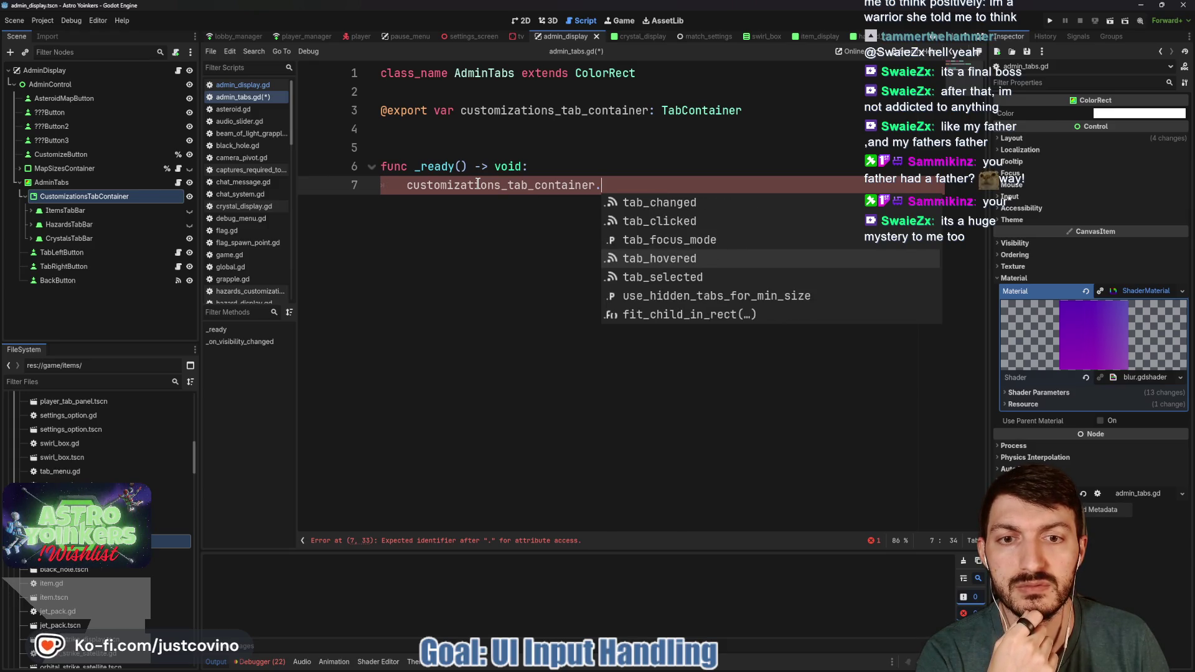
{"action": "key", "text": "Down"}
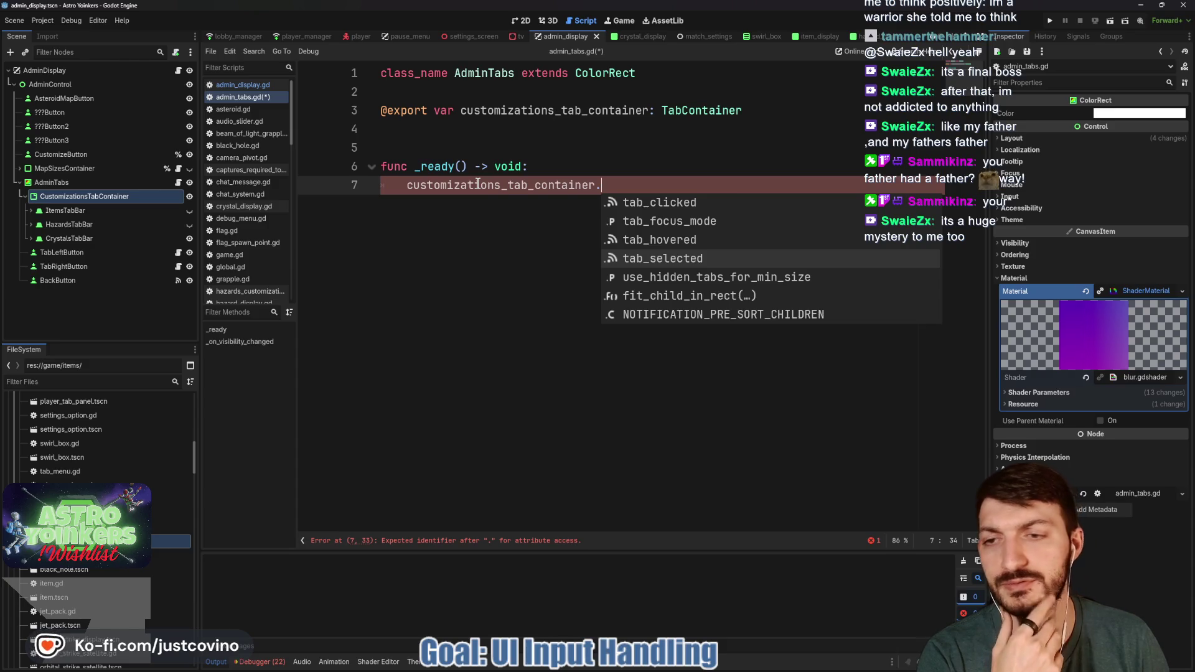
{"action": "key", "text": "Return"}
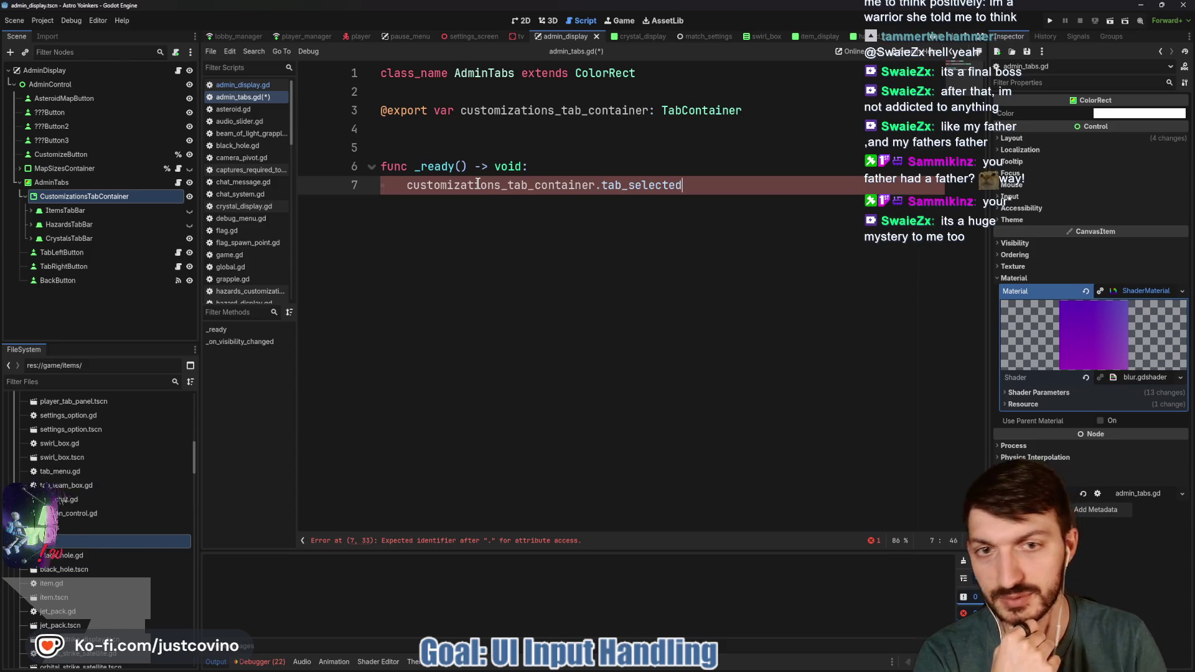
{"action": "mouse_move", "coordinate": [653, 185]}
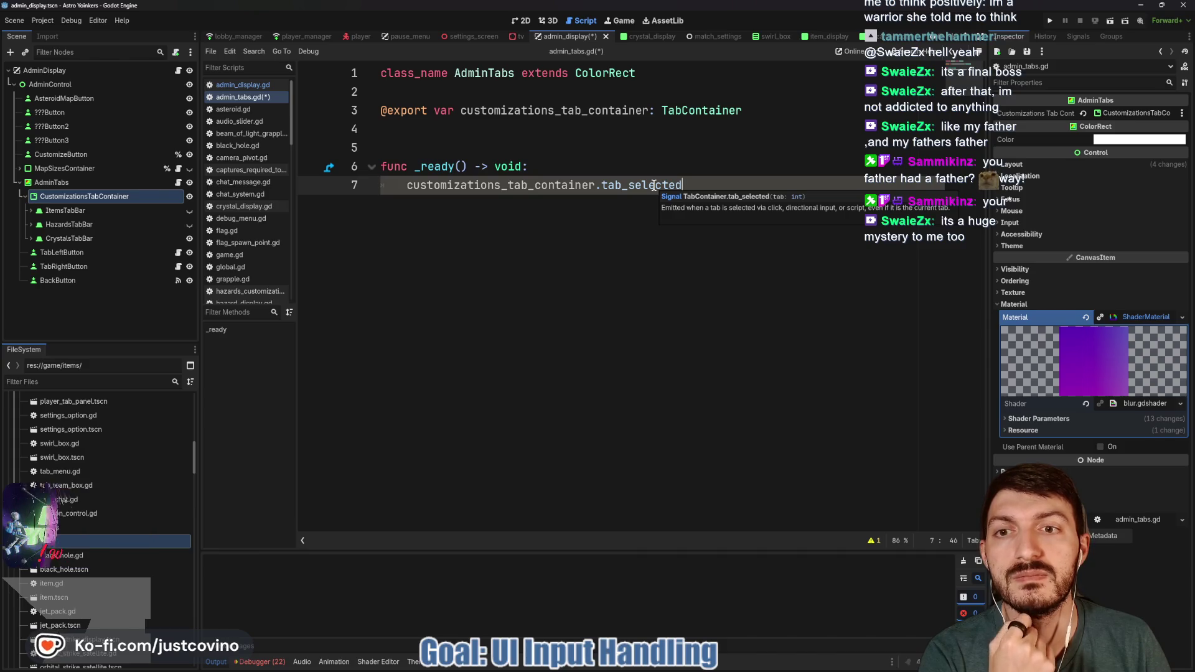
Step: Retype the member on line 7 as 'tab', comparing the container's tab_selected, tab_changed and tab_clicked signals
{"action": "left_click_drag", "start_coordinate": [706, 180], "coordinate": [603, 179]}
{"action": "type", "text": "tab"}
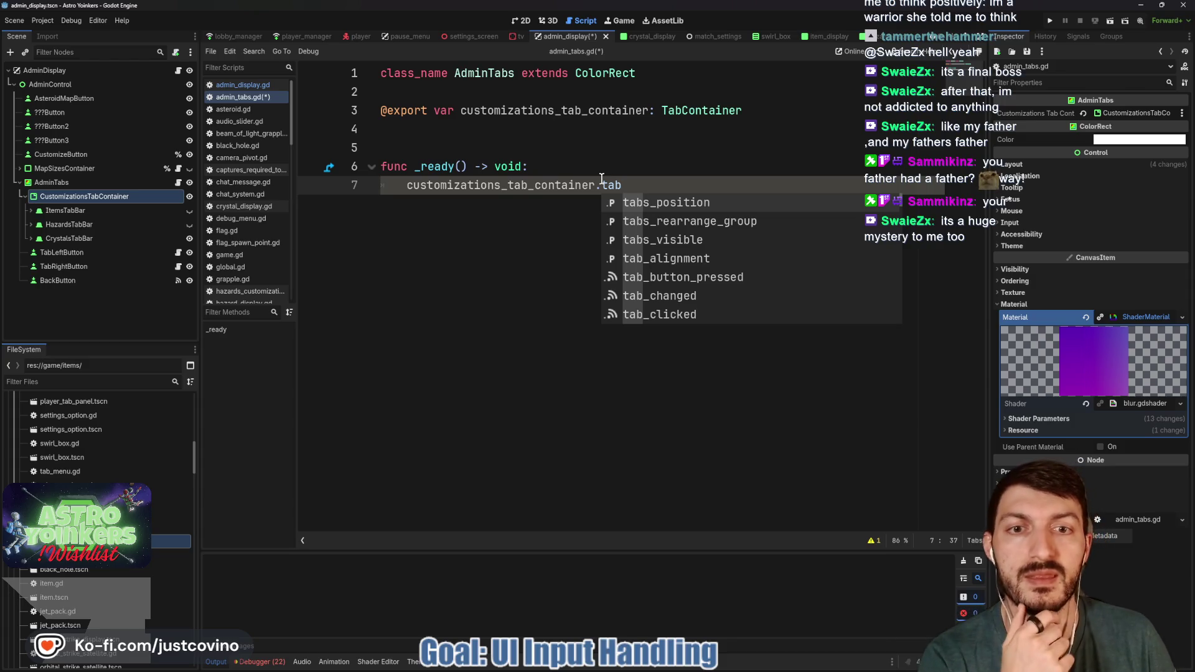
{"action": "key", "text": "Down"}
{"action": "key", "text": "Down"}
{"action": "key", "text": "Down"}
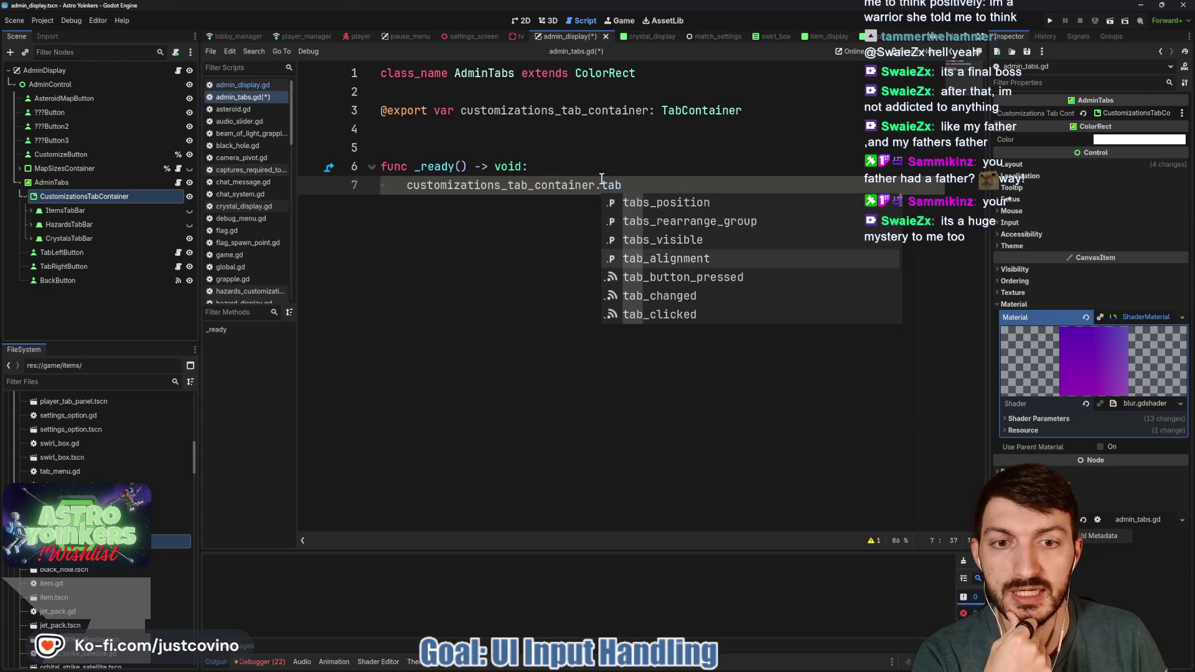
{"action": "key", "text": "Down"}
{"action": "key", "text": "Down"}
{"action": "key", "text": "Down"}
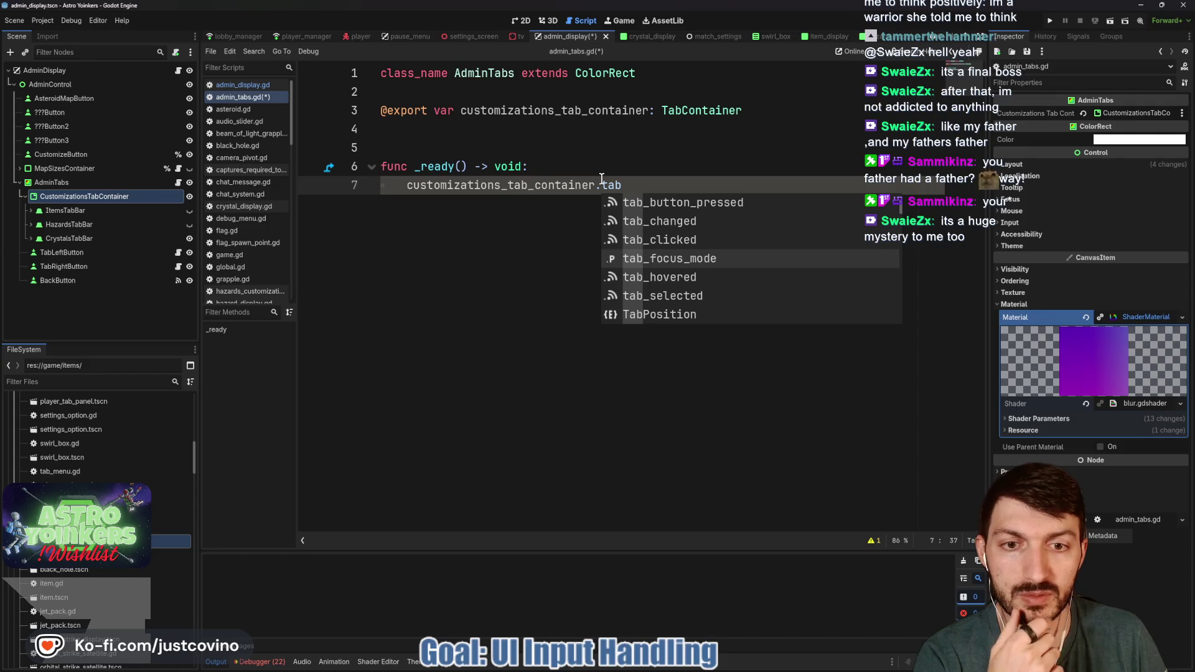
{"action": "key", "text": "Down"}
{"action": "key", "text": "Down"}
{"action": "key", "text": "Down"}
{"action": "key", "text": "Down"}
{"action": "key", "text": "Down"}
{"action": "key", "text": "Down"}
{"action": "key", "text": "Down"}
{"action": "key", "text": "Down"}
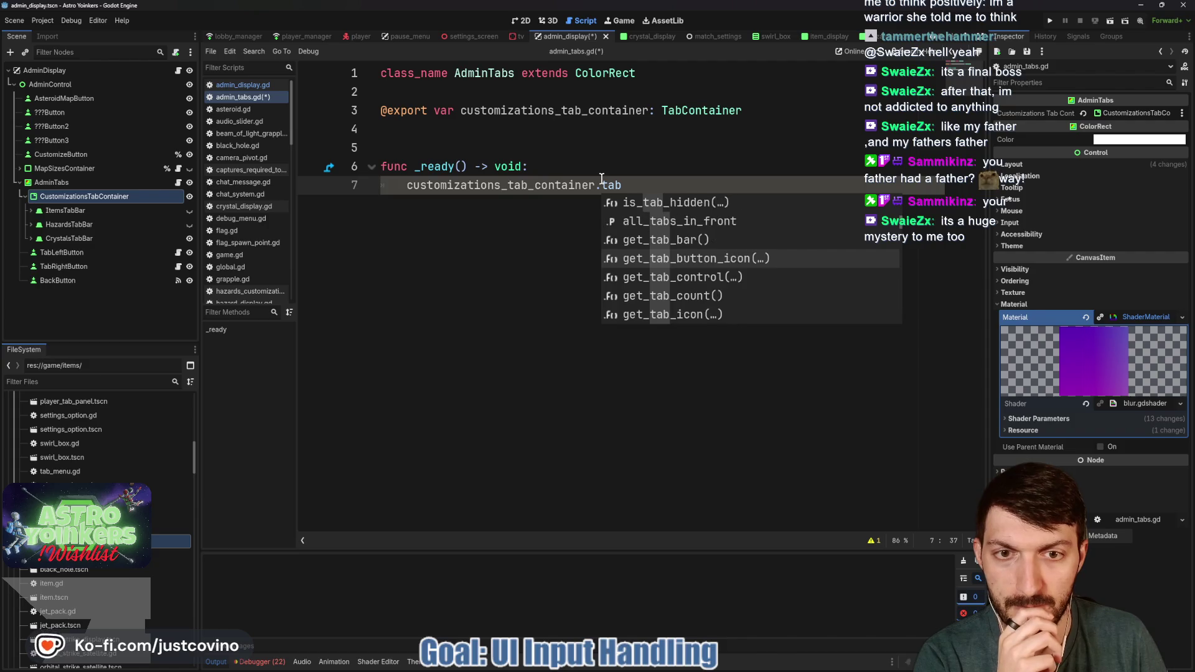
{"action": "key", "text": "Up"}
{"action": "key", "text": "Up"}
{"action": "key", "text": "Up"}
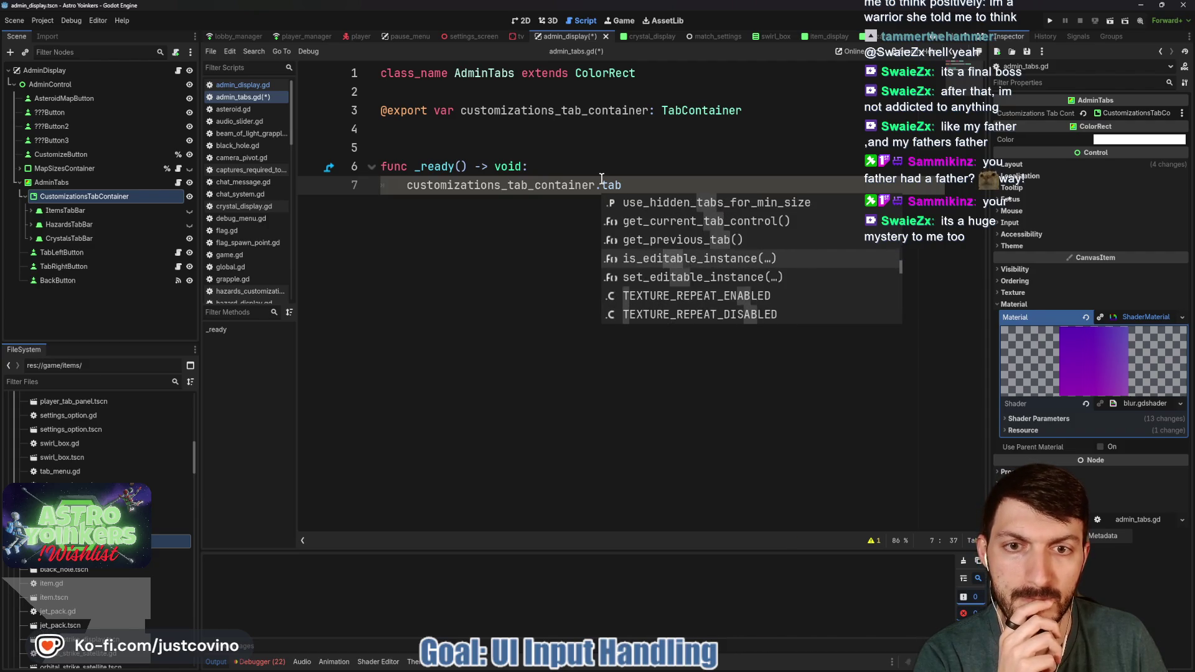
{"action": "key", "text": "Down"}
{"action": "key", "text": "Down"}
{"action": "key", "text": "Down"}
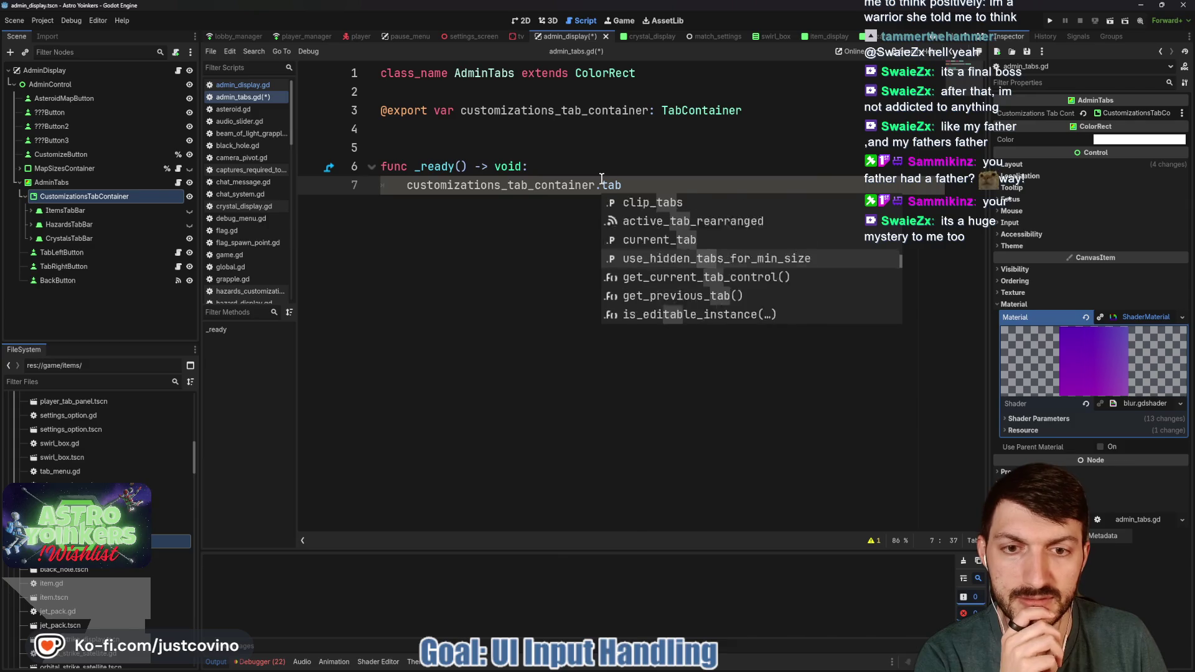
{"action": "key", "text": "Down"}
{"action": "key", "text": "Down"}
{"action": "key", "text": "Down"}
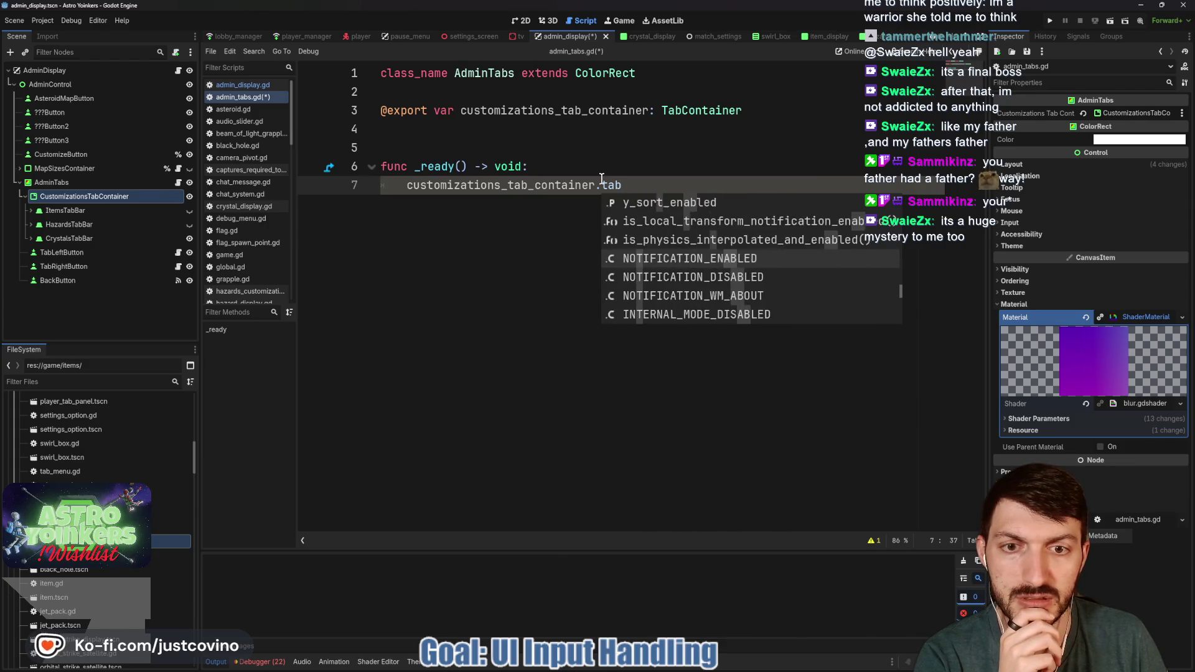
{"action": "key", "text": "Down"}
{"action": "key", "text": "Down"}
{"action": "key", "text": "Down"}
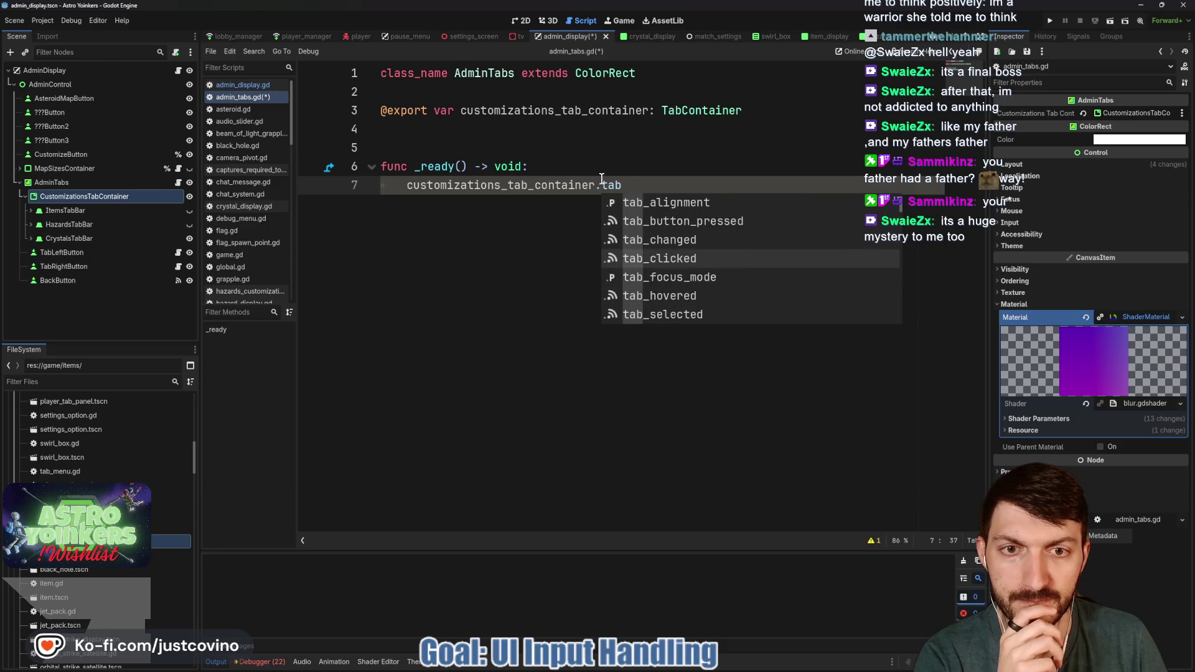
{"action": "key", "text": "Up"}
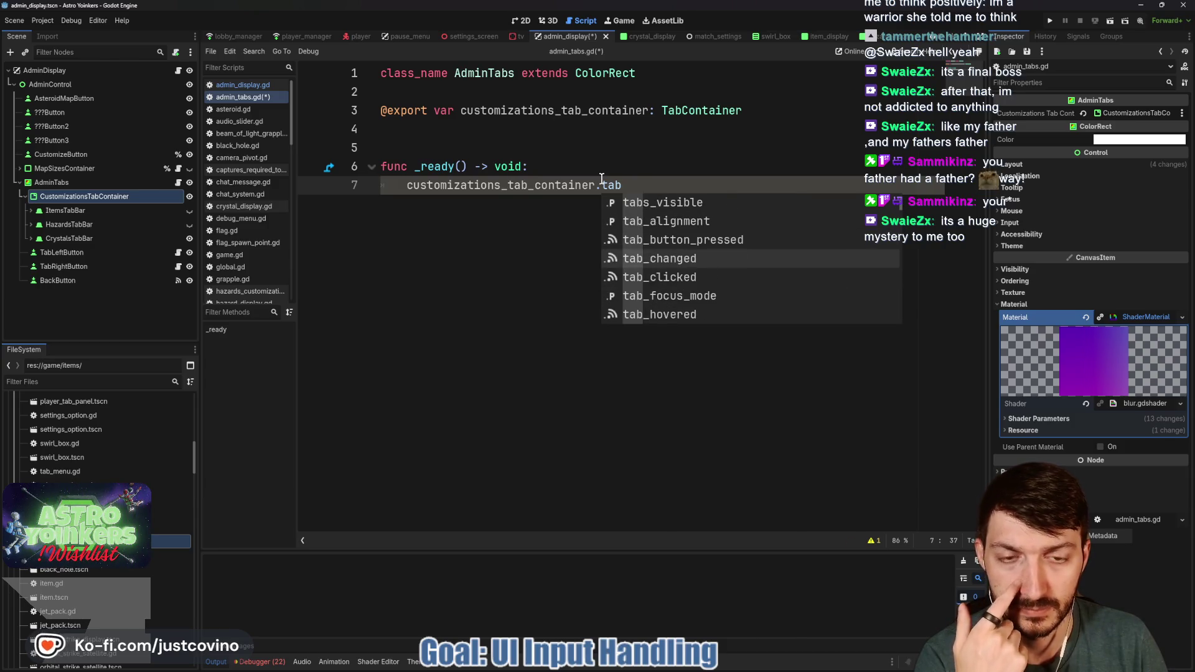
{"action": "key", "text": "Down"}
{"action": "key", "text": "Down"}
{"action": "key", "text": "Down"}
{"action": "key", "text": "Down"}
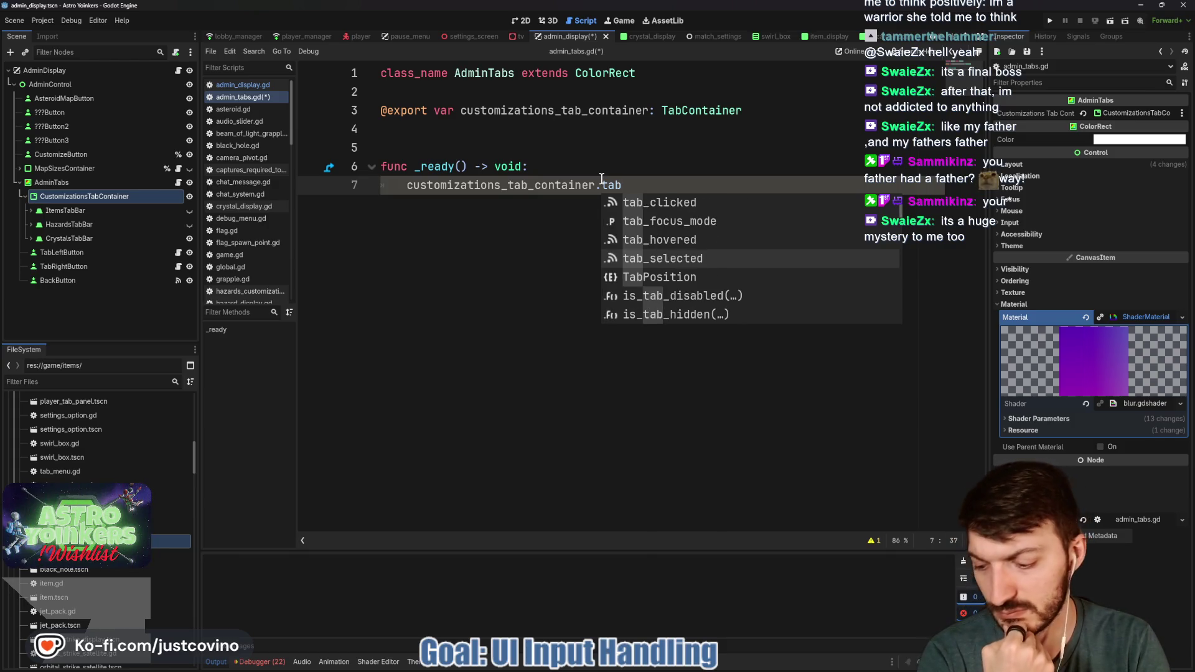
{"action": "key", "text": "Return"}
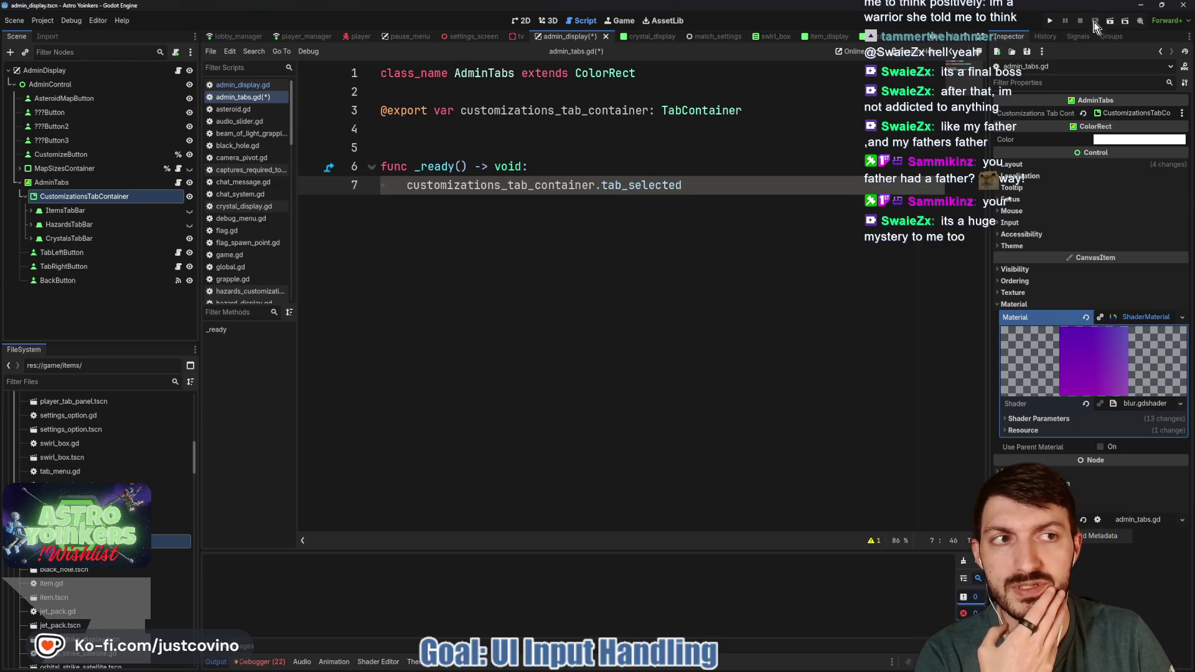
Step: Check the node's signals and append .connect(_on_tab_selected) to the tab_selected line
{"action": "left_click", "coordinate": [1080, 36]}
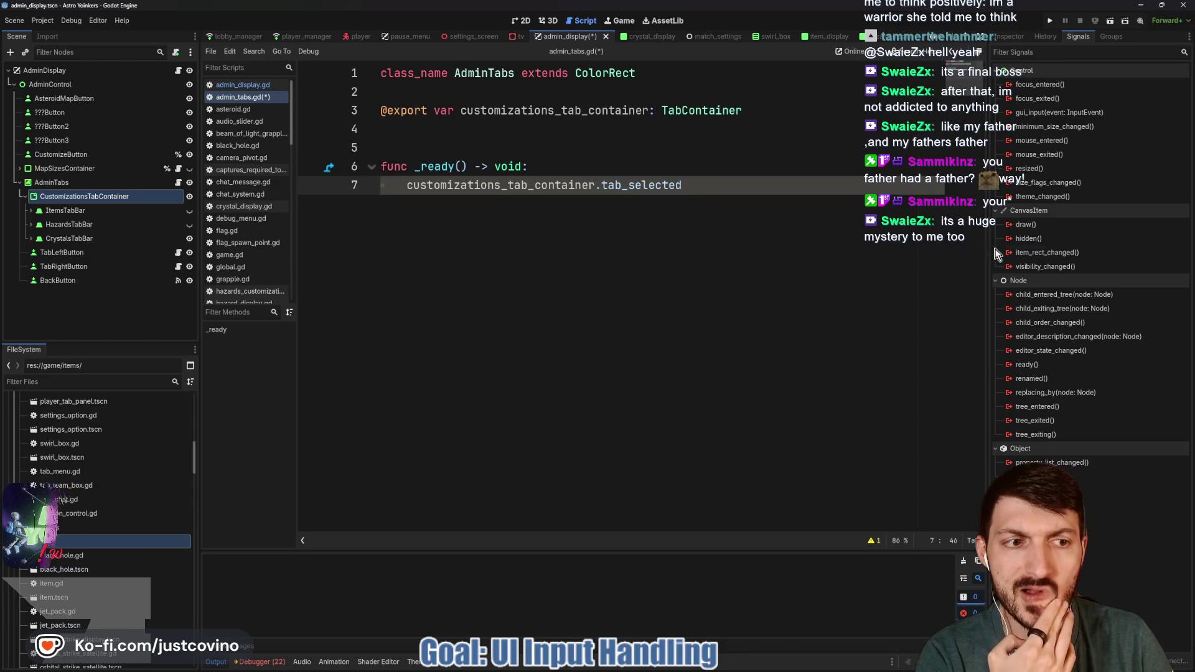
{"action": "mouse_move", "coordinate": [1041, 267]}
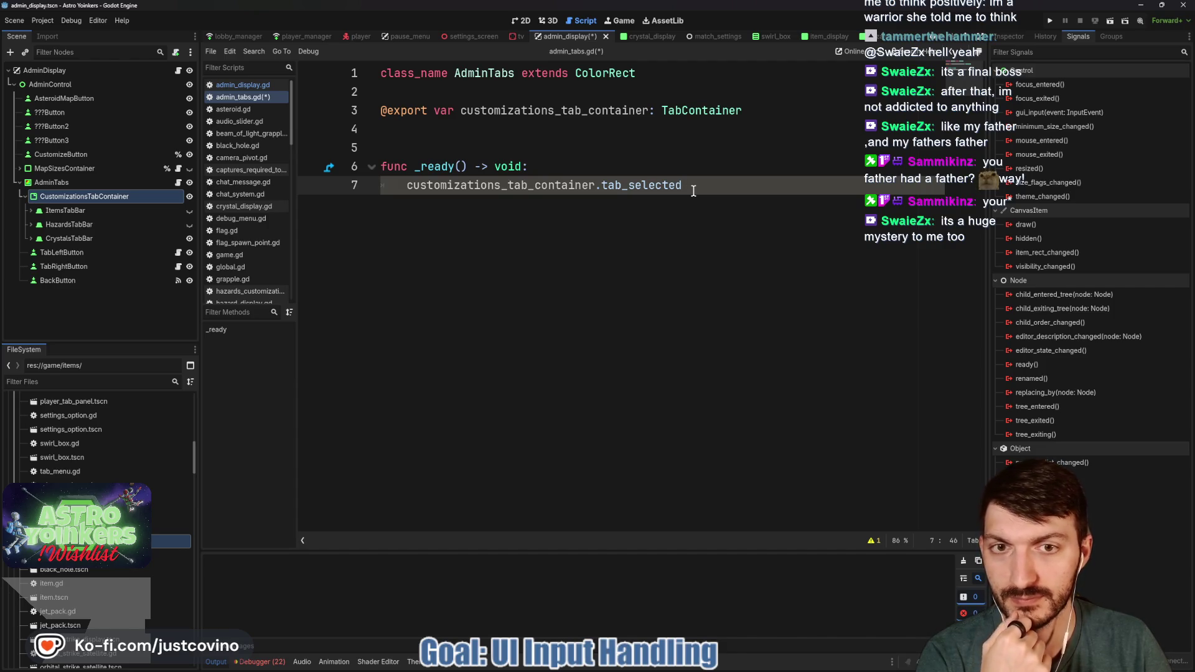
{"action": "type", "text": "."}
{"action": "key", "text": "Return"}
{"action": "type", "text": "_on_tab_selec"}
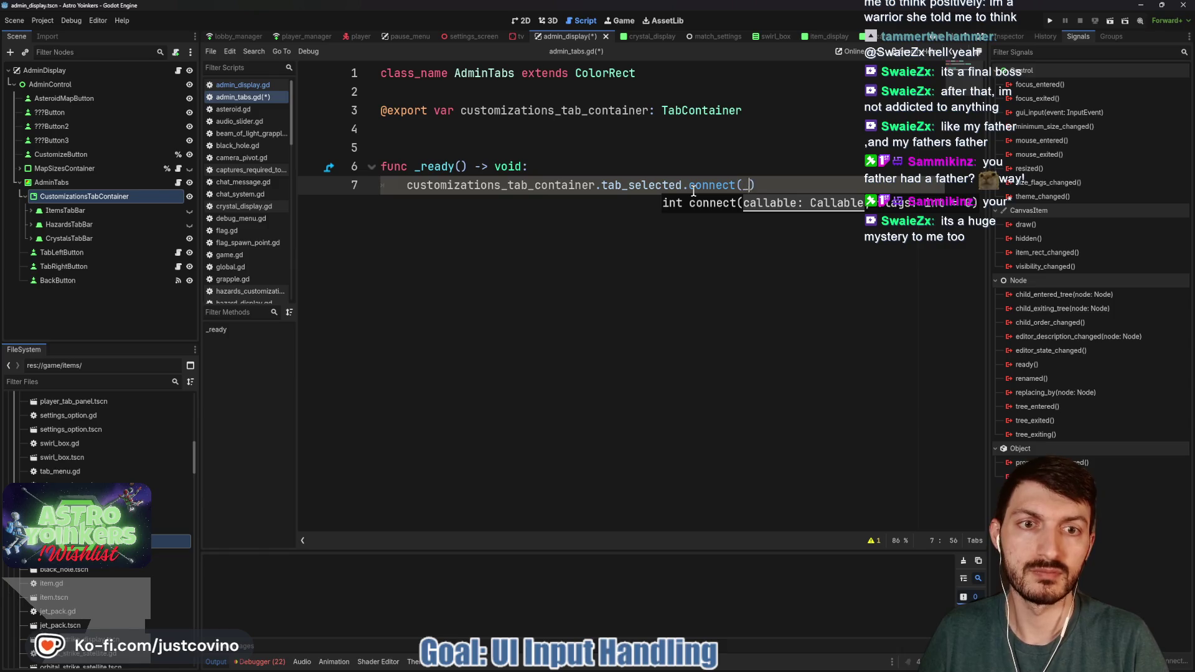
{"action": "type", "text": "ted)"}
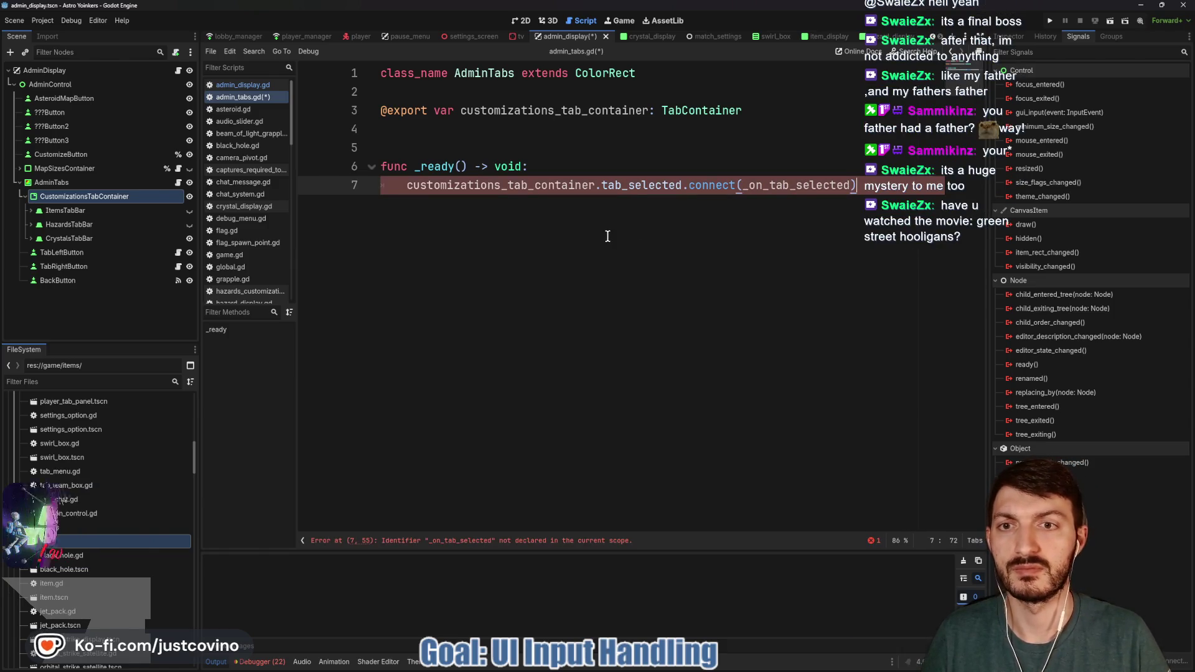
Step: Add a func _on_tab_selected(tab: int) -> void: handler containing pass, and save the script
{"action": "key", "text": "Return"}
{"action": "key", "text": "Return"}
{"action": "key", "text": "Return"}
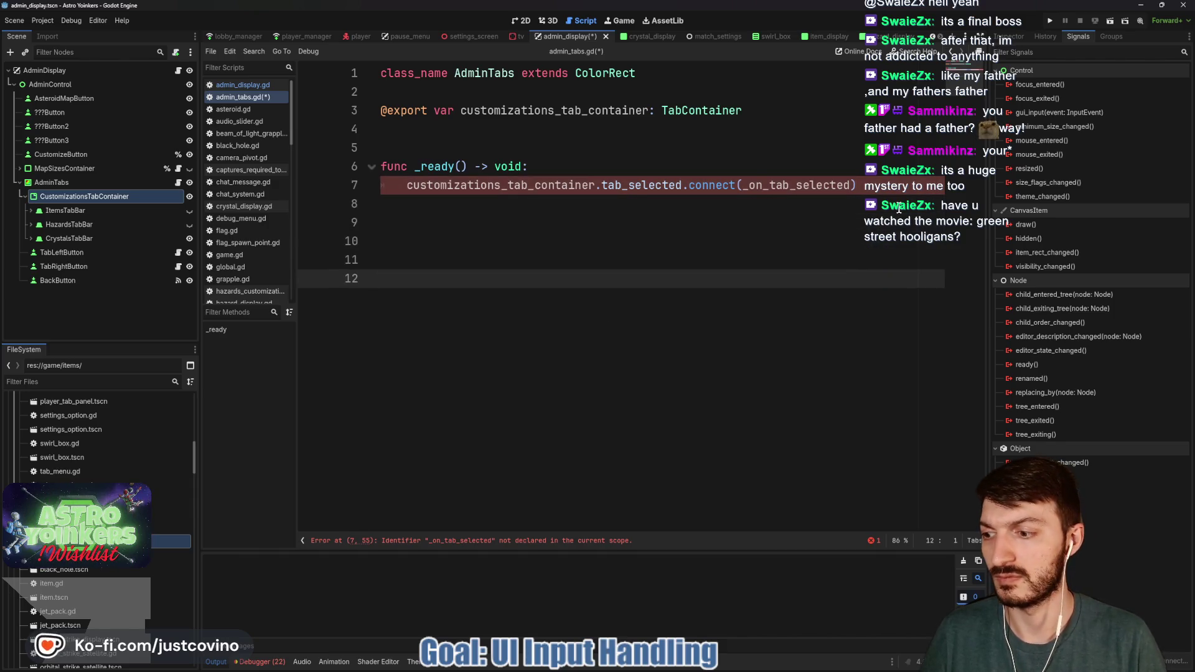
{"action": "type", "text": "func _on"}
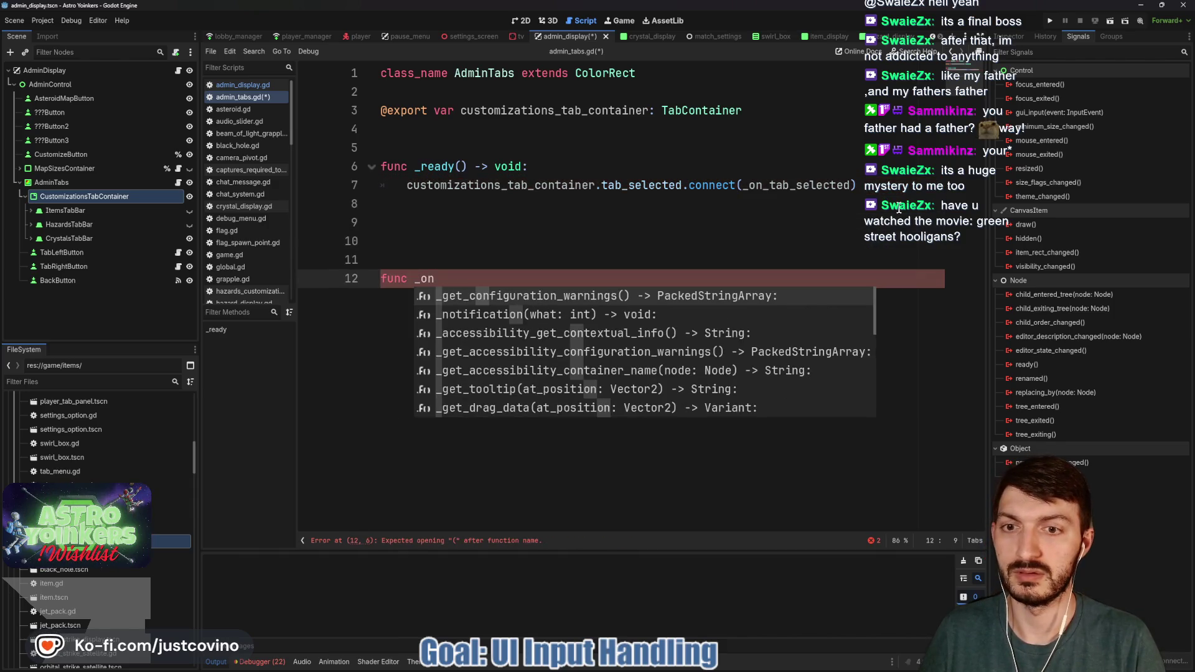
{"action": "type", "text": "_tab_selected() -> void:"}
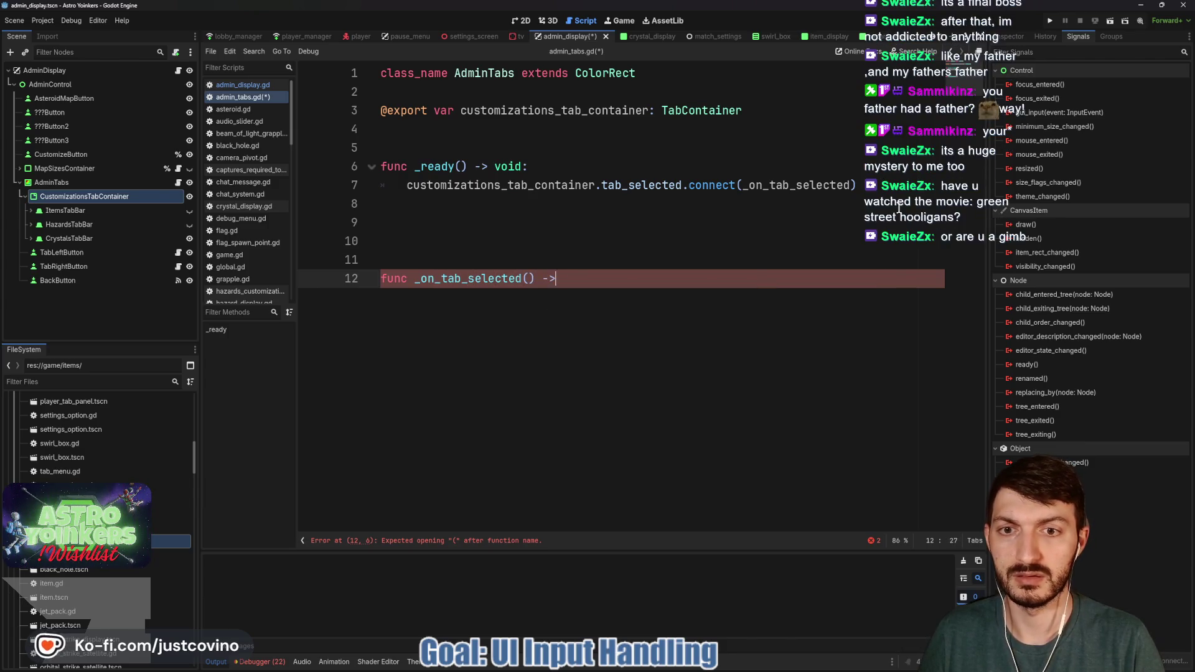
{"action": "key", "text": "Return"}
{"action": "type", "text": "ppass"}
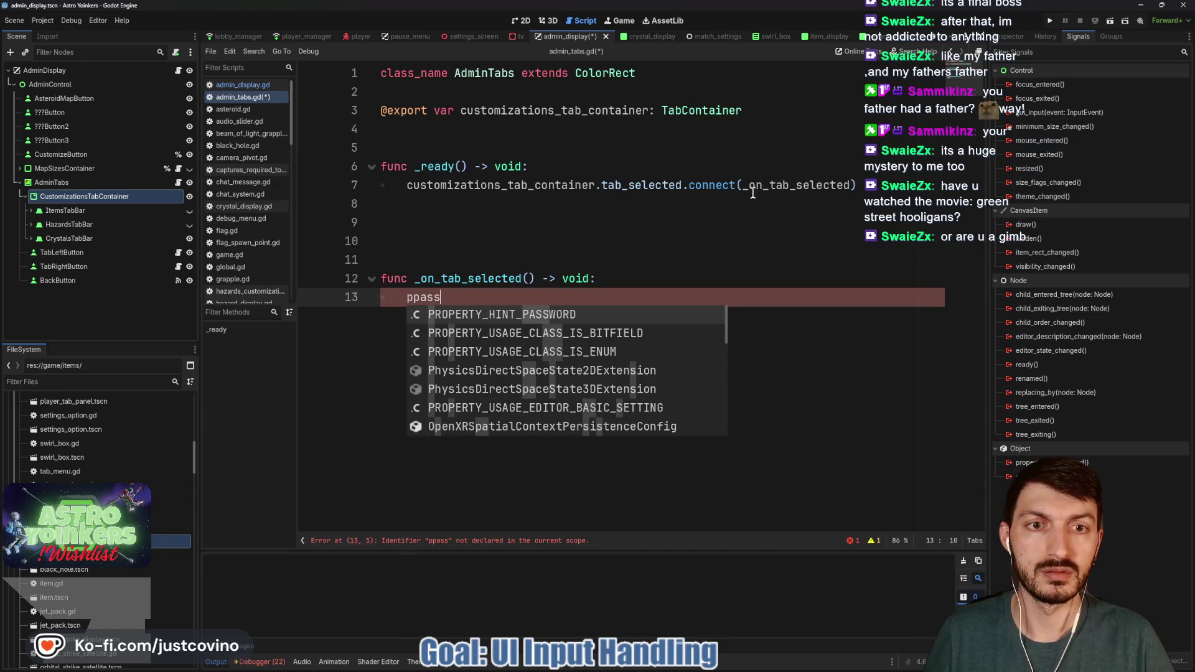
{"action": "mouse_move", "coordinate": [720, 186]}
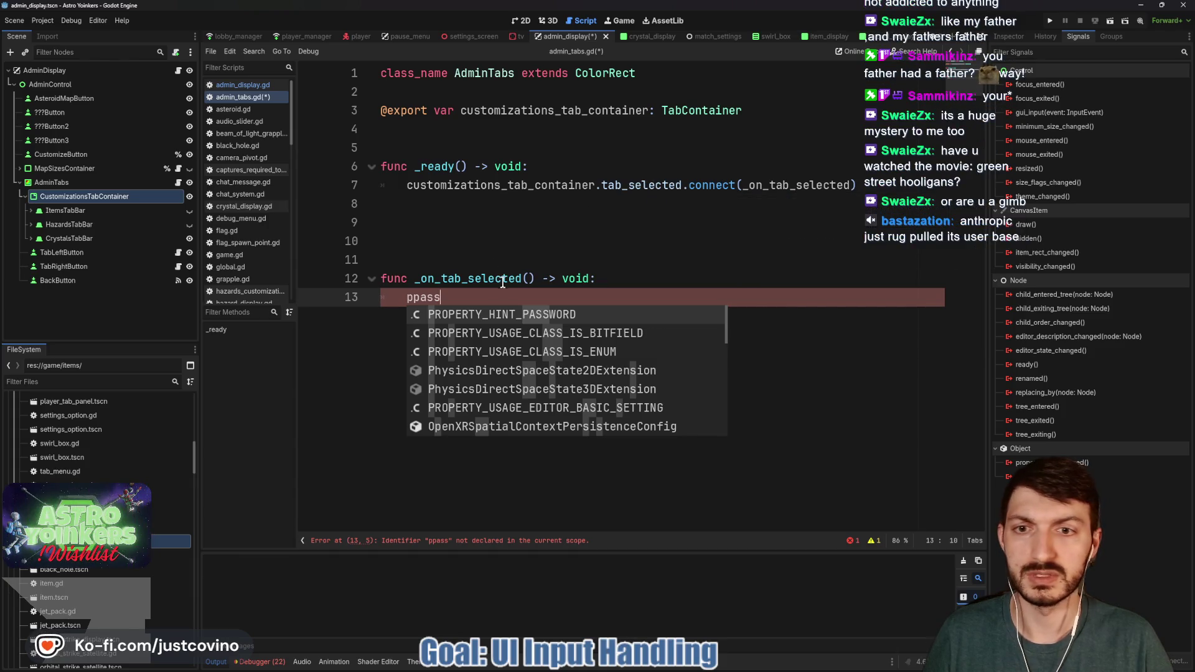
{"action": "left_click", "coordinate": [526, 278]}
{"action": "type", "text": "tab: int"}
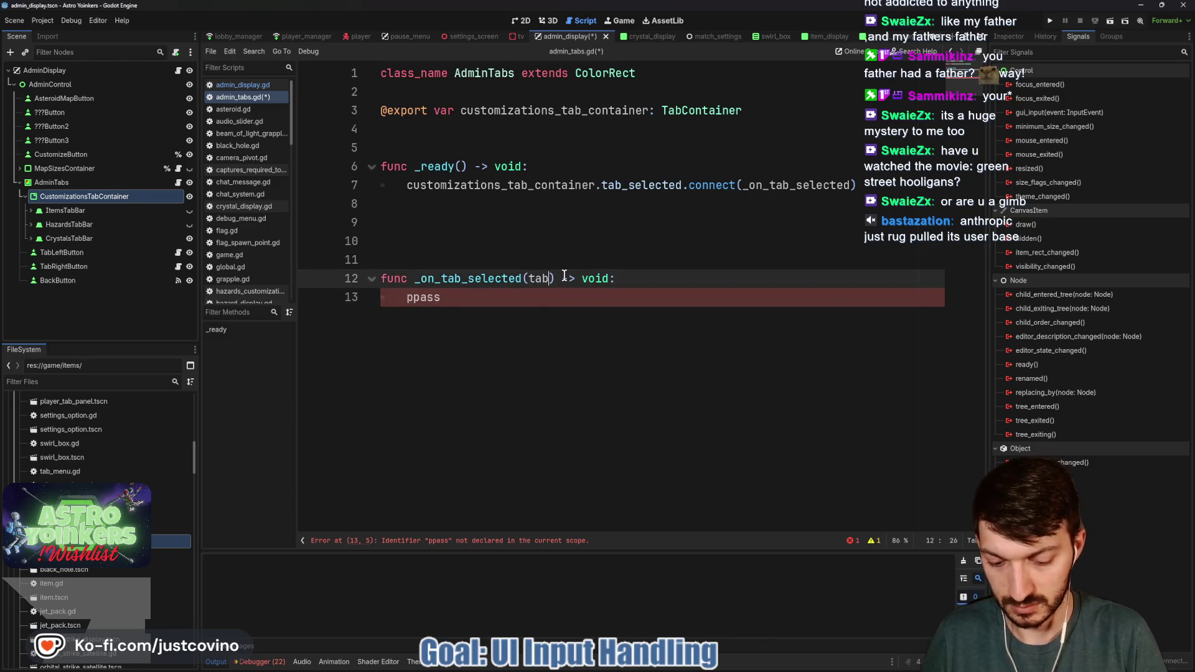
{"action": "left_click", "coordinate": [416, 298]}
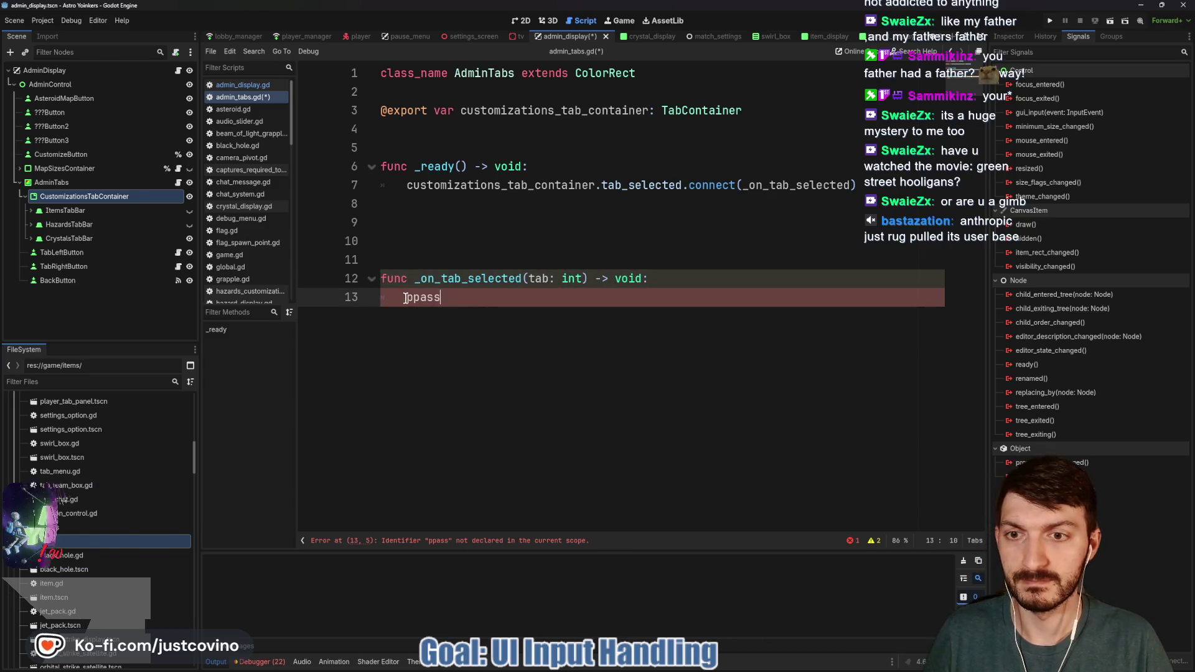
{"action": "key", "text": "BackSpace"}
{"action": "key", "text": "ctrl+s"}
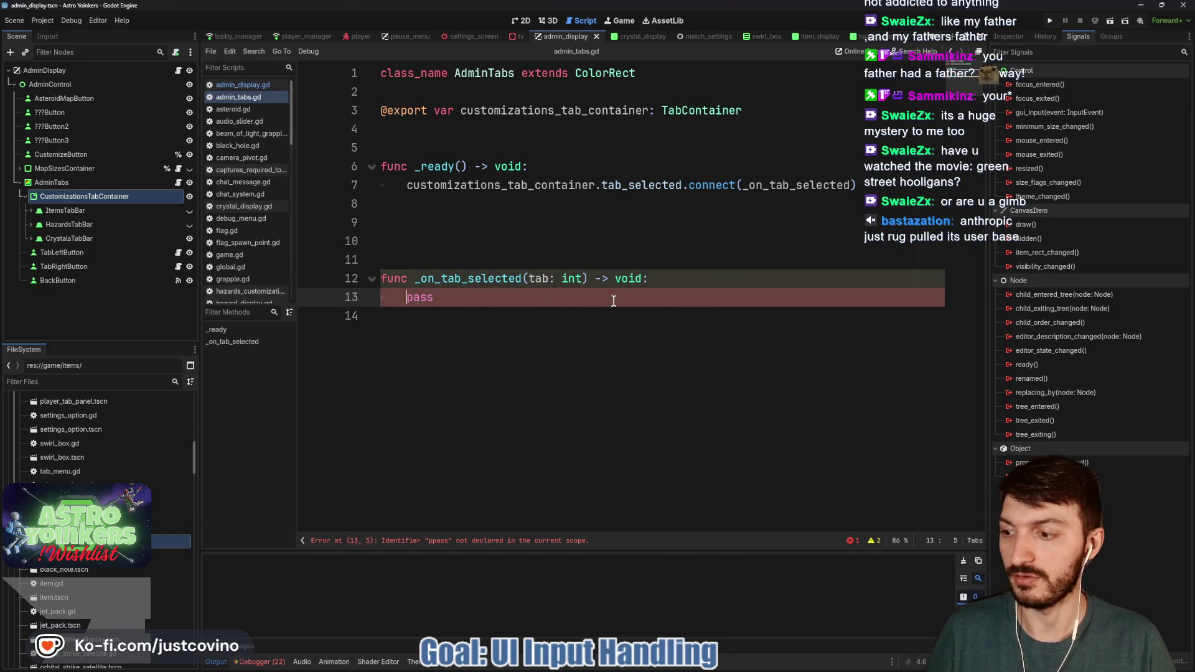
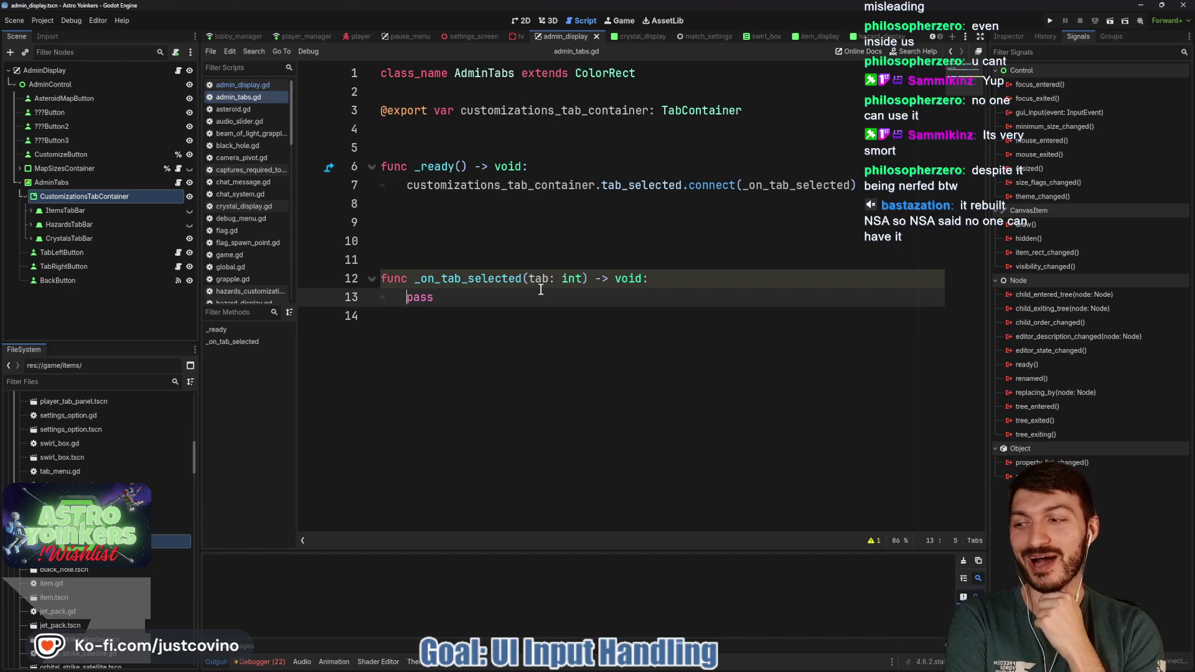
Step: Save the scene and insert a blank line after _ready in admin_tabs.gd
{"action": "left_click", "coordinate": [521, 296]}
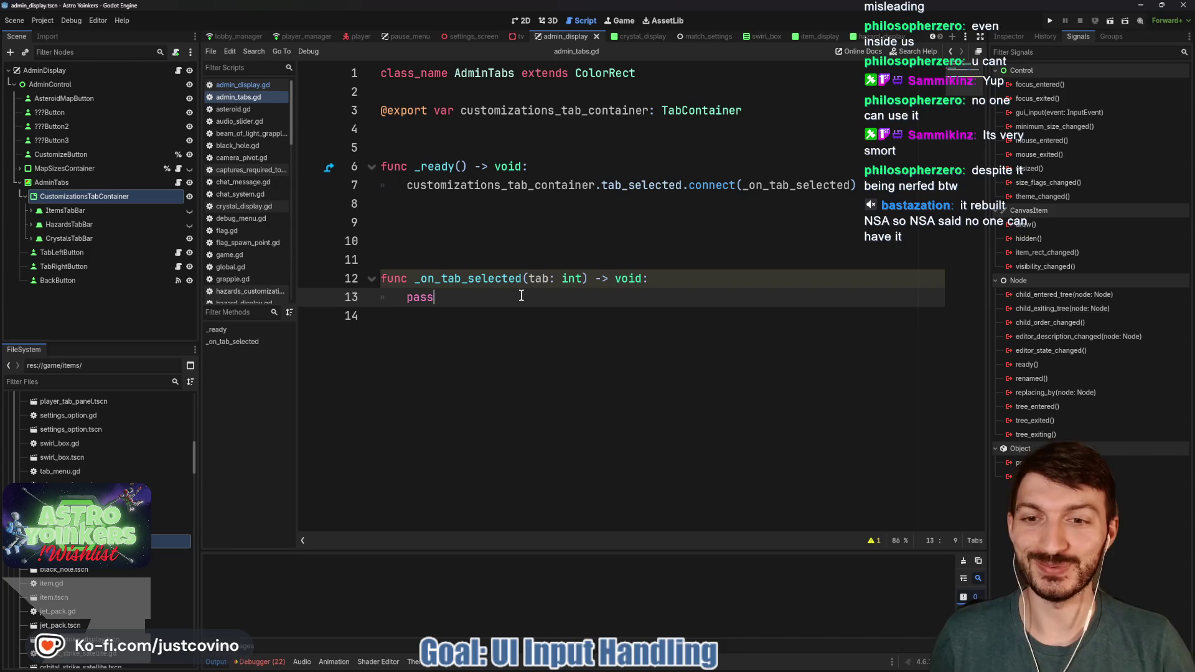
{"action": "key", "text": "ctrl+s"}
{"action": "left_click", "coordinate": [443, 330]}
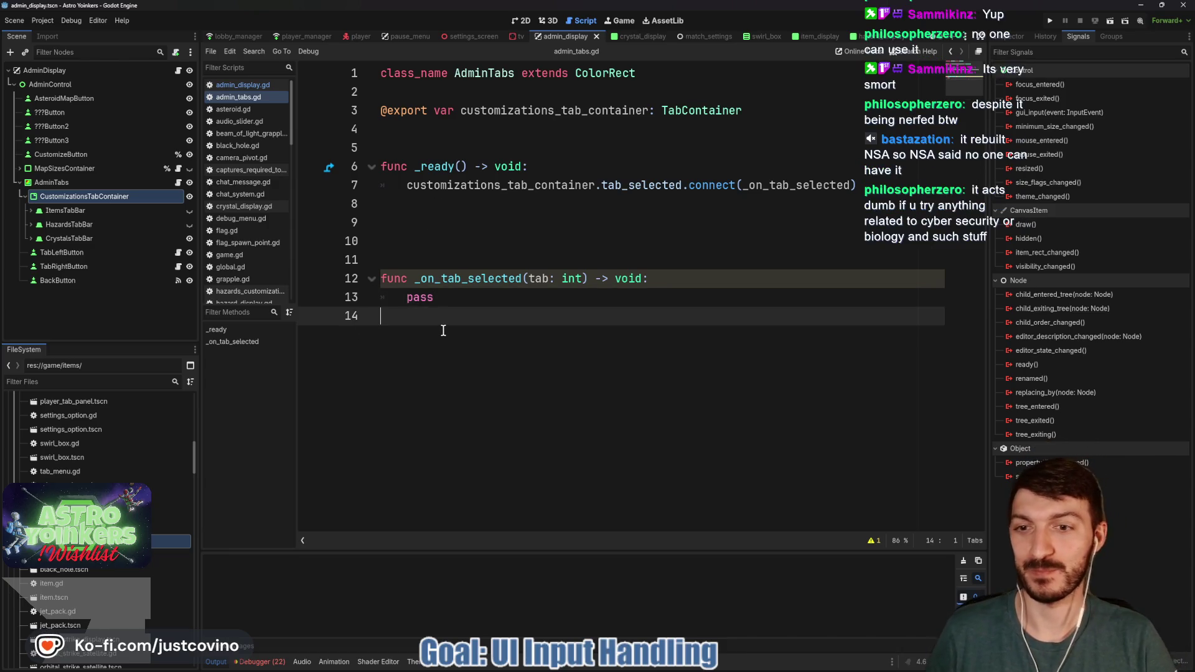
{"action": "left_click", "coordinate": [417, 229]}
{"action": "key", "text": "Return"}
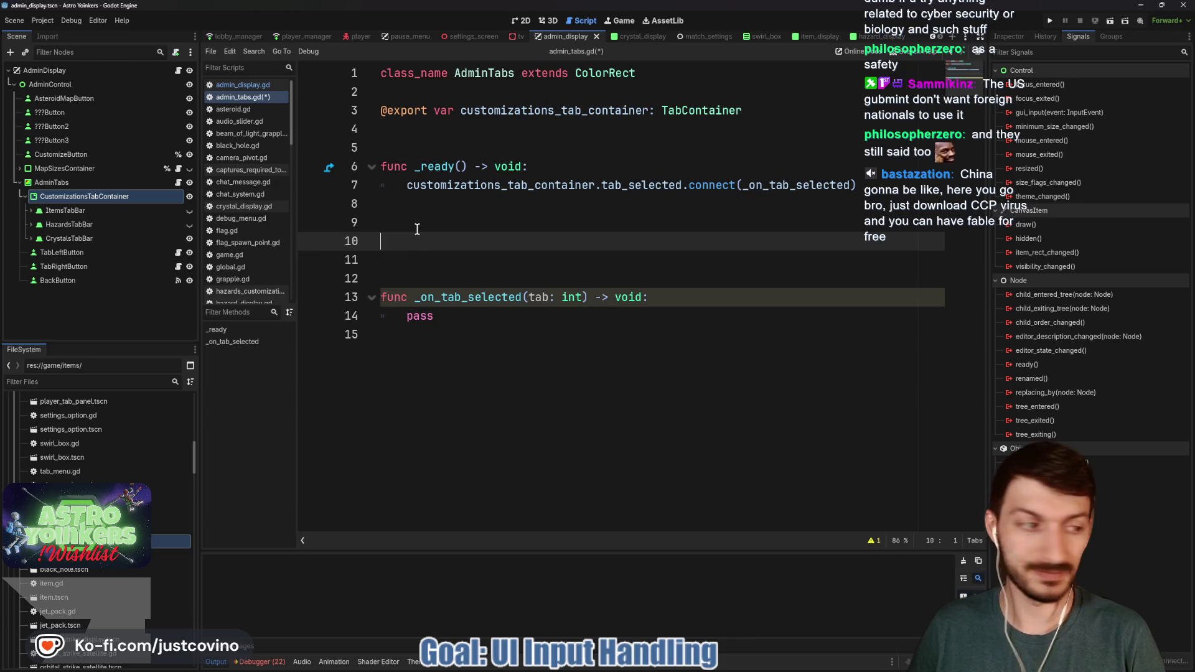
Step: Declare func update_tab(tab: int) -> void: and start a 'match tab:' block
{"action": "type", "text": "func"}
{"action": "key", "text": "Escape"}
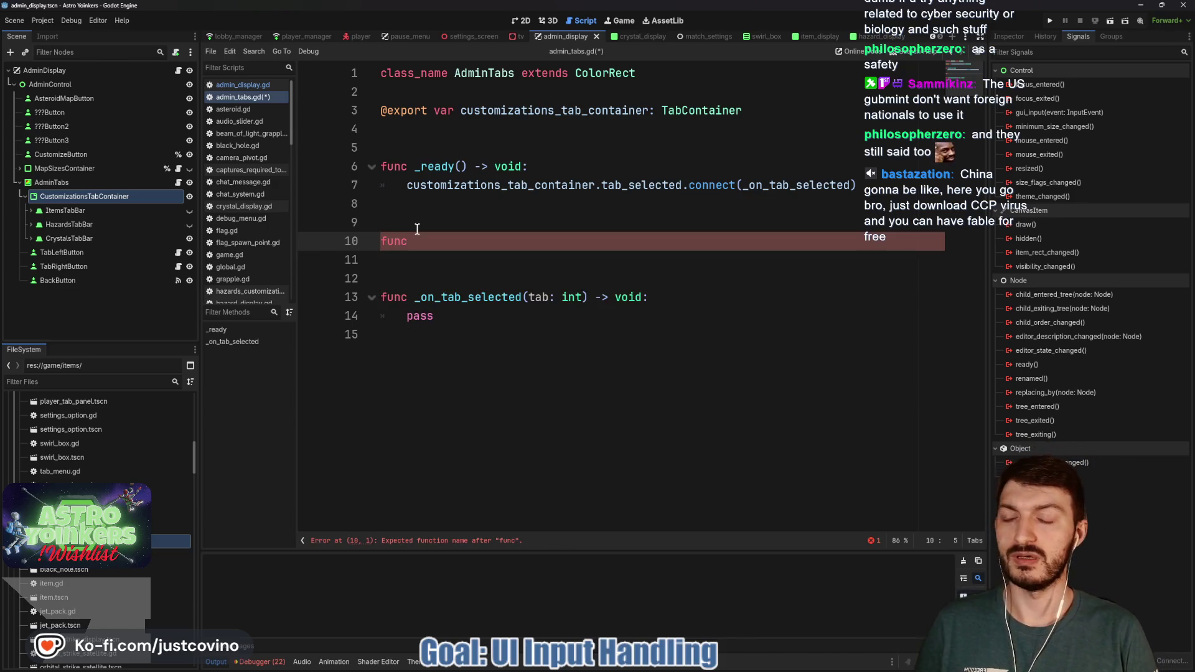
{"action": "type", "text": "update_tab(tab:"}
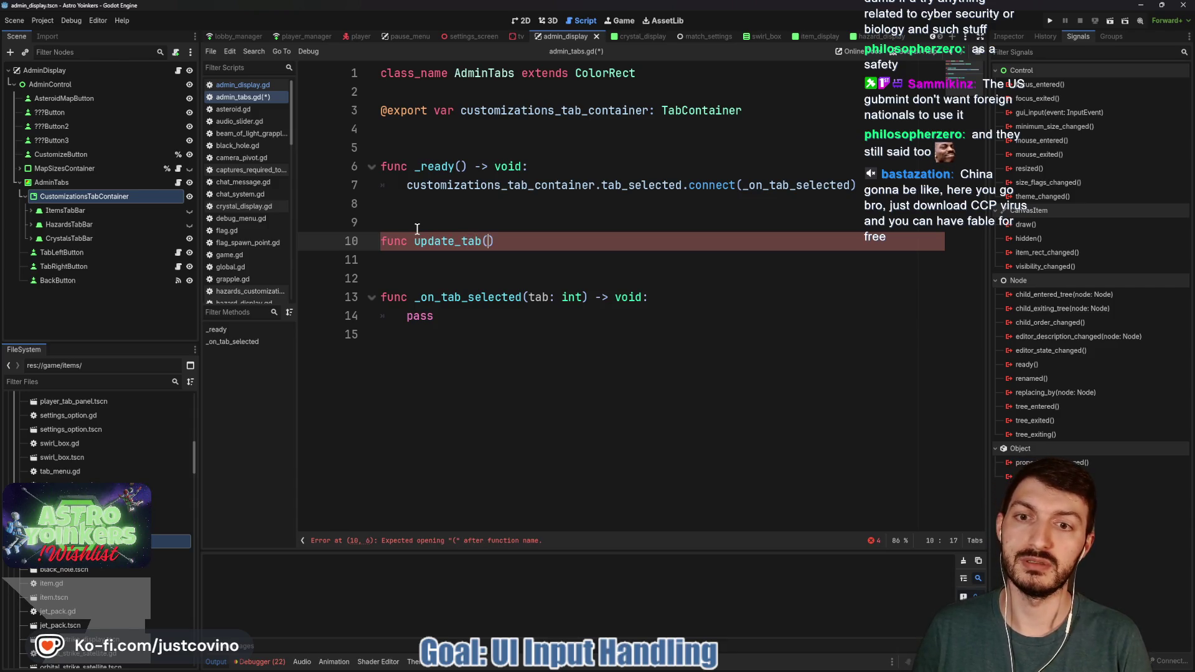
{"action": "type", "text": " int) -> v"}
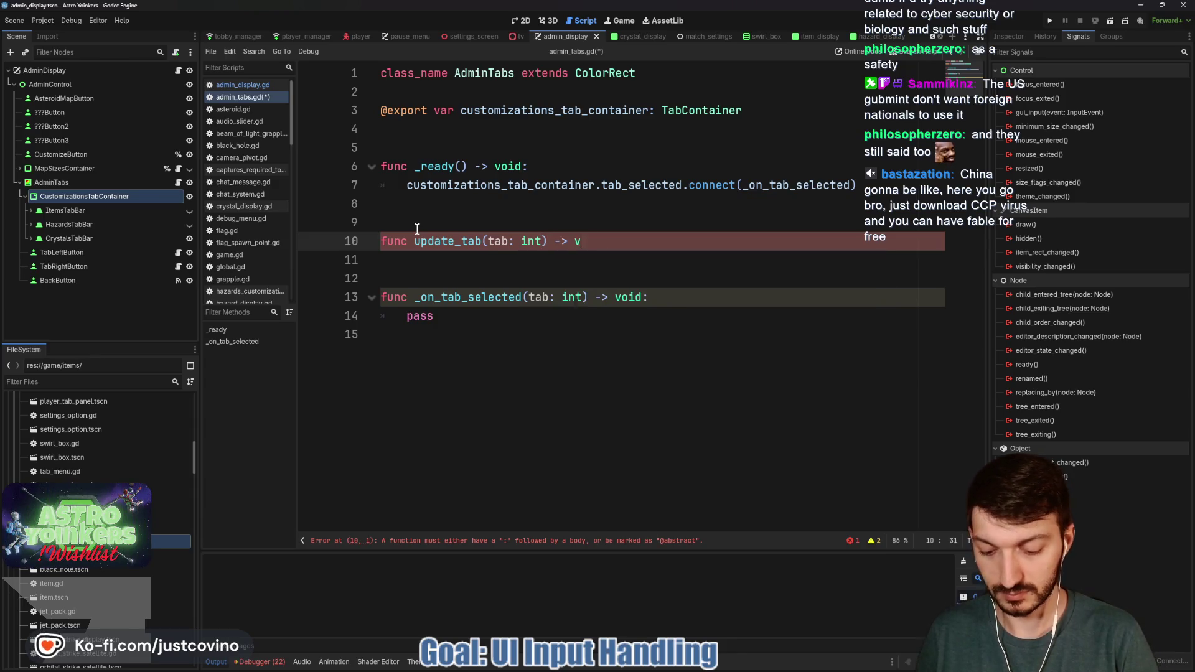
{"action": "type", "text": "oid:"}
{"action": "key", "text": "Return"}
{"action": "type", "text": "match tab"}
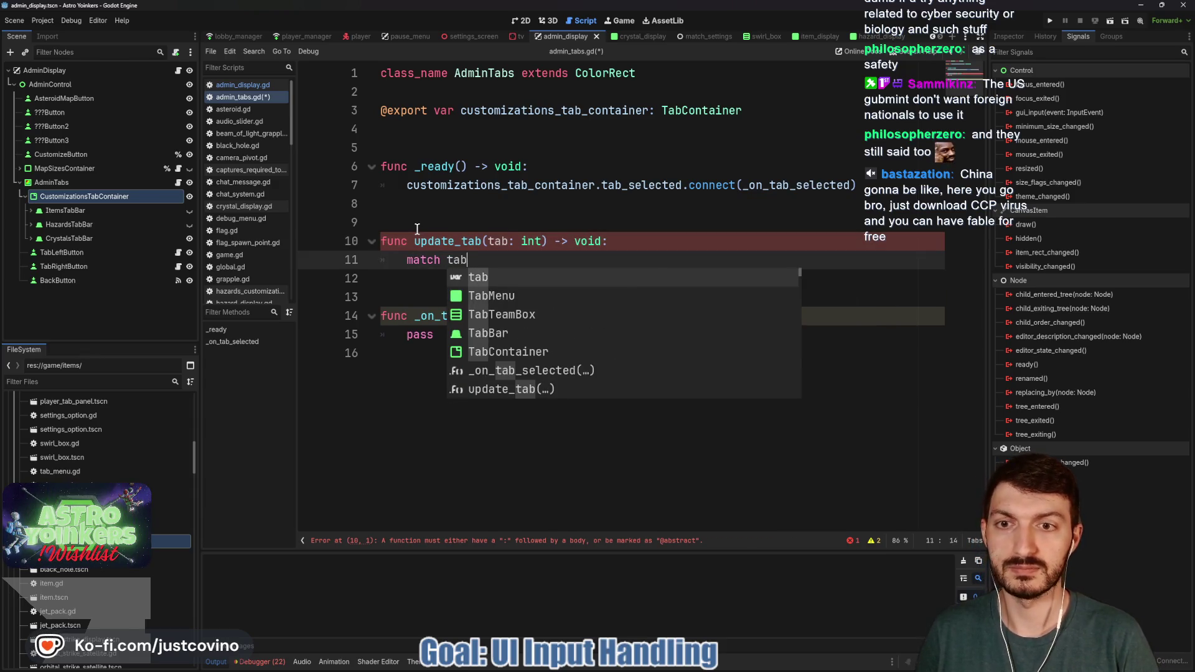
{"action": "type", "text": ":"}
{"action": "key", "text": "Return"}
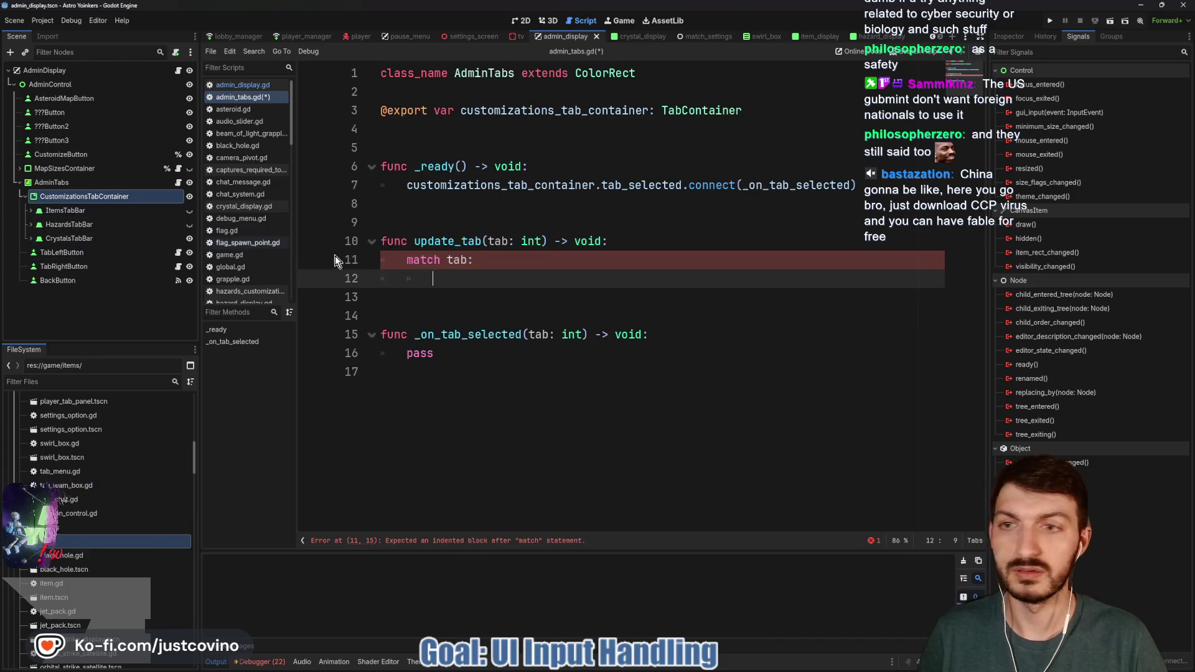
Step: Inspect the CustomizationsTabContainer's properties, collapsing the shader material details
{"action": "left_click", "coordinate": [1009, 37]}
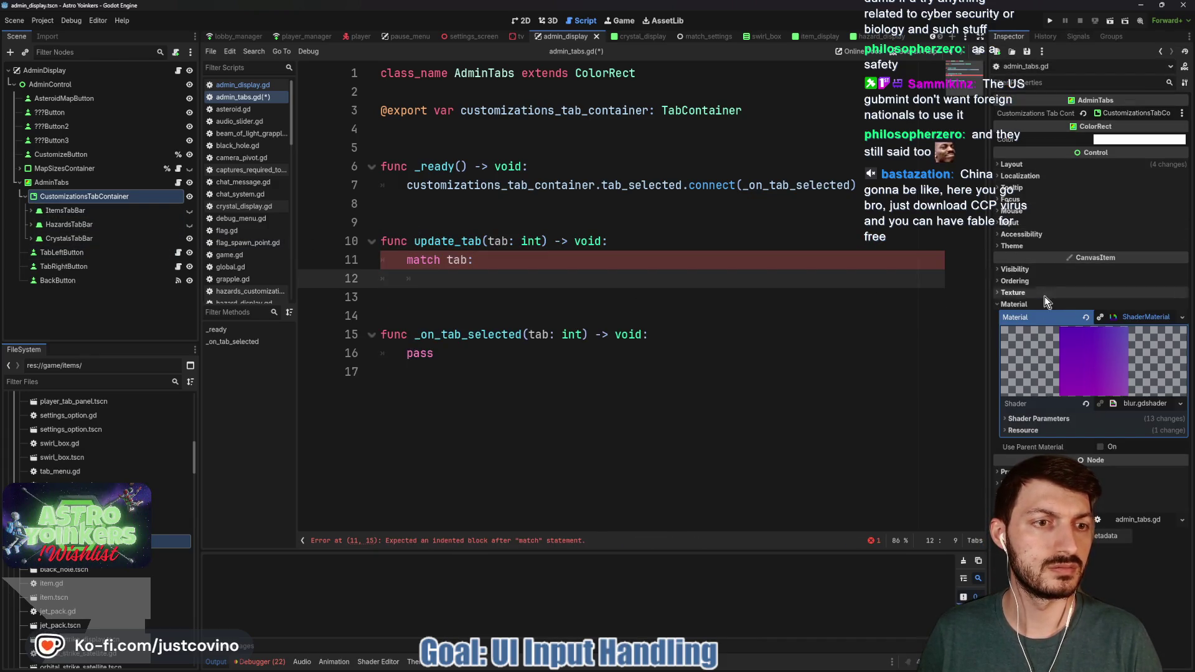
{"action": "left_click", "coordinate": [1142, 318]}
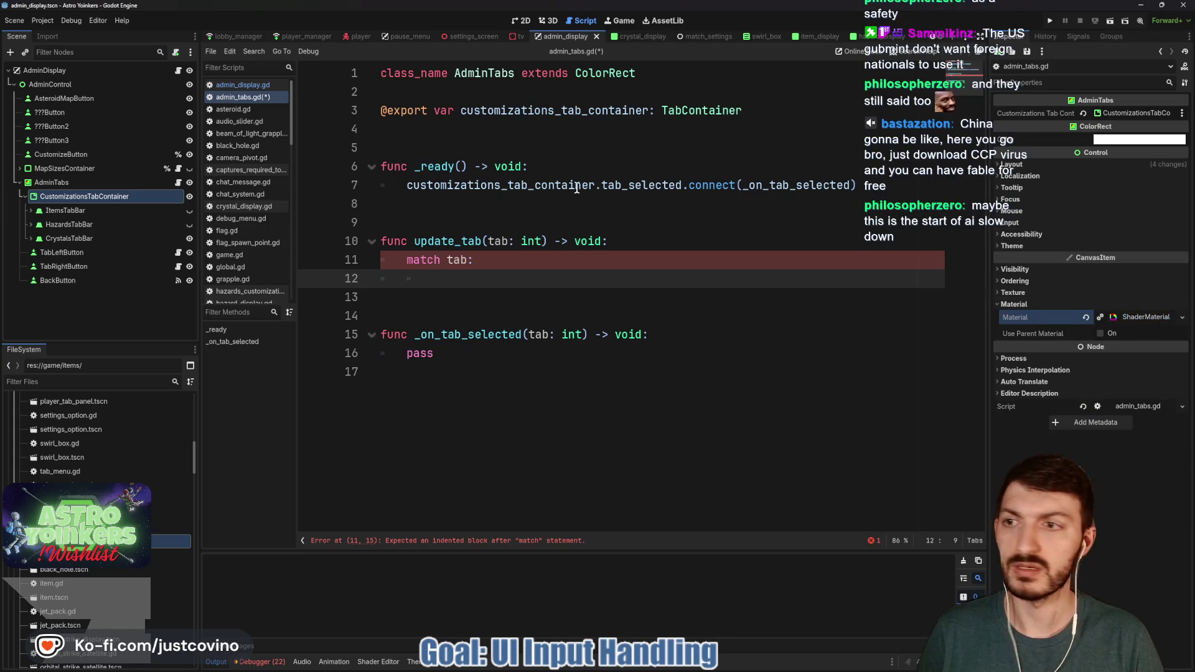
{"action": "left_click", "coordinate": [63, 198]}
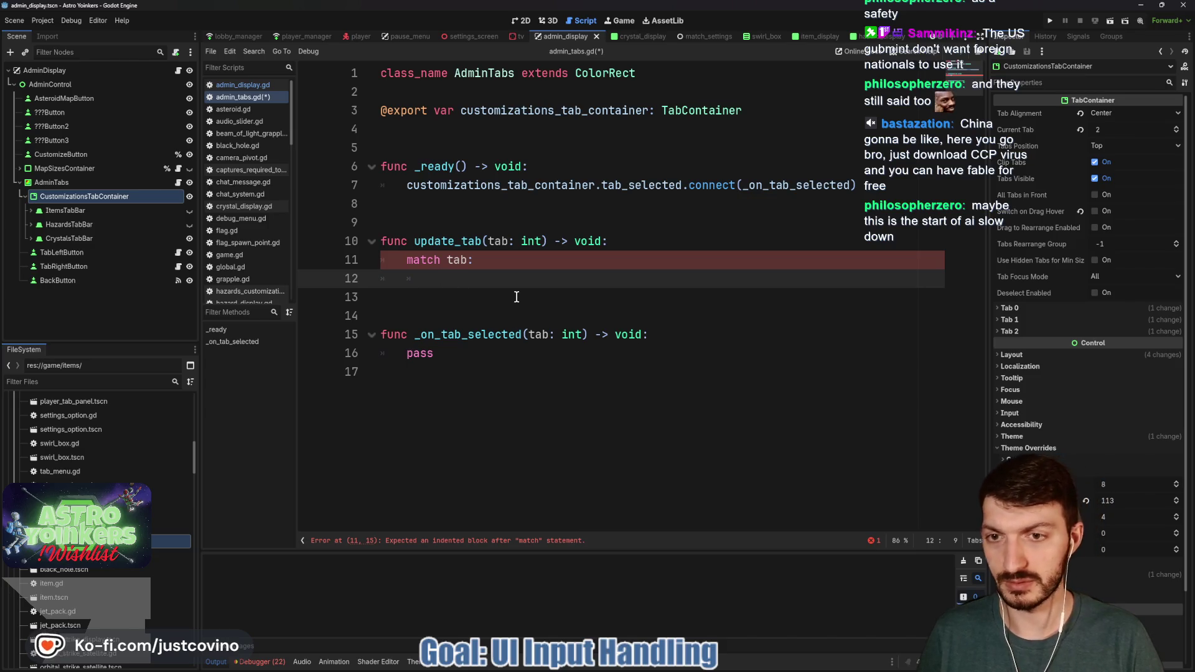
Step: Add match cases 0, 1 and 2, each containing pass, and save
{"action": "type", "text": "0:"}
{"action": "key", "text": "Return"}
{"action": "type", "text": "pa"}
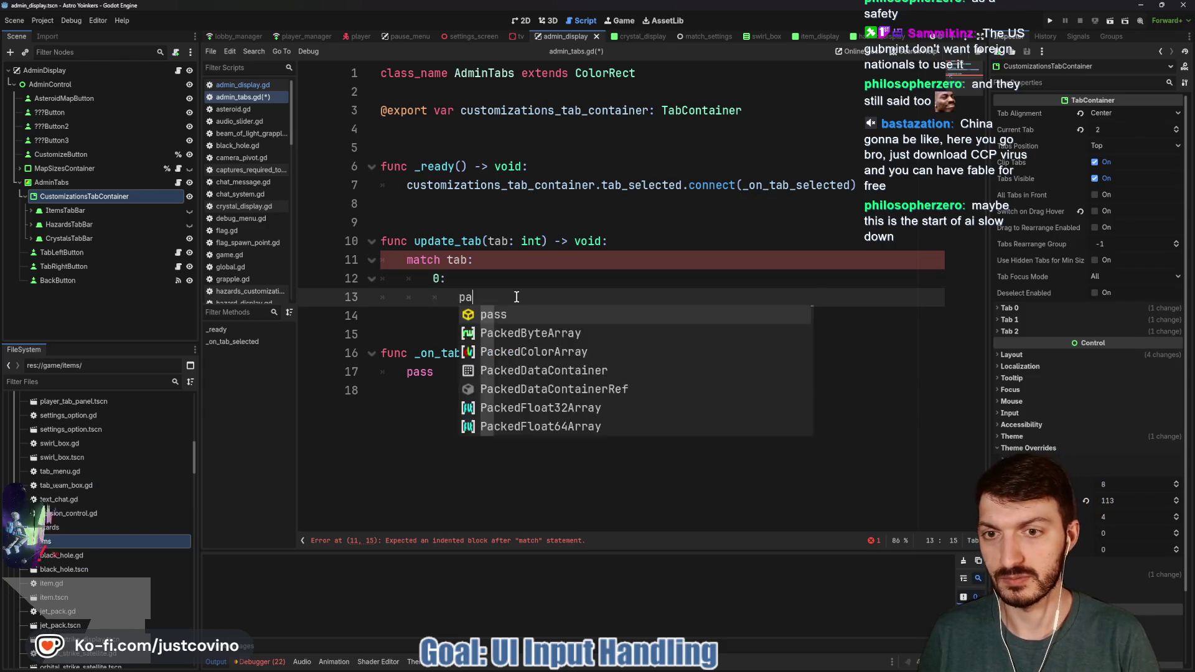
{"action": "type", "text": "ssss"}
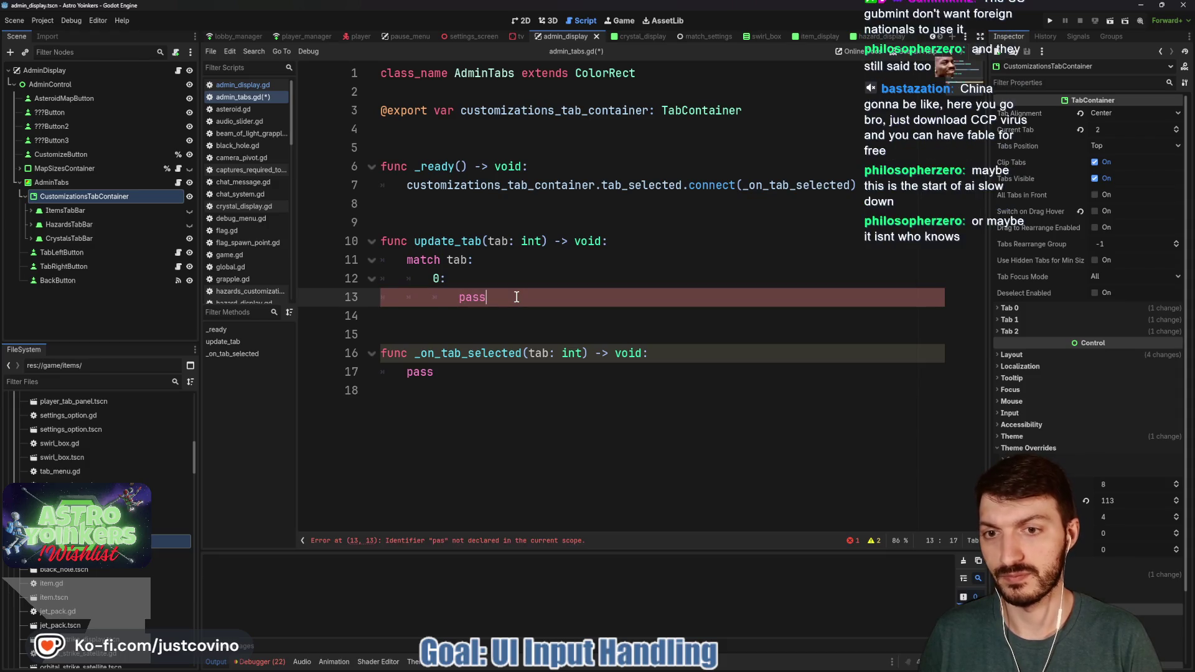
{"action": "key", "text": "Return"}
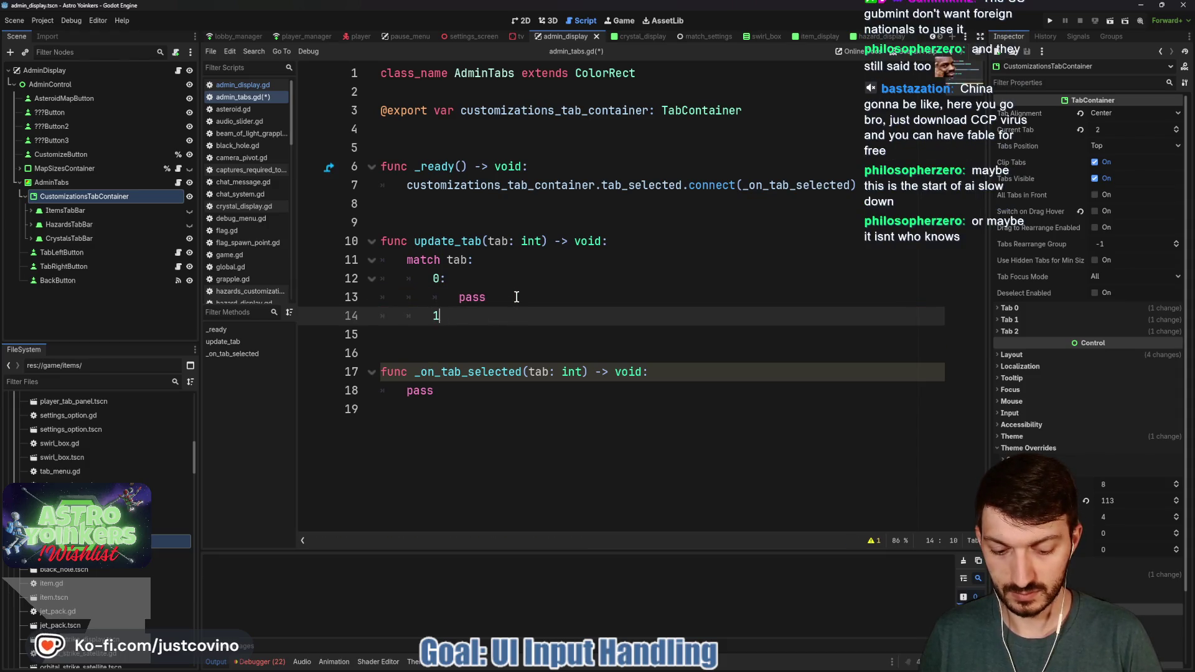
{"action": "type", "text": "1:"}
{"action": "key", "text": "Return"}
{"action": "type", "text": "pass"}
{"action": "key", "text": "Return"}
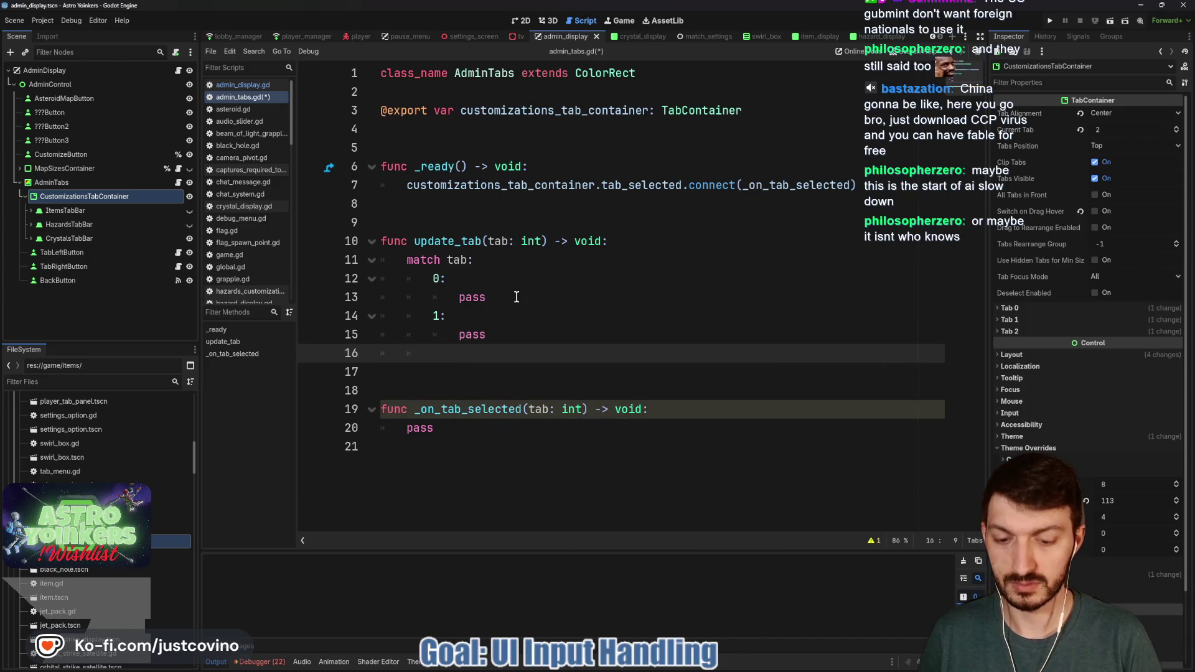
{"action": "type", "text": "2:"}
{"action": "key", "text": "Return"}
{"action": "type", "text": "pass"}
{"action": "key", "text": "ctrl+s"}
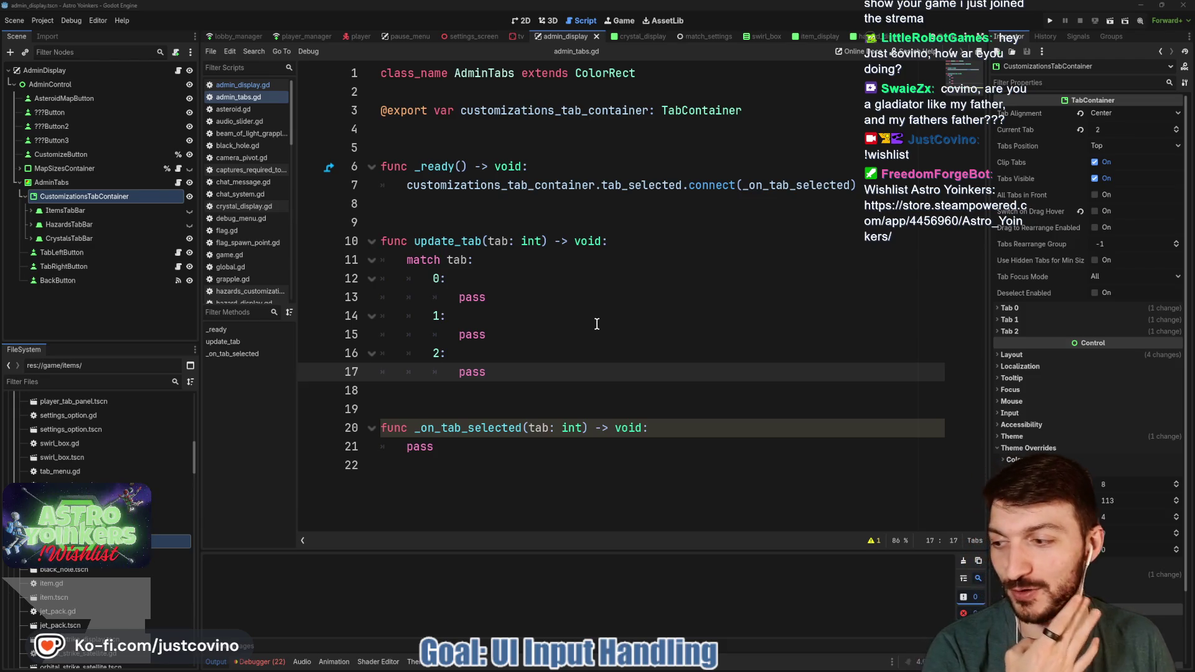
Step: Bring the Astro Yoinkers Steam store window up from the taskbar
{"action": "left_click", "coordinate": [579, 318]}
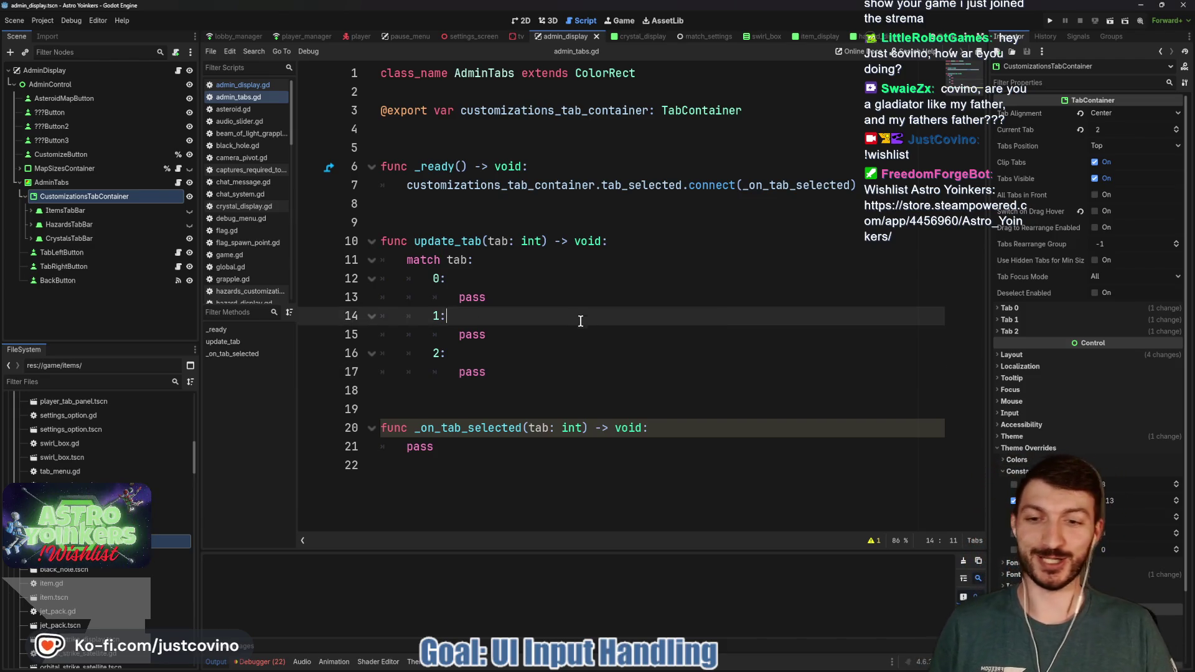
{"action": "left_click", "coordinate": [470, 397]}
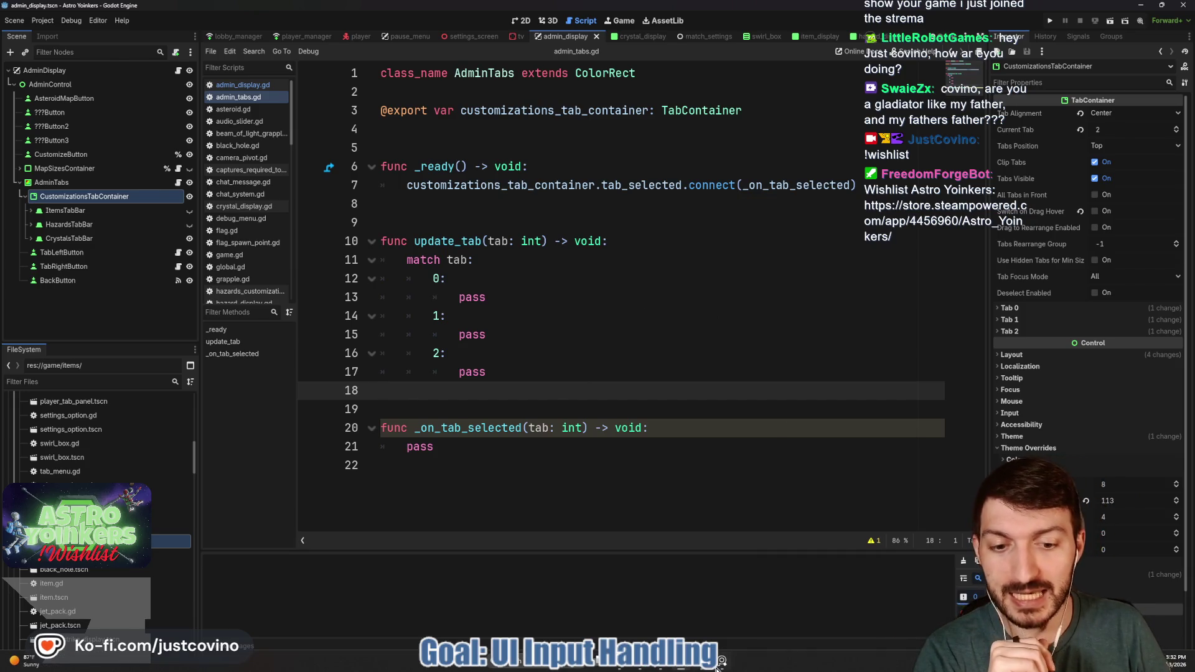
{"action": "left_click", "coordinate": [704, 666]}
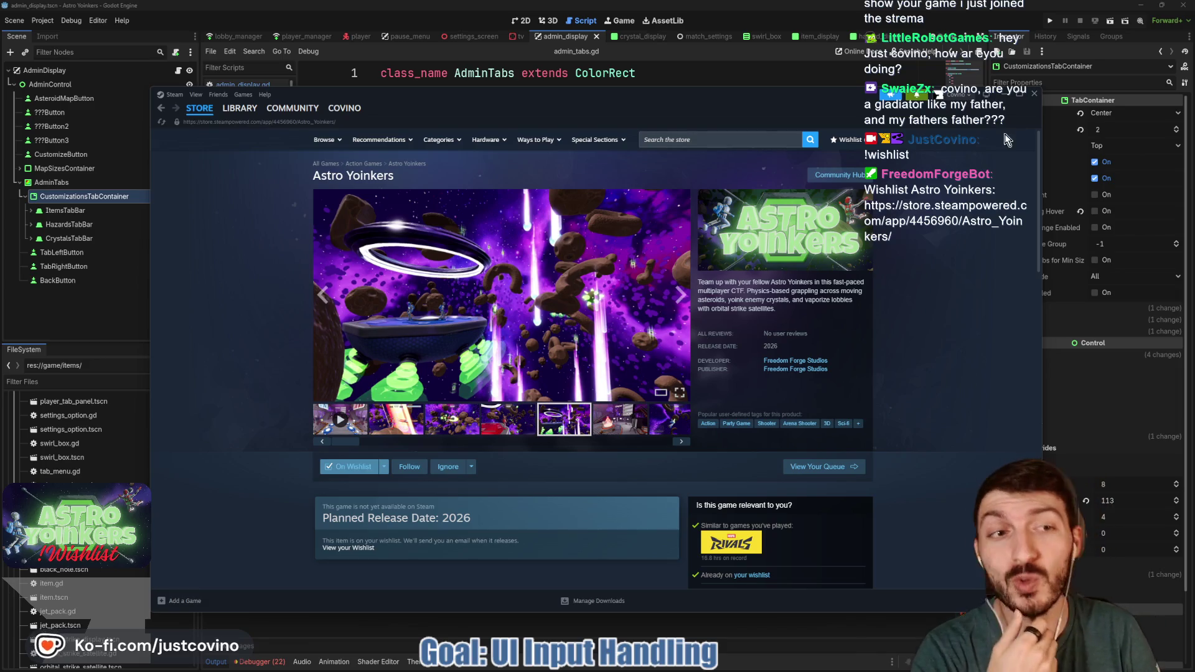
Step: Close the Steam store window and make ItemsTabBar the visible tab bar
{"action": "left_click", "coordinate": [1003, 94]}
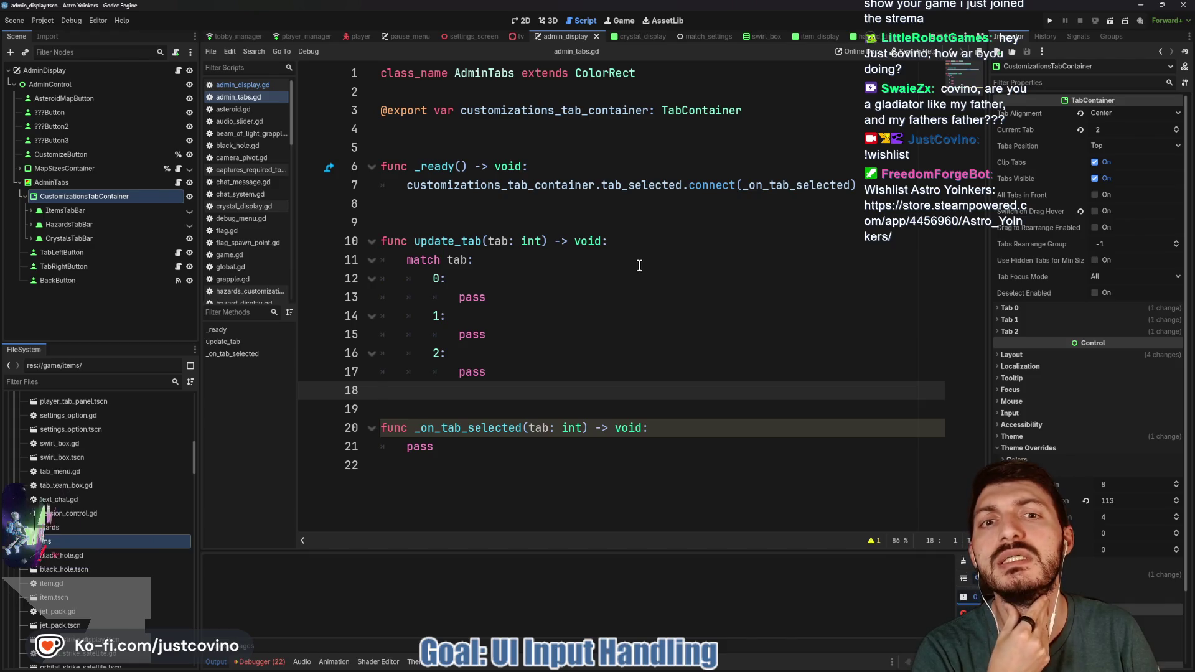
{"action": "left_click", "coordinate": [189, 210]}
Step: Check ItemsTabBar's children in the 2D view, return to admin_tabs.gd, then switch to Discord
{"action": "left_click", "coordinate": [31, 211]}
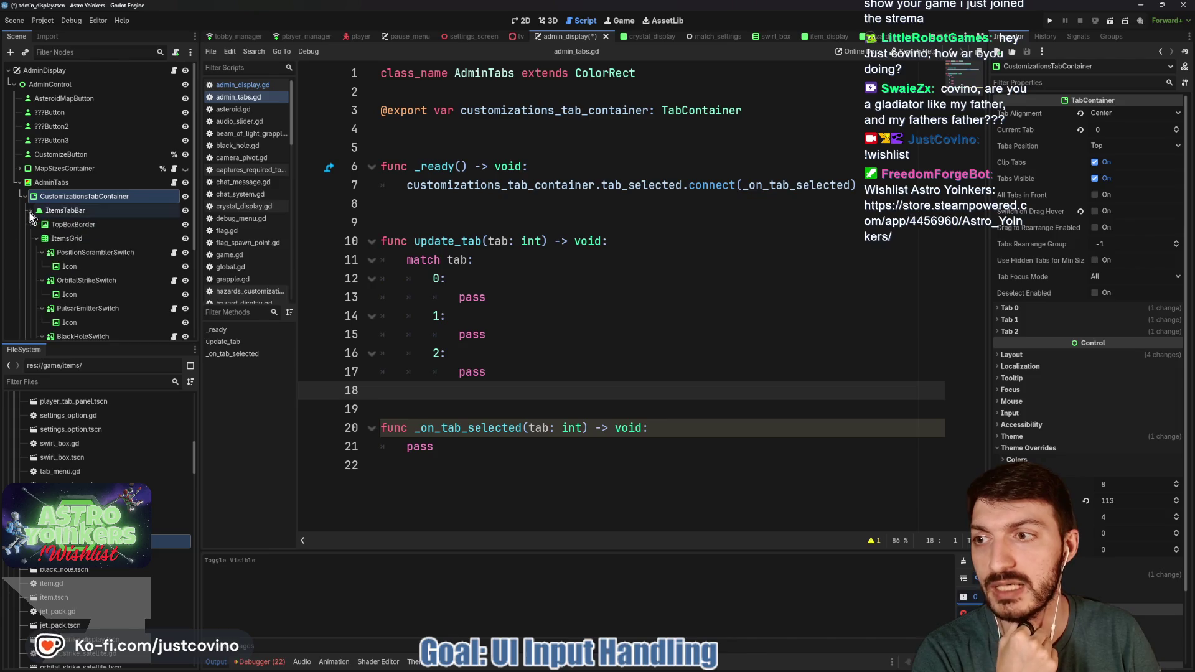
{"action": "left_click", "coordinate": [518, 21]}
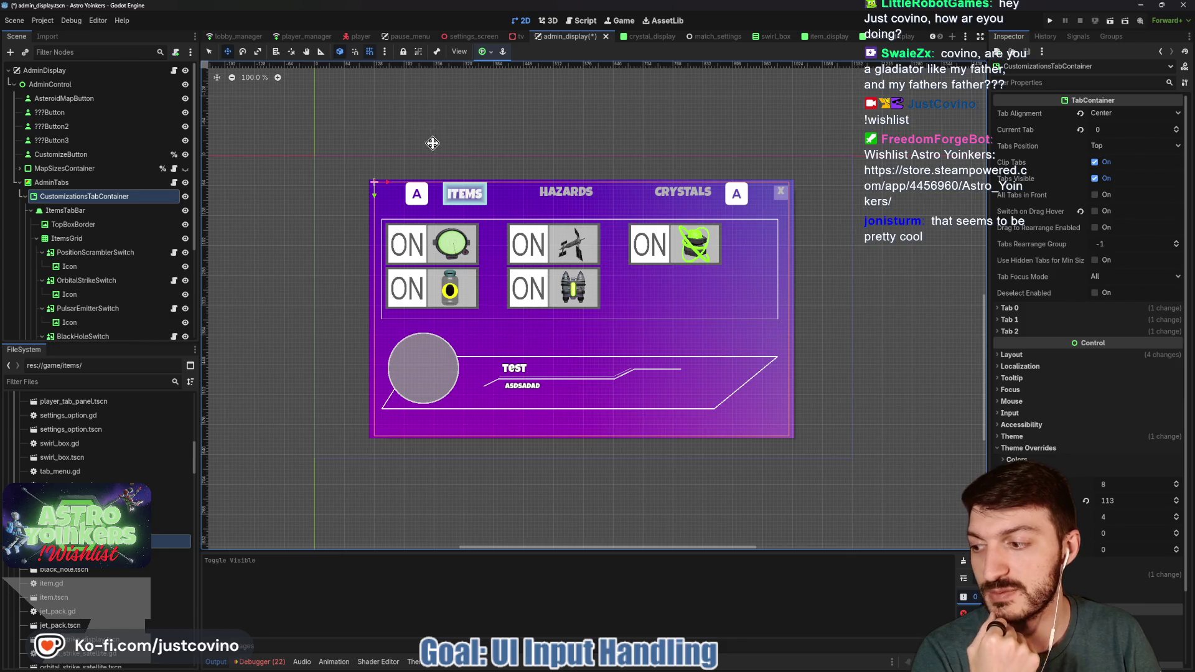
{"action": "left_click", "coordinate": [577, 24]}
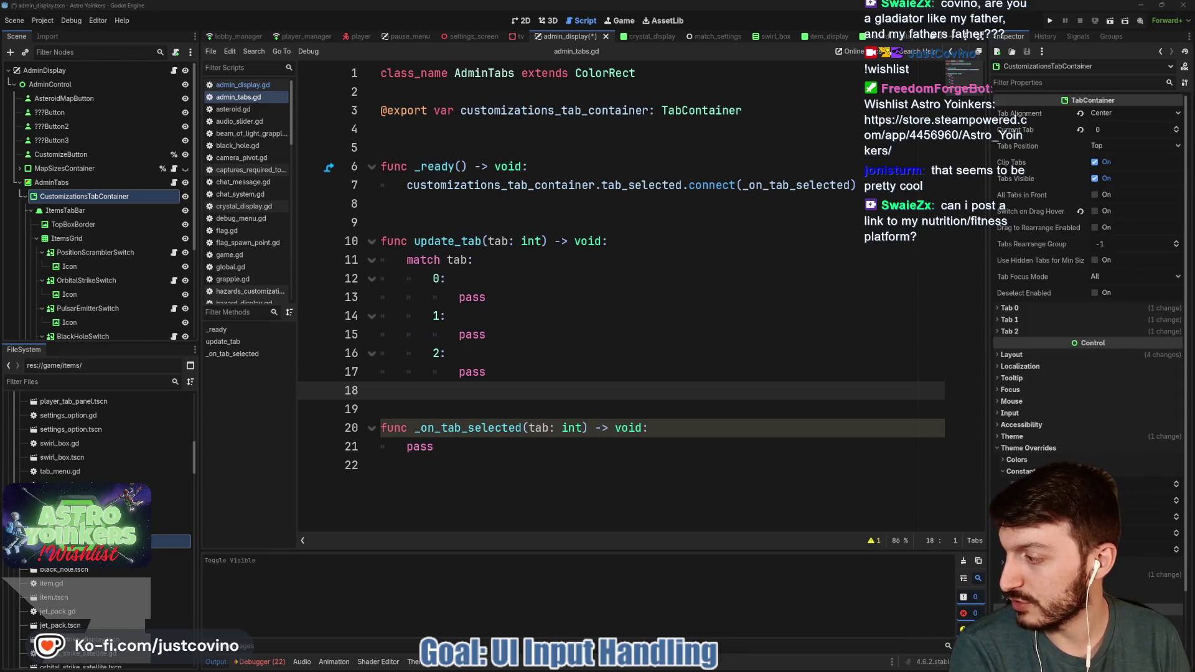
{"action": "key", "text": "alt+Tab"}
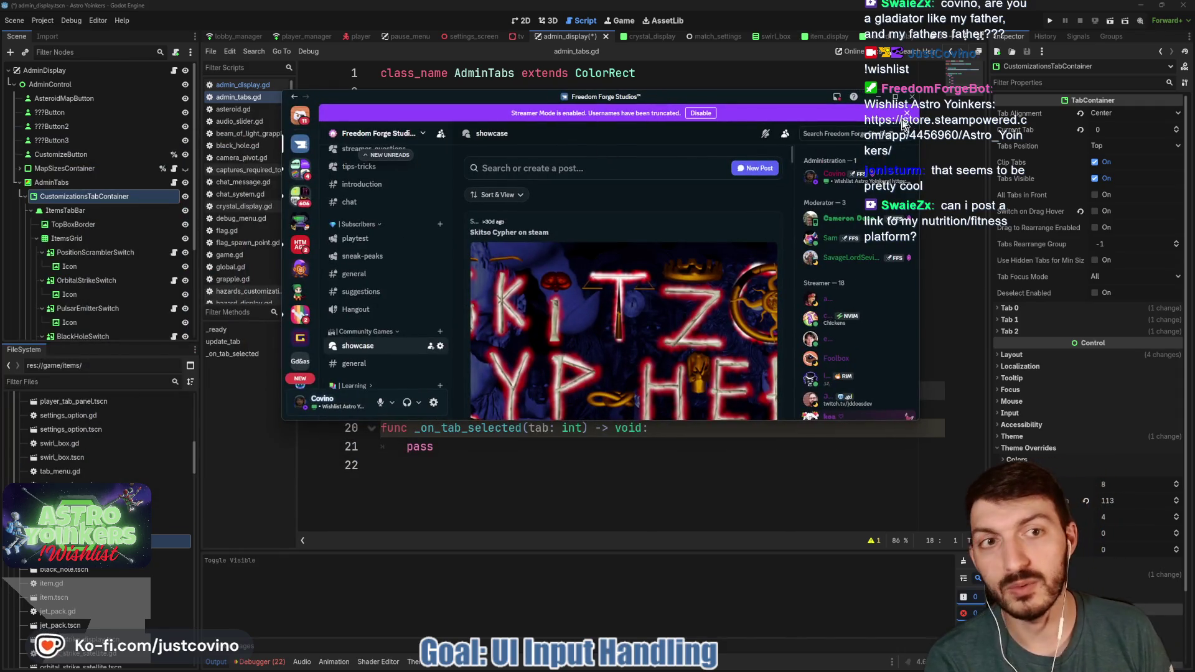
{"action": "left_click", "coordinate": [908, 116]}
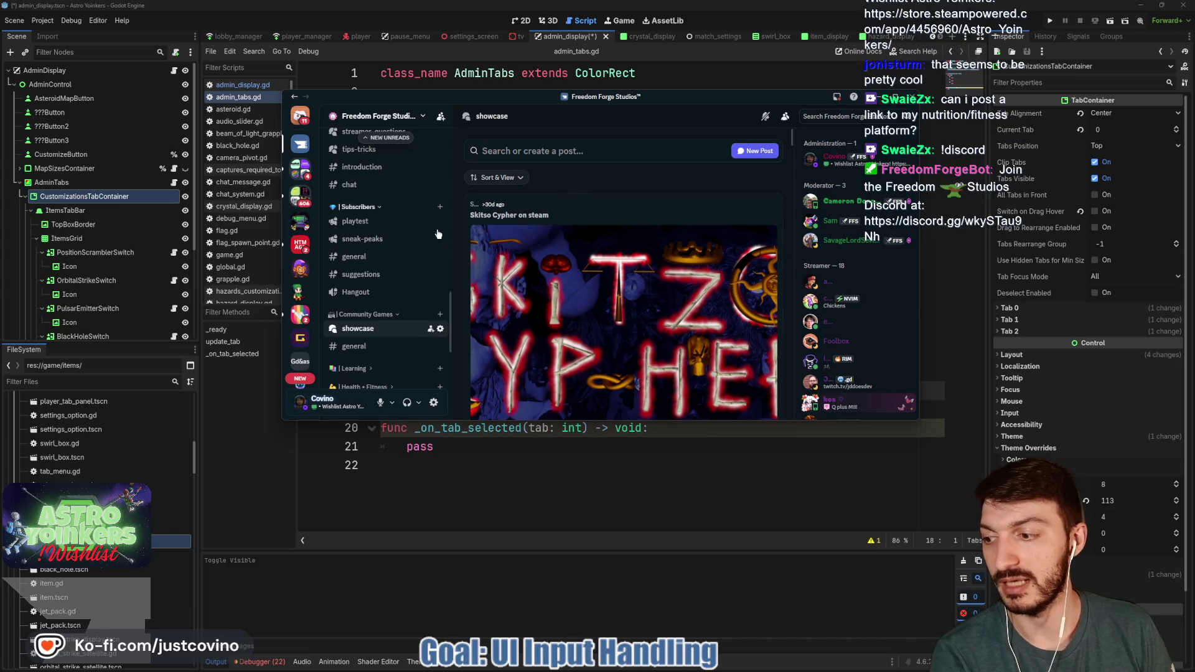
{"action": "left_click", "coordinate": [603, 218]}
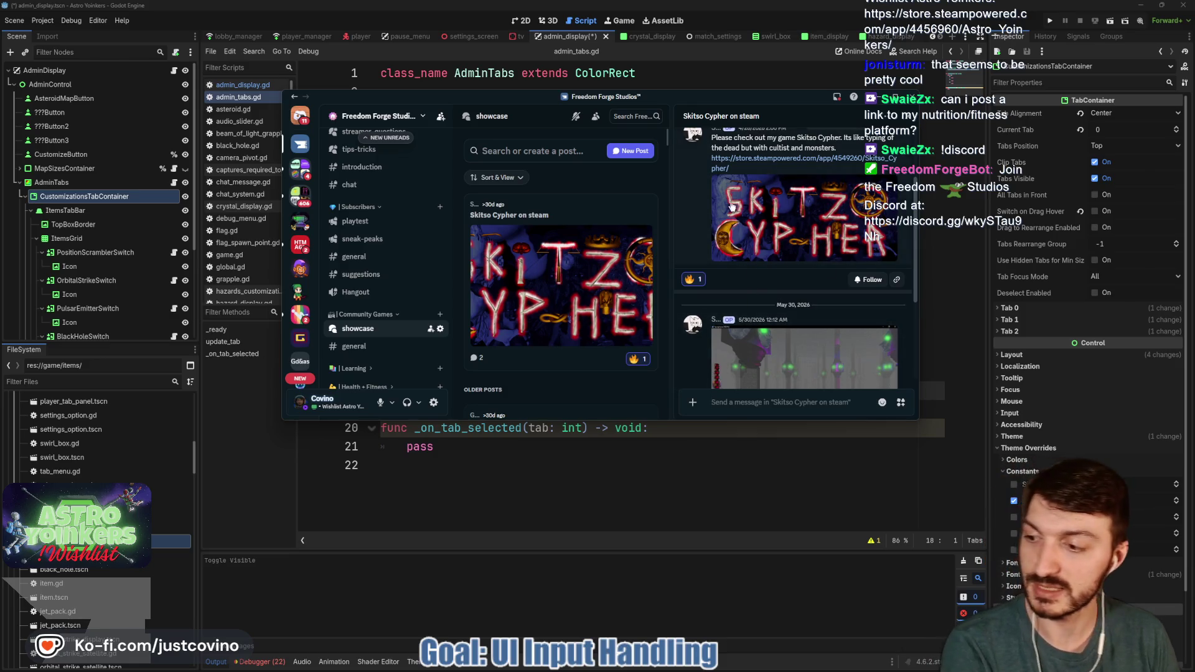
{"action": "scroll", "coordinate": [760, 243], "scroll_direction": "down", "scroll_amount": 3}
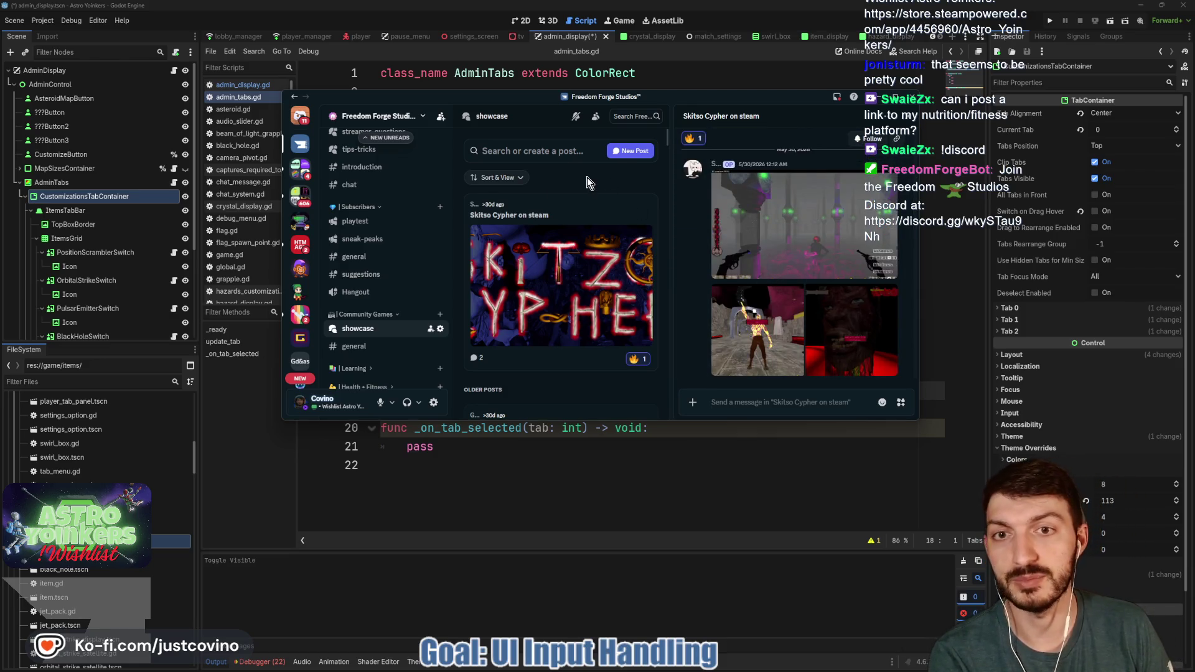
{"action": "left_click_drag", "start_coordinate": [715, 101], "coordinate": [850, 114]}
{"action": "key", "text": "alt+Tab"}
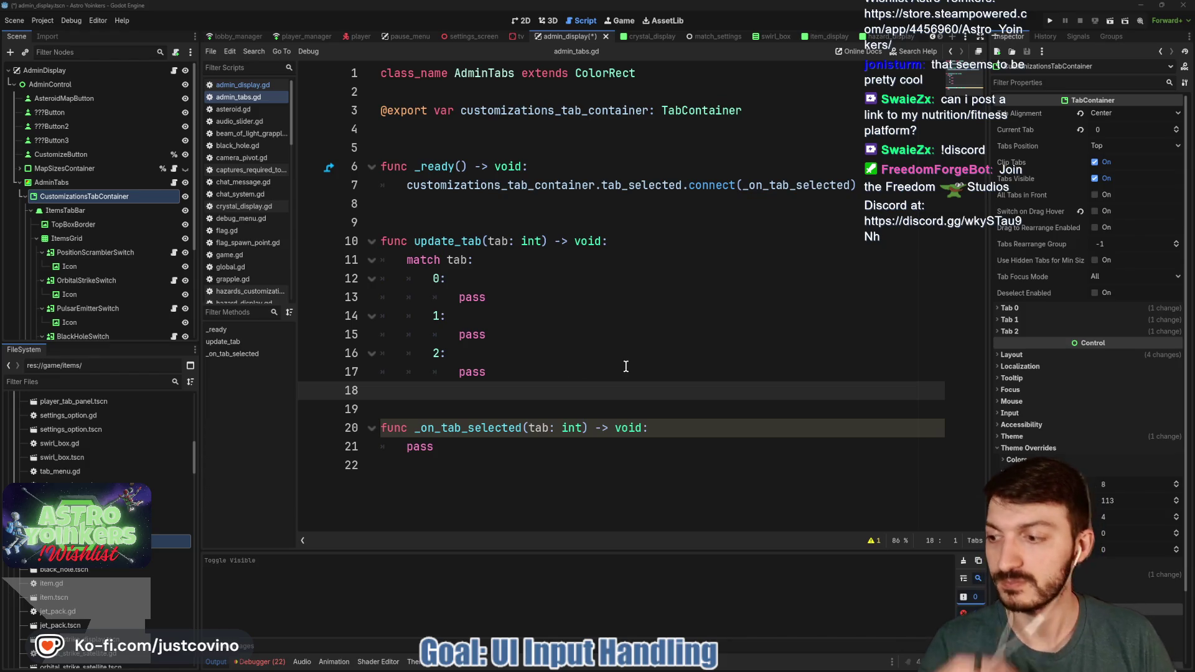
{"action": "left_click", "coordinate": [535, 405]}
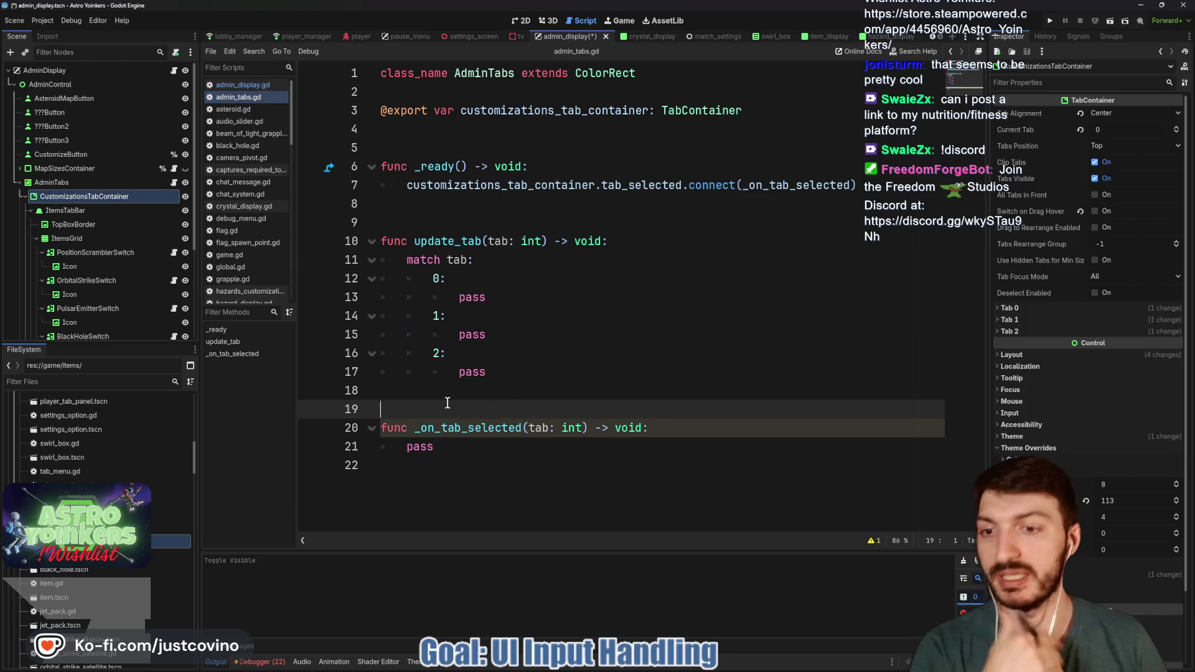
Step: Add an empty update_items_tab() -> void function with a blank line above it
{"action": "key", "text": "Return"}
{"action": "key", "text": "Return"}
{"action": "key", "text": "Return"}
{"action": "key", "text": "Up"}
{"action": "key", "text": "Up"}
{"action": "key", "text": "Up"}
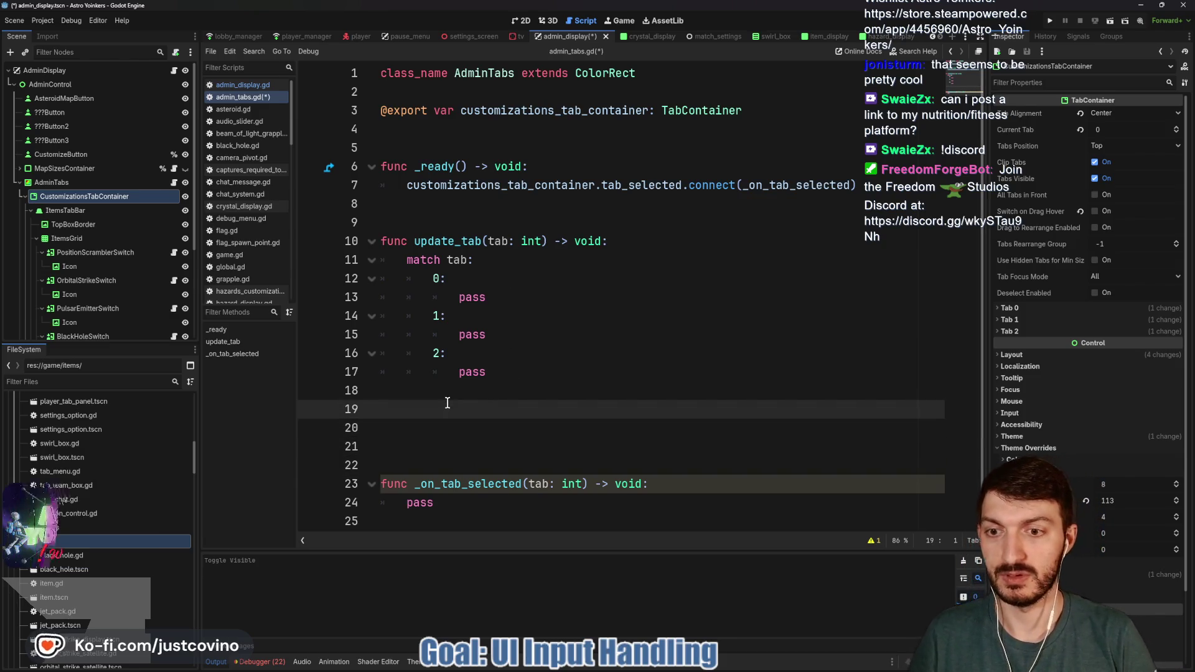
{"action": "type", "text": "func update"}
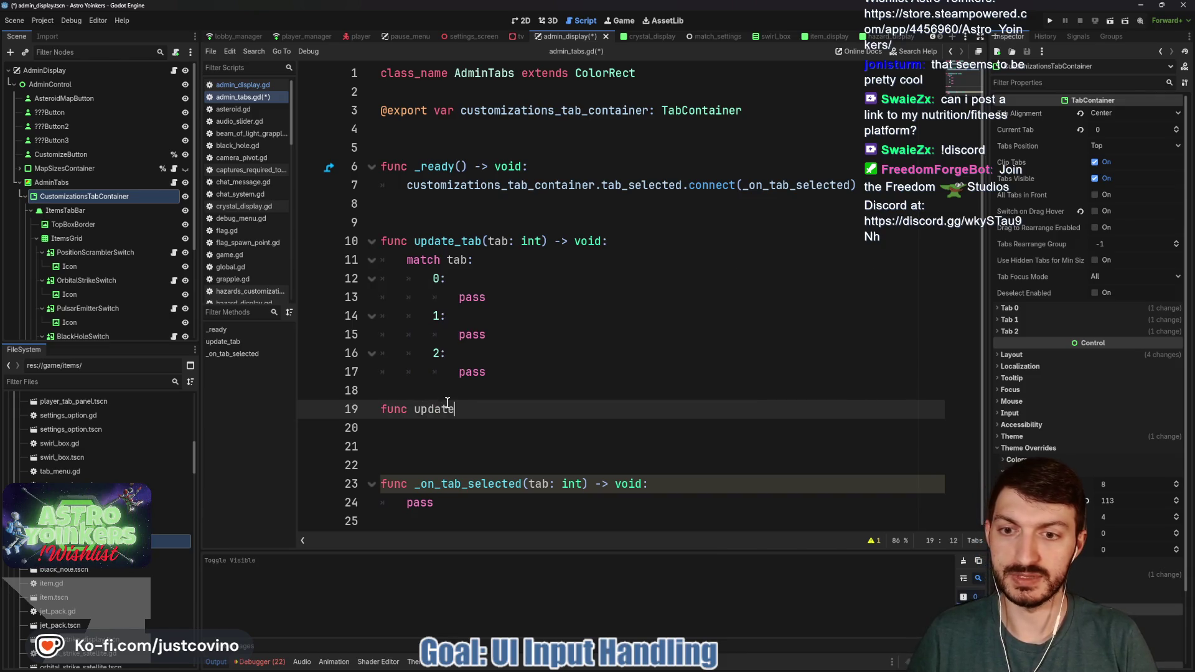
{"action": "type", "text": "_items"}
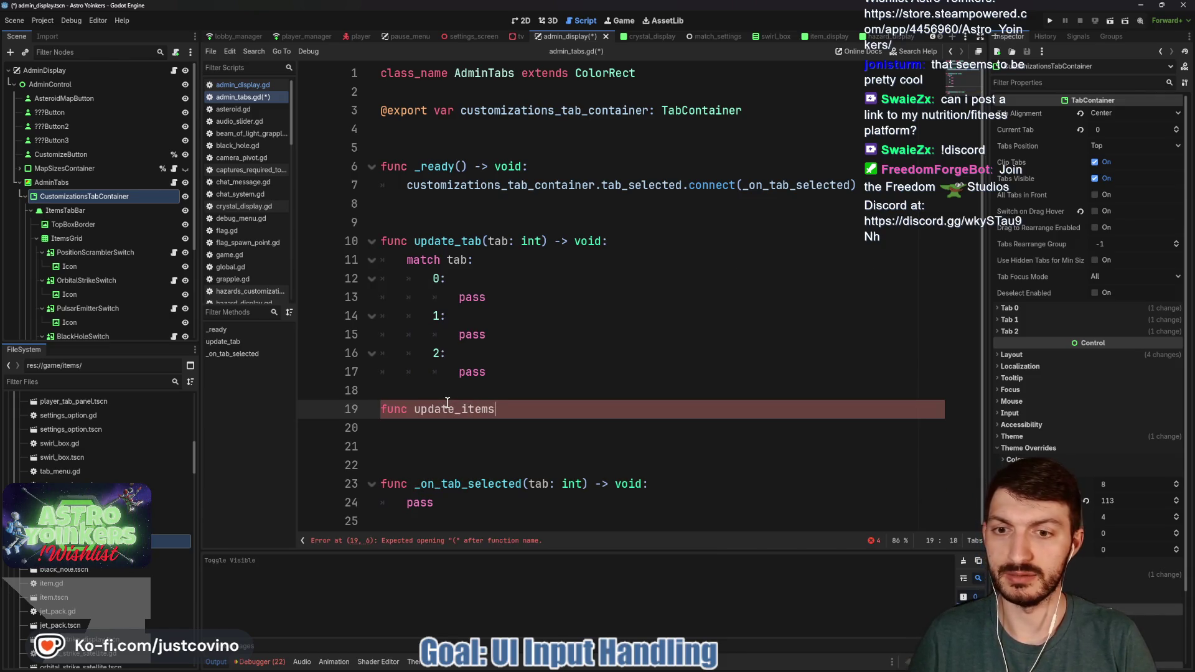
{"action": "type", "text": "_tab() -> void:"}
{"action": "key", "text": "Return"}
{"action": "left_click", "coordinate": [423, 393]}
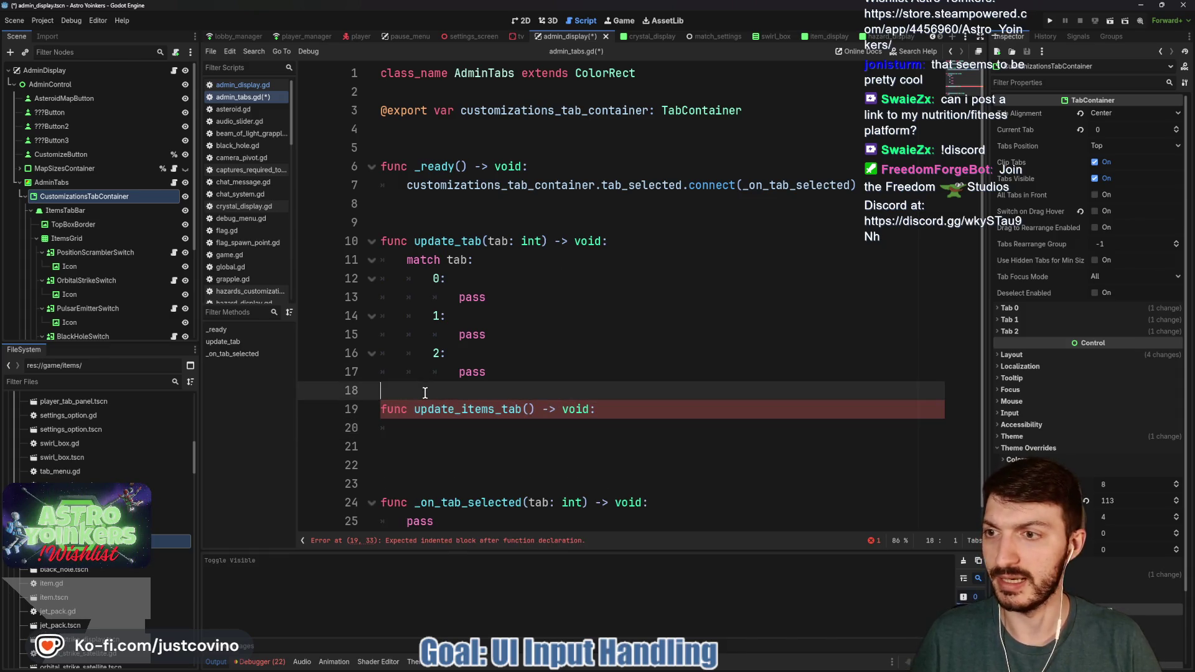
{"action": "key", "text": "Return"}
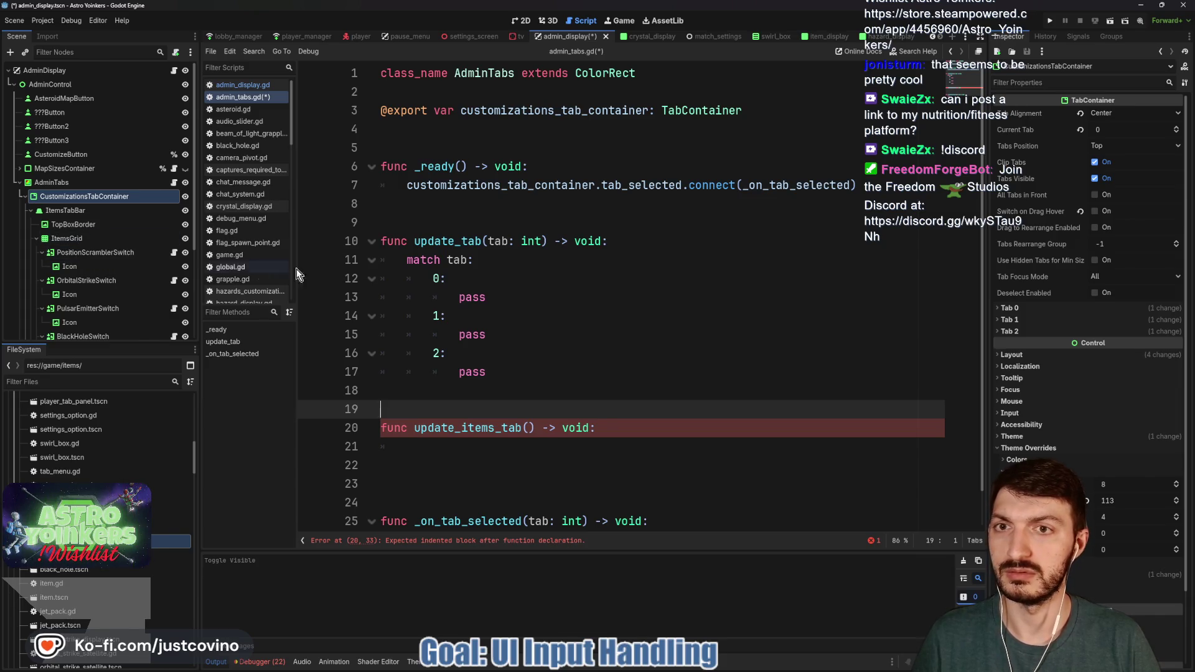
Step: Drag ItemsGrid into the script to export an items_grid GridContainer variable
{"action": "left_click", "coordinate": [62, 240]}
{"action": "left_click_drag", "start_coordinate": [62, 240], "coordinate": [431, 131]}
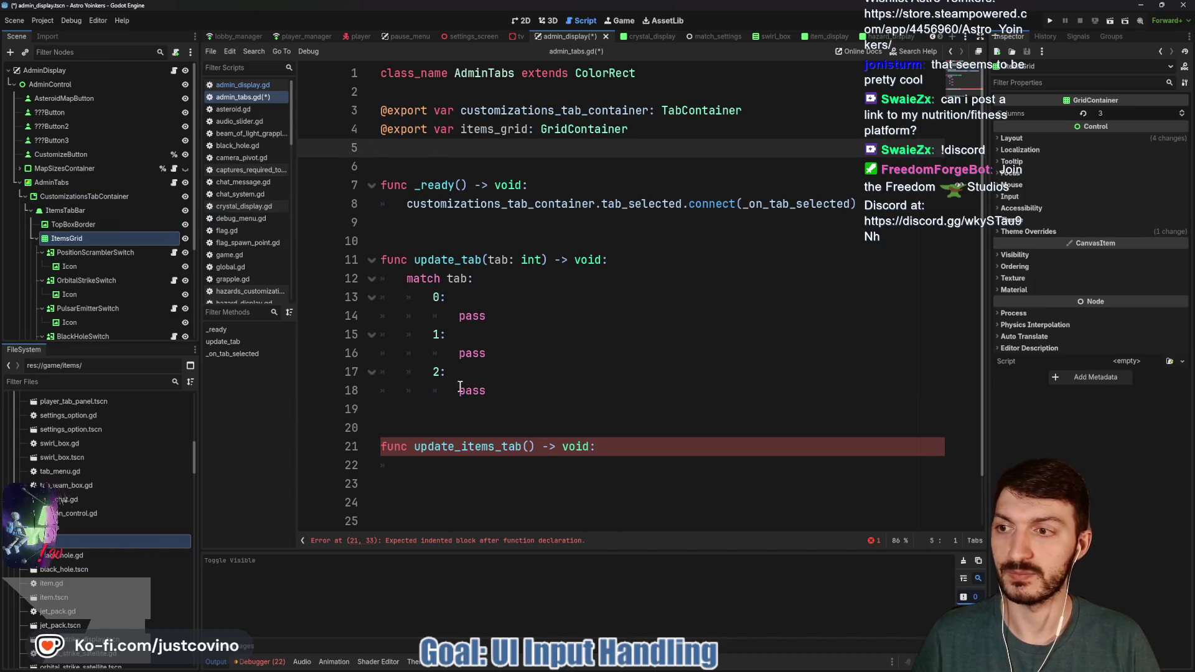
{"action": "scroll", "coordinate": [488, 454], "scroll_direction": "down", "scroll_amount": 1}
Step: Write 'for switch in items_grid.get_children():' in the update_items_tab body
{"action": "left_click", "coordinate": [424, 409]}
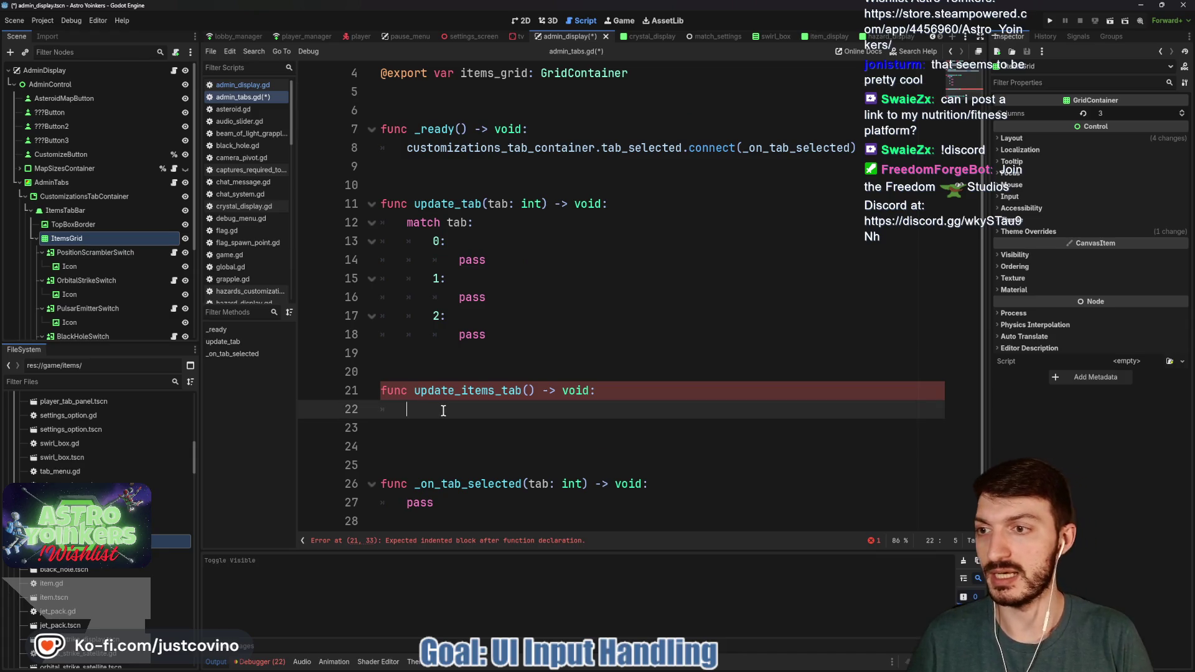
{"action": "type", "text": "for swi"}
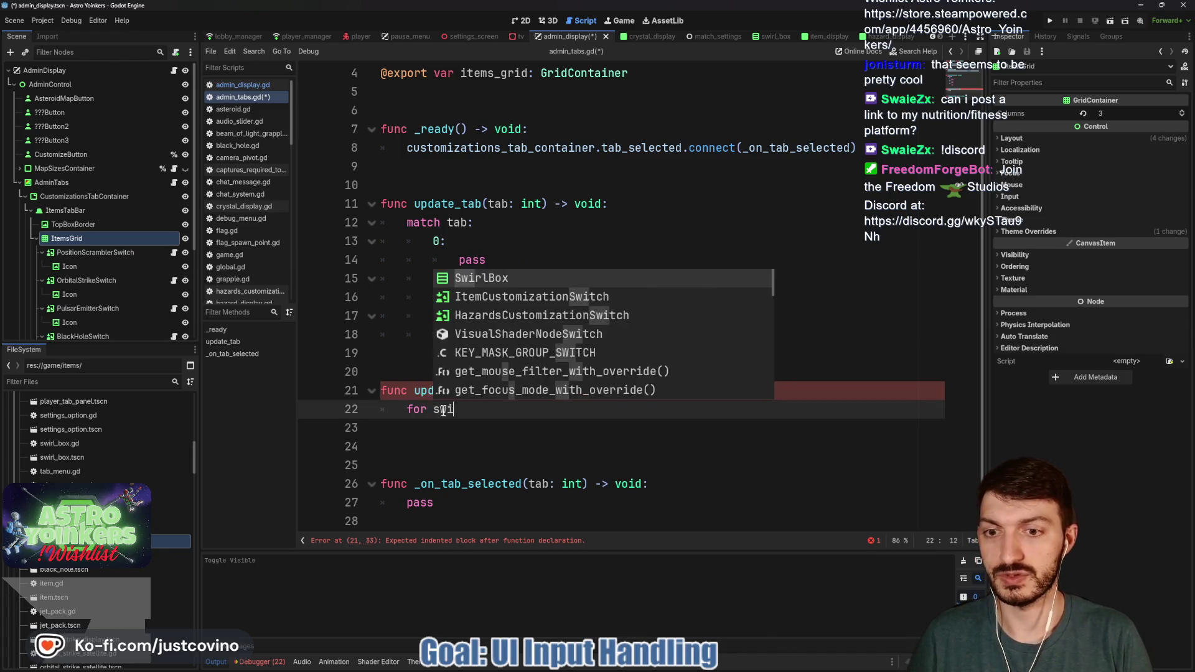
{"action": "type", "text": "tch in items"}
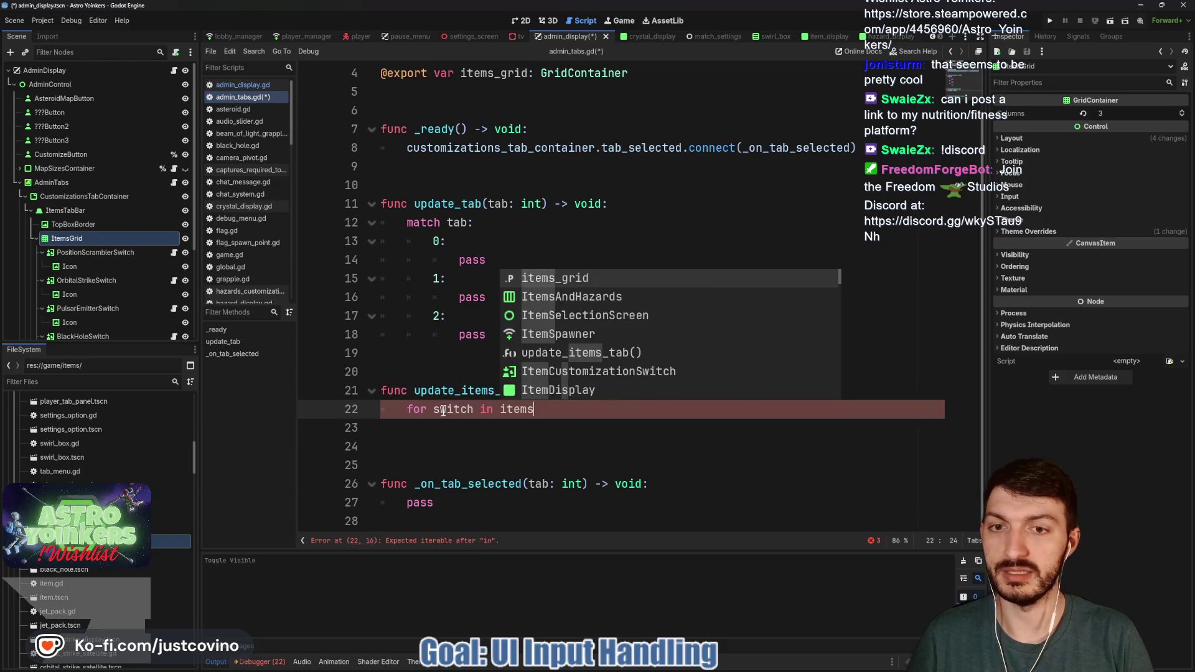
{"action": "key", "text": "Return"}
{"action": "type", "text": ".get_childre"}
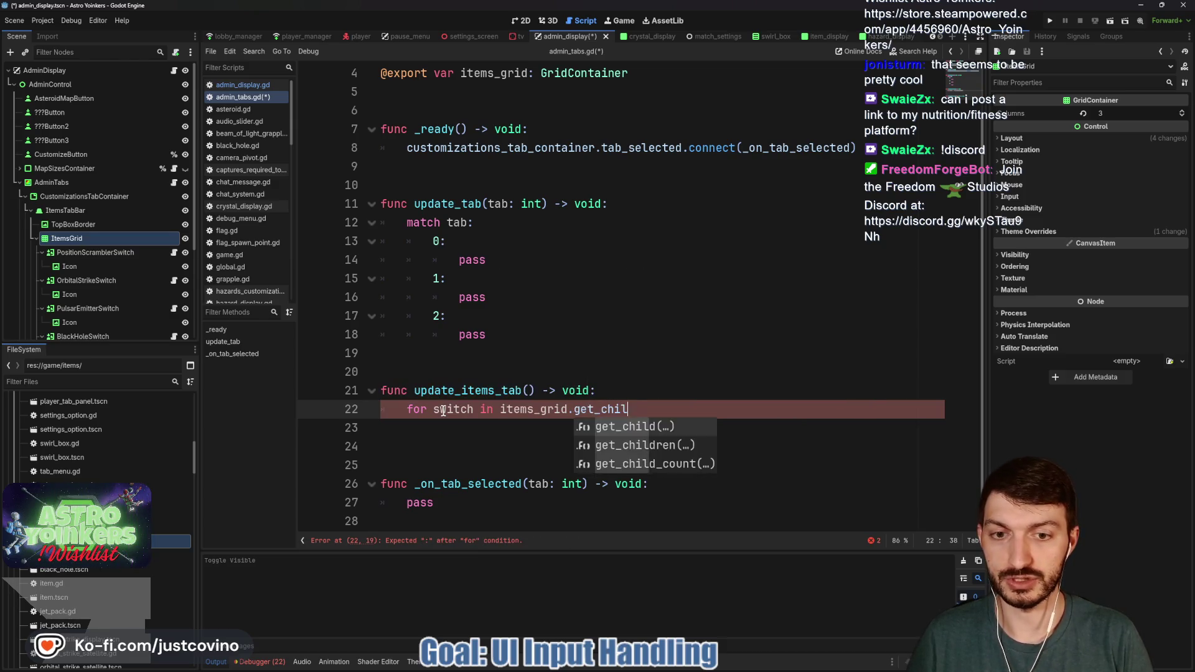
{"action": "key", "text": "Return"}
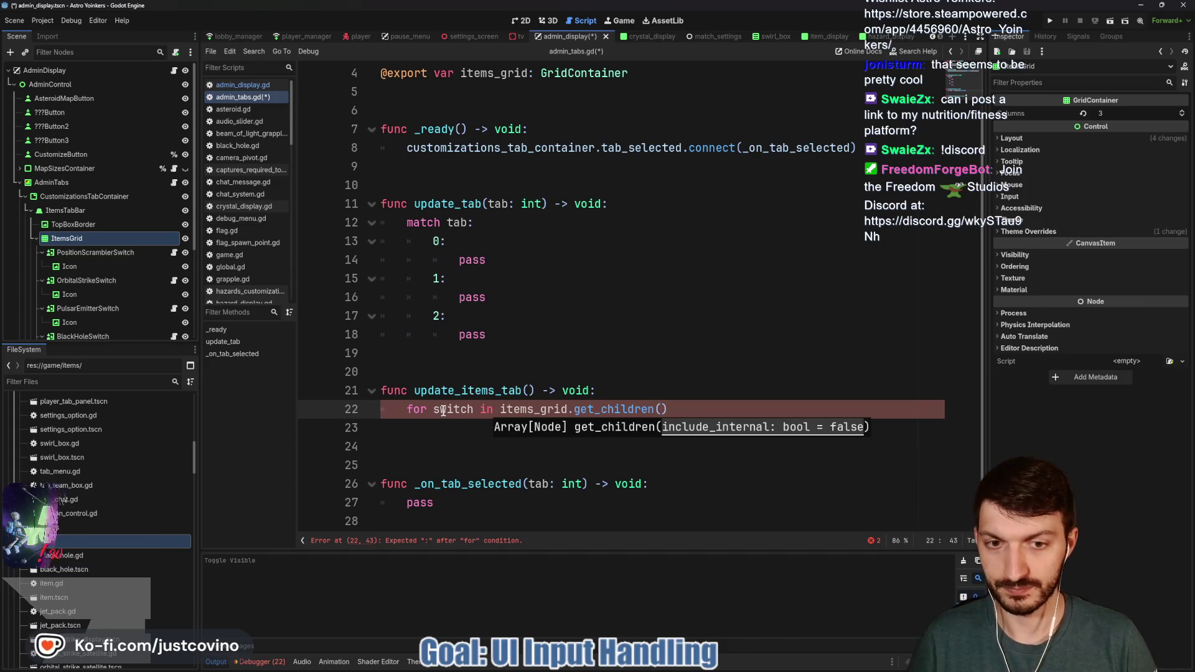
{"action": "type", "text": "):"}
{"action": "key", "text": "Return"}
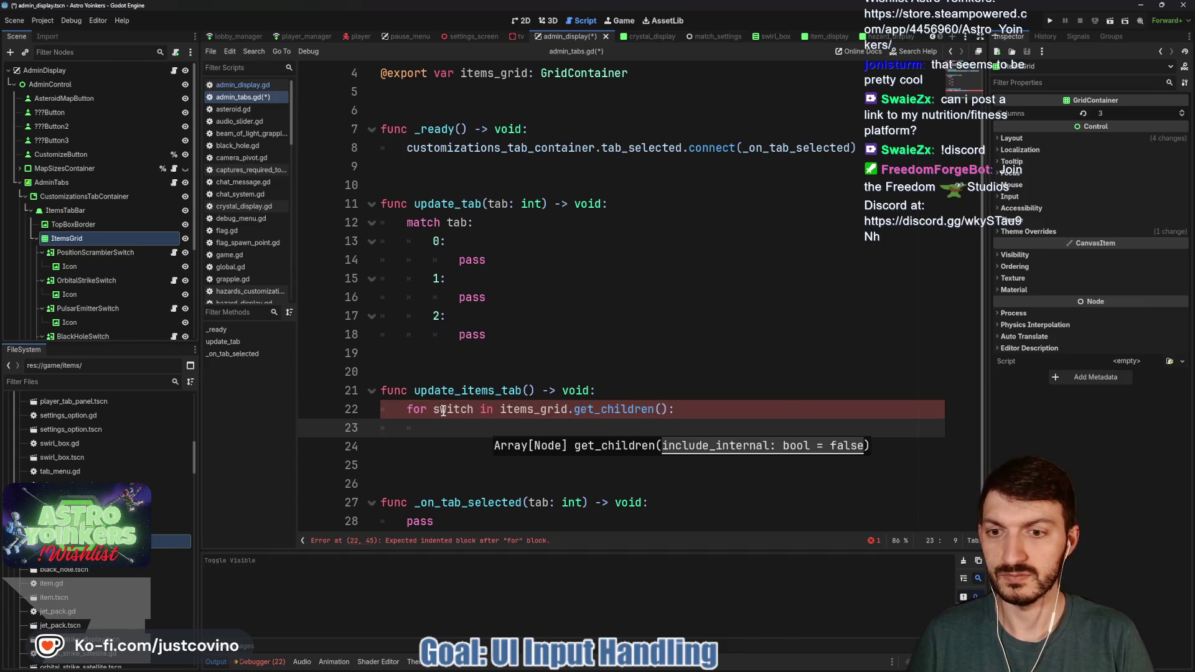
{"action": "type", "text": "if"}
{"action": "key", "text": "BackSpace"}
{"action": "key", "text": "BackSpace"}
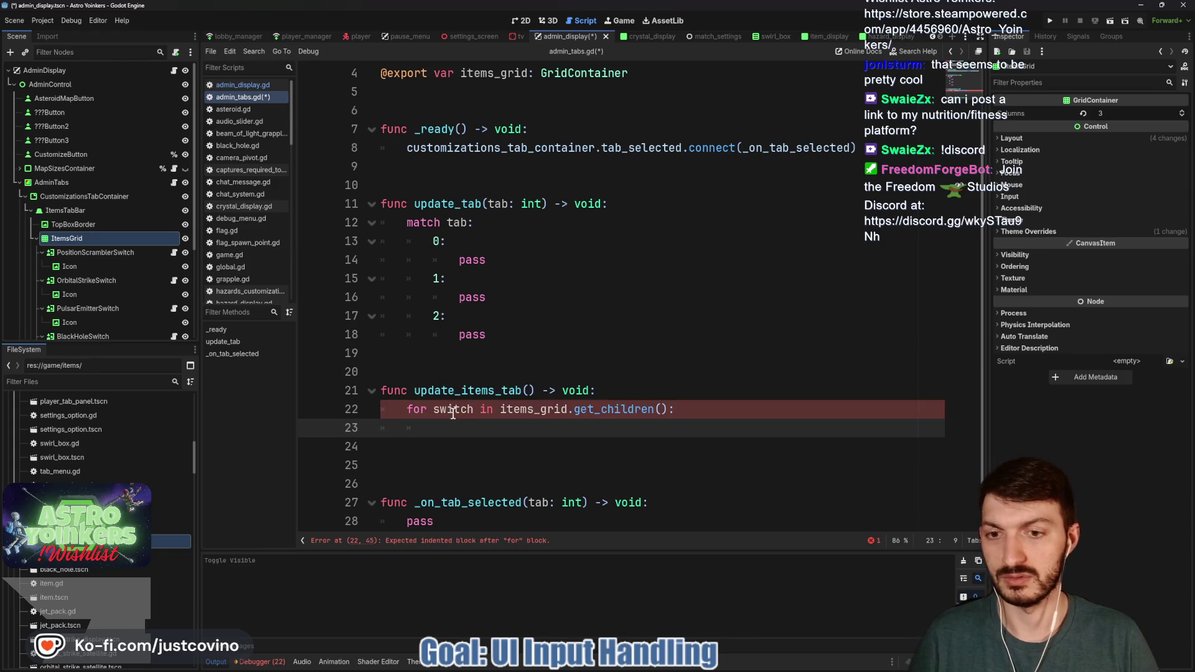
Step: Type the loop variable as switch: TextureButton
{"action": "left_click", "coordinate": [473, 410]}
{"action": "type", "text": ":TextureB"}
{"action": "key", "text": "Return"}
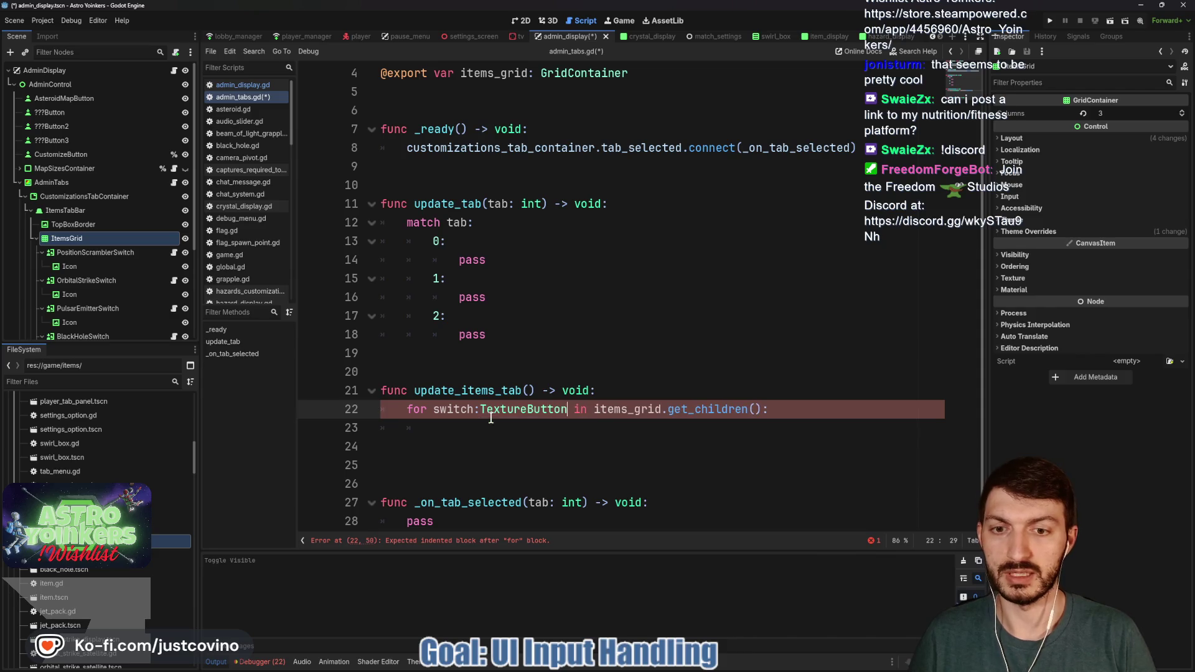
{"action": "scroll", "coordinate": [129, 284], "scroll_direction": "down", "scroll_amount": 2}
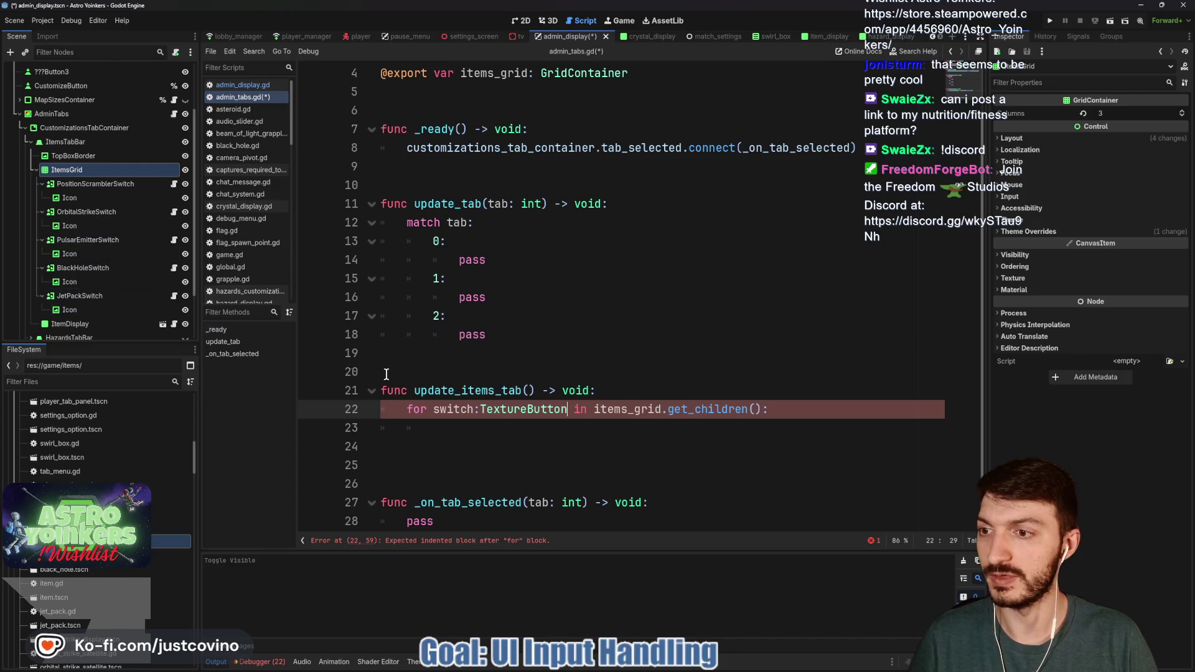
{"action": "left_click", "coordinate": [456, 426]}
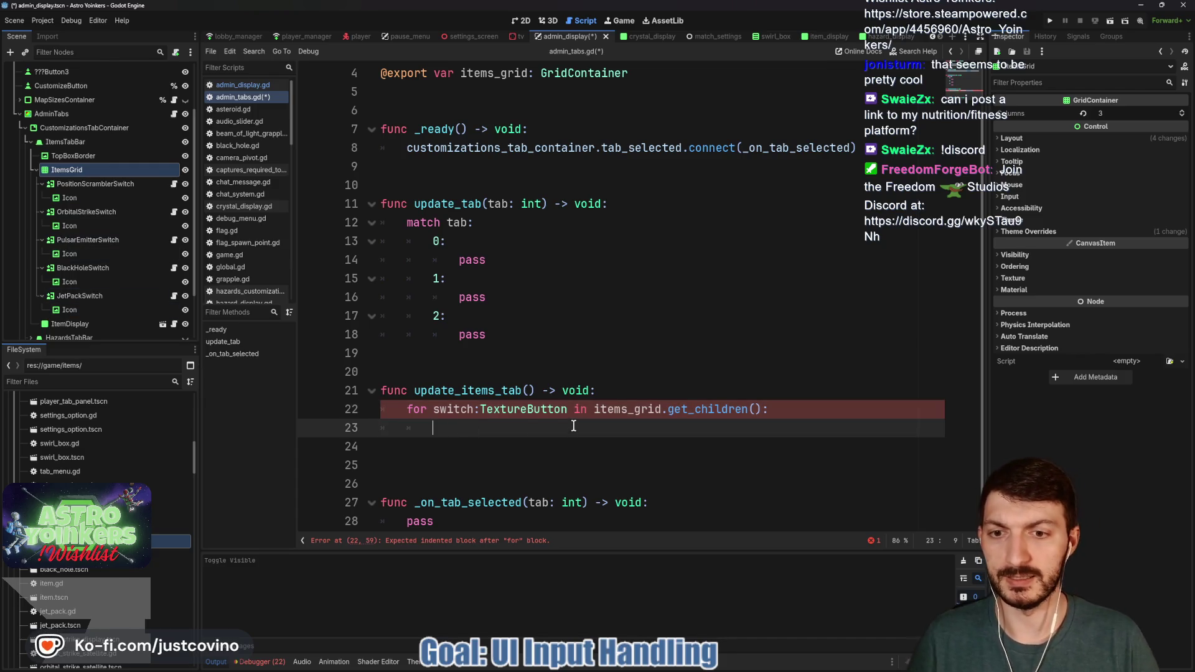
{"action": "left_click", "coordinate": [481, 410]}
{"action": "left_click", "coordinate": [492, 430]}
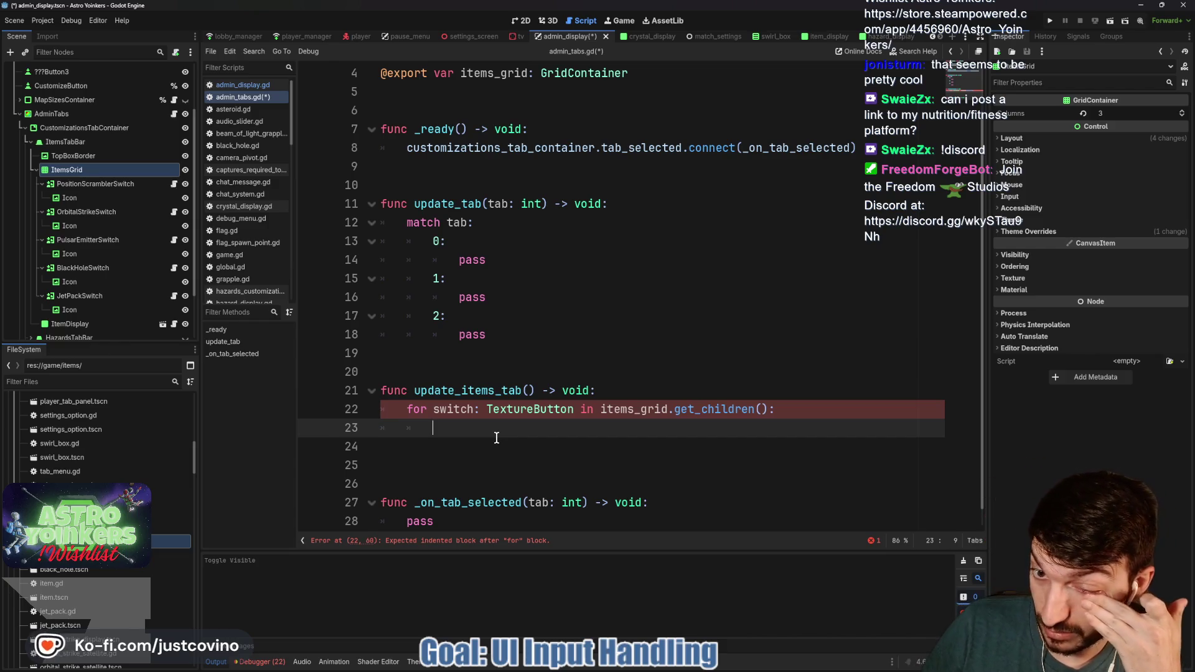
Step: Glance at PositionScramblerSwitch's script, then type MatchSettings.items_dictionary and open its definition
{"action": "left_click", "coordinate": [174, 186]}
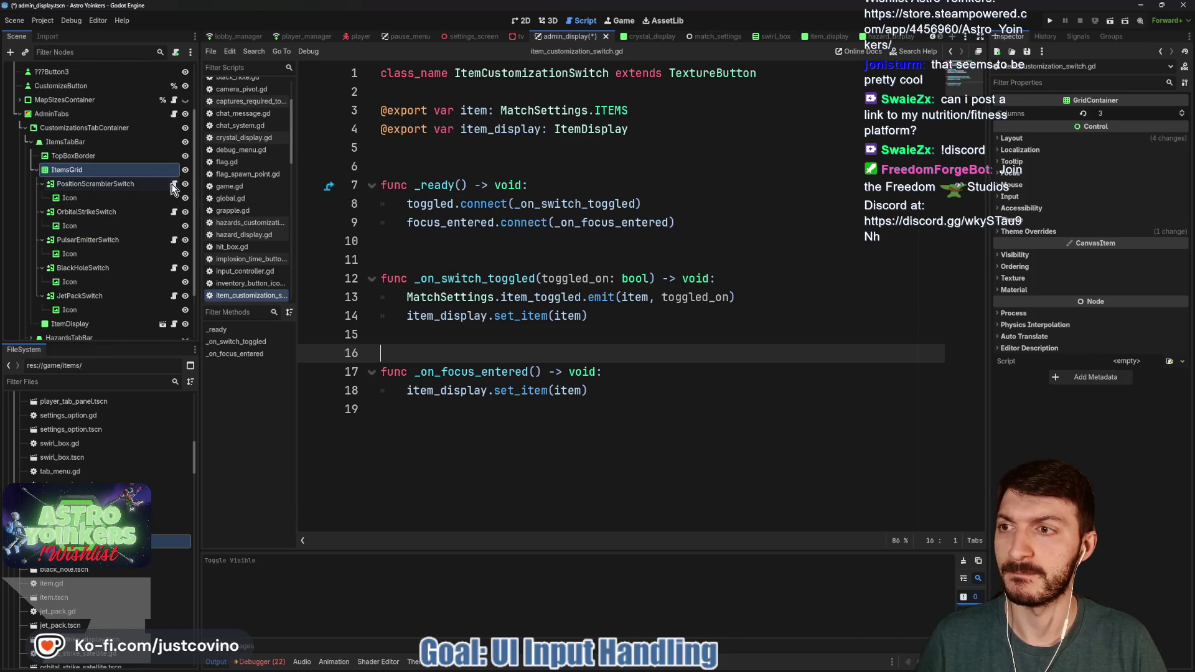
{"action": "left_click", "coordinate": [173, 114]}
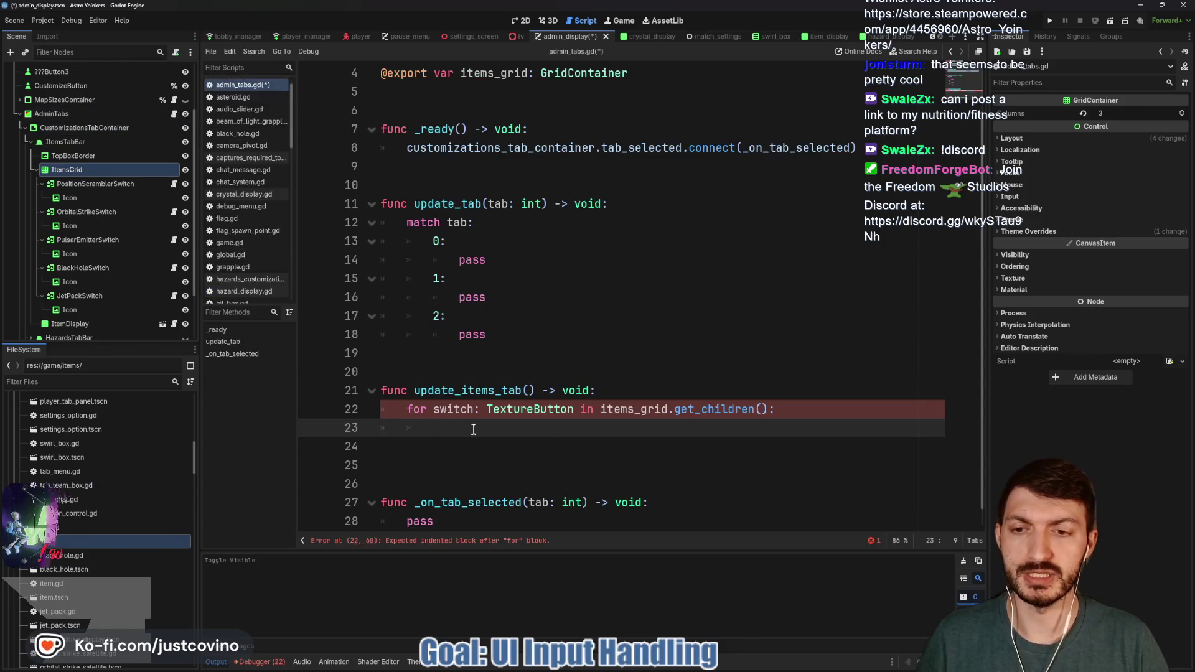
{"action": "type", "text": "Matc"}
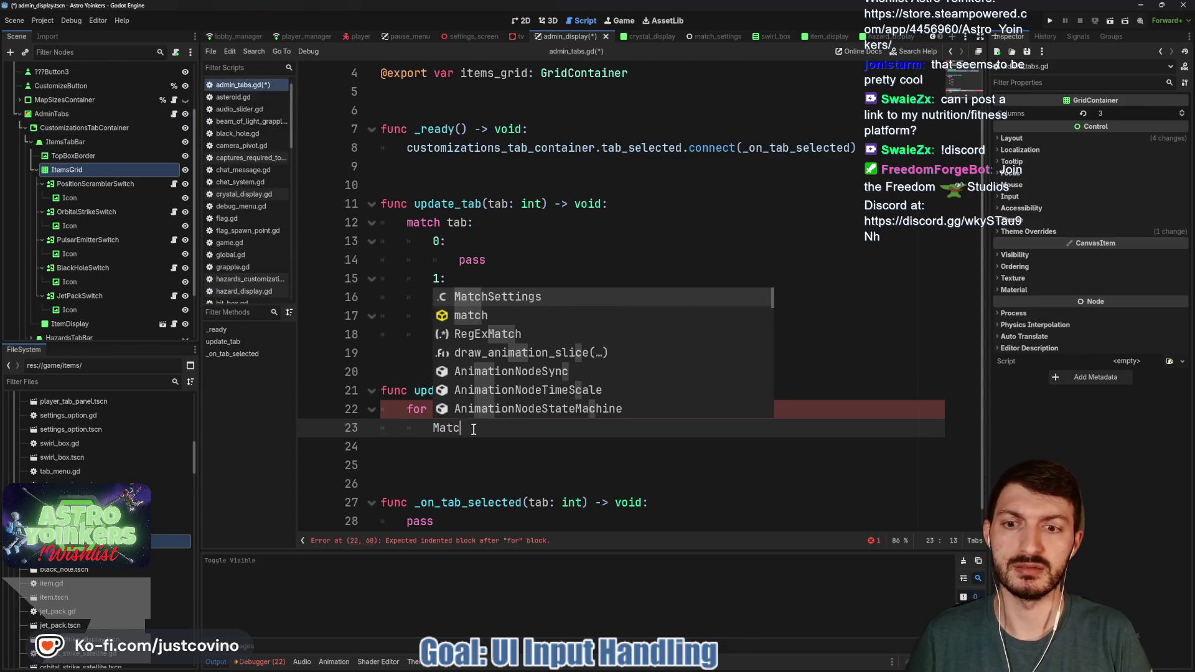
{"action": "type", "text": "hS"}
{"action": "key", "text": "Return"}
{"action": "type", "text": "."}
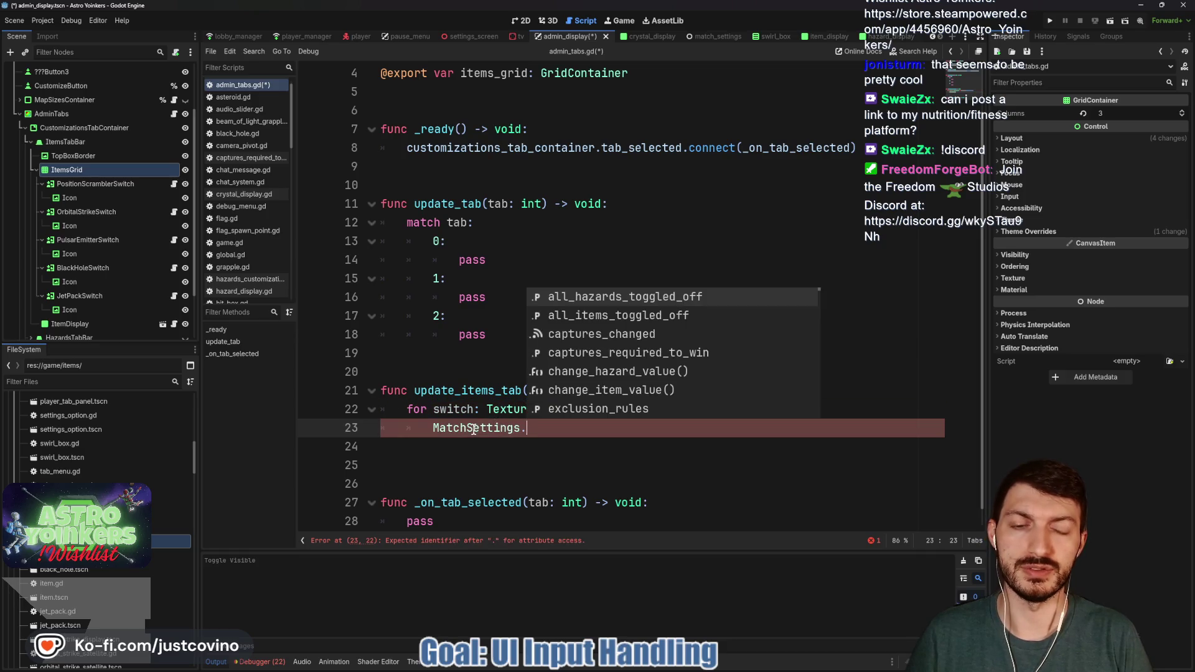
{"action": "type", "text": "ite"}
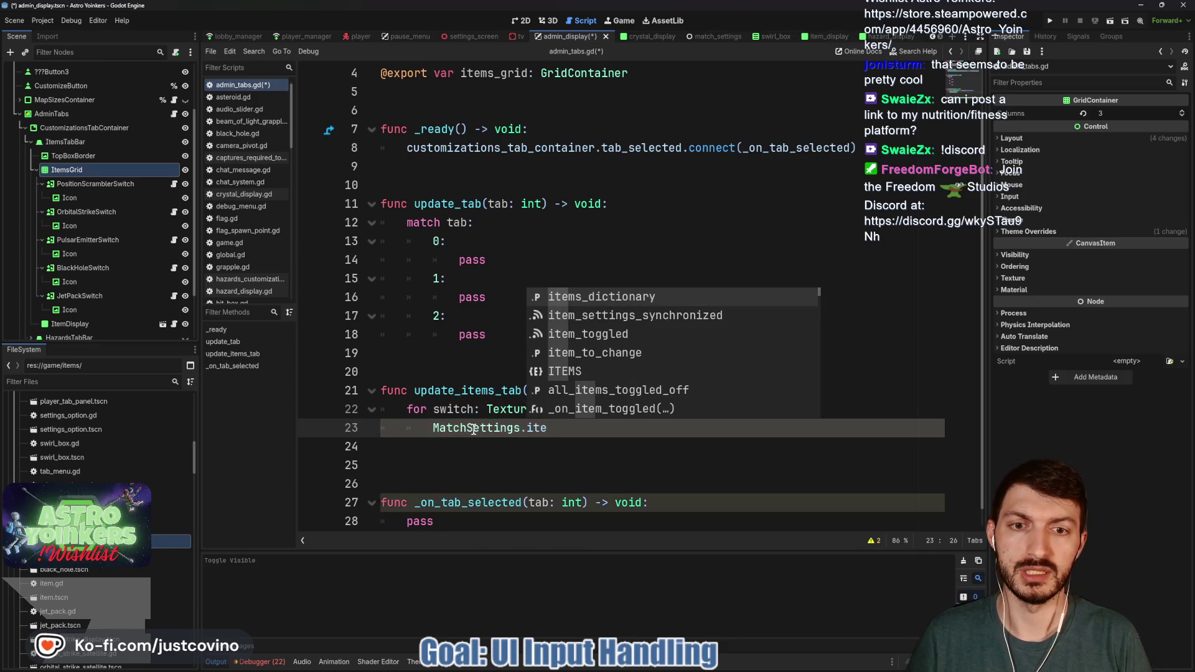
{"action": "key", "text": "Return"}
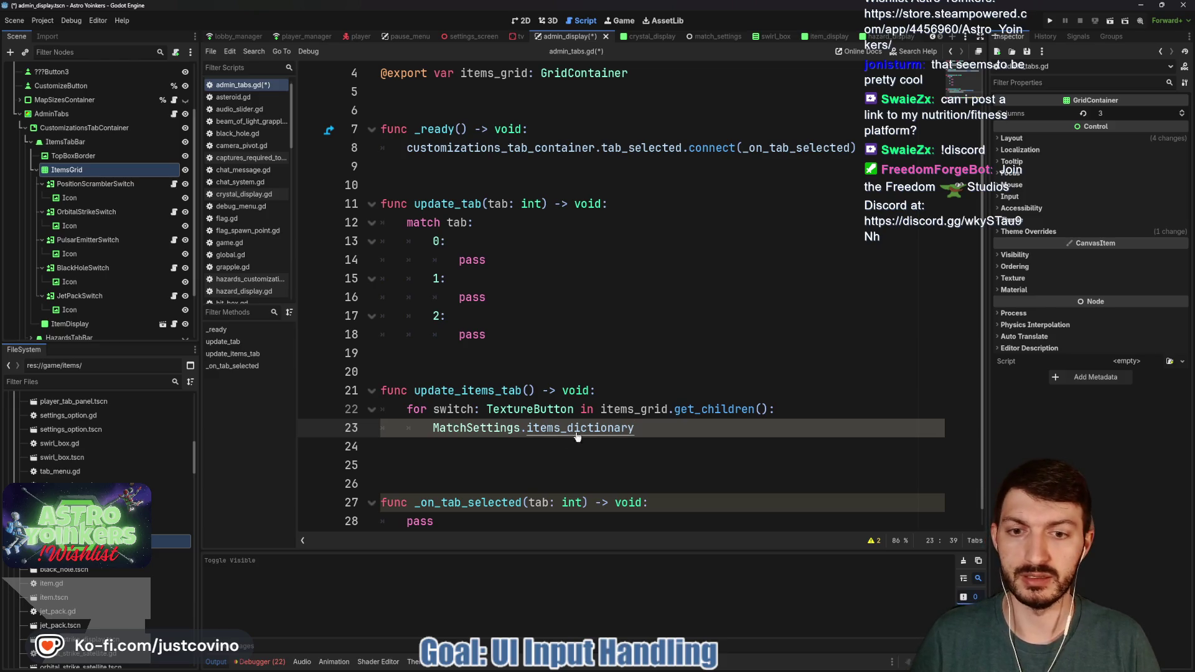
{"action": "left_click", "coordinate": [573, 428], "text": "ctrl"}
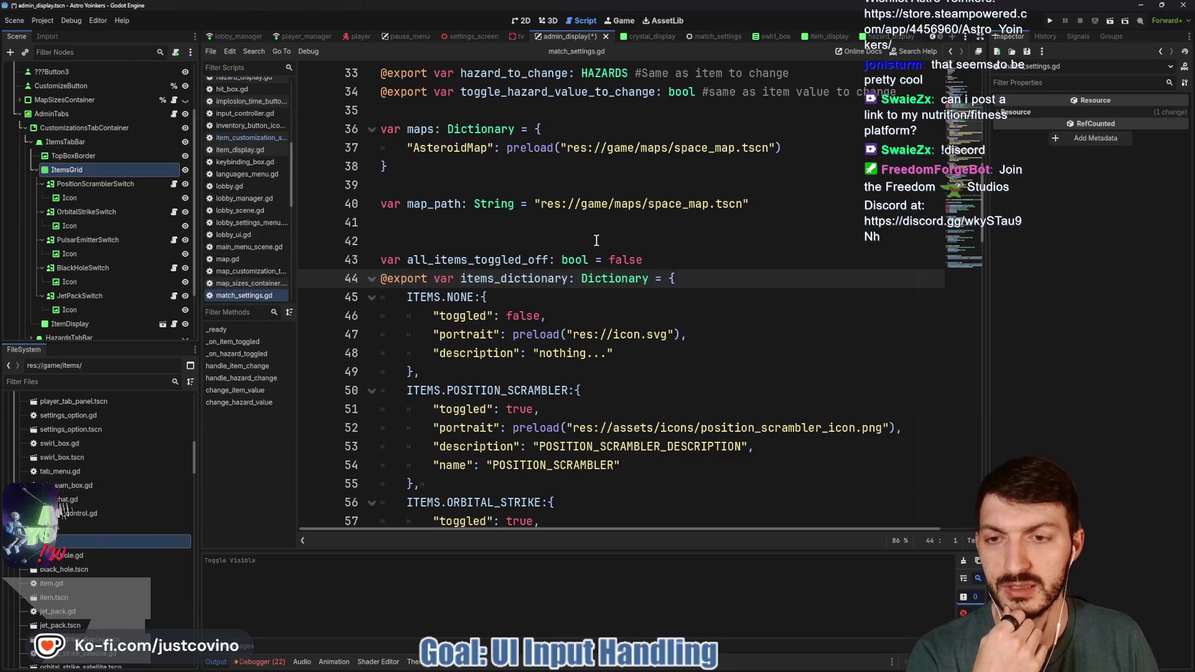
Step: Scroll through the items_dictionary entries in match_settings.gd, then return to admin_tabs.gd
{"action": "scroll", "coordinate": [490, 274], "scroll_direction": "down", "scroll_amount": 1}
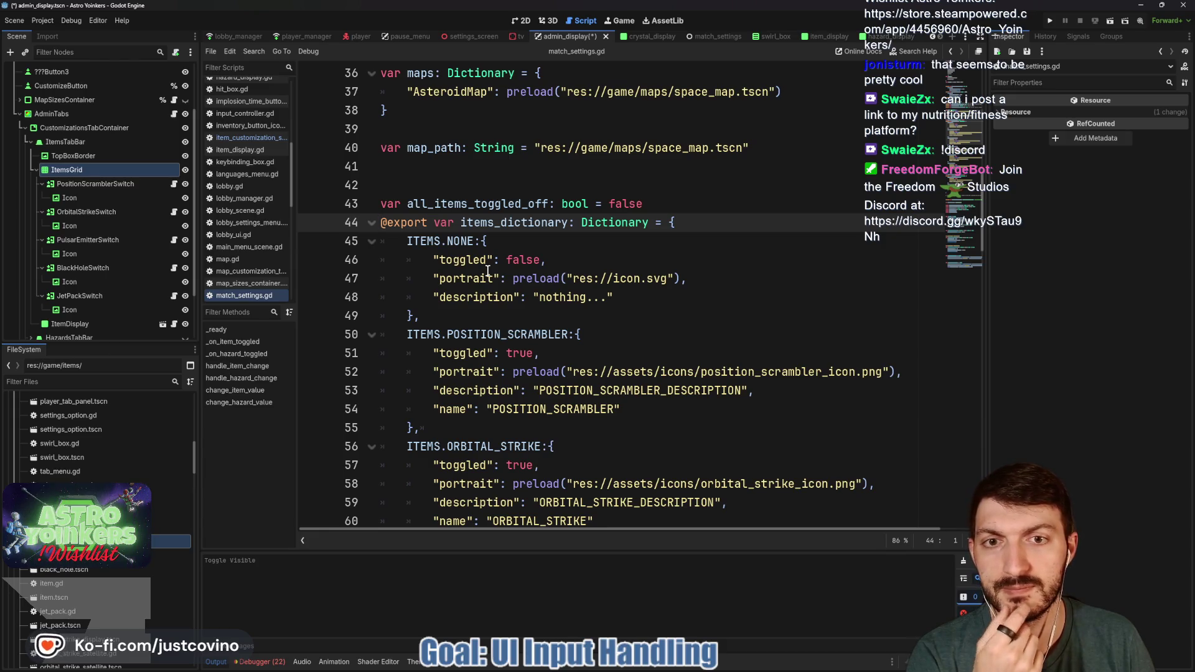
{"action": "scroll", "coordinate": [488, 270], "scroll_direction": "down", "scroll_amount": 1}
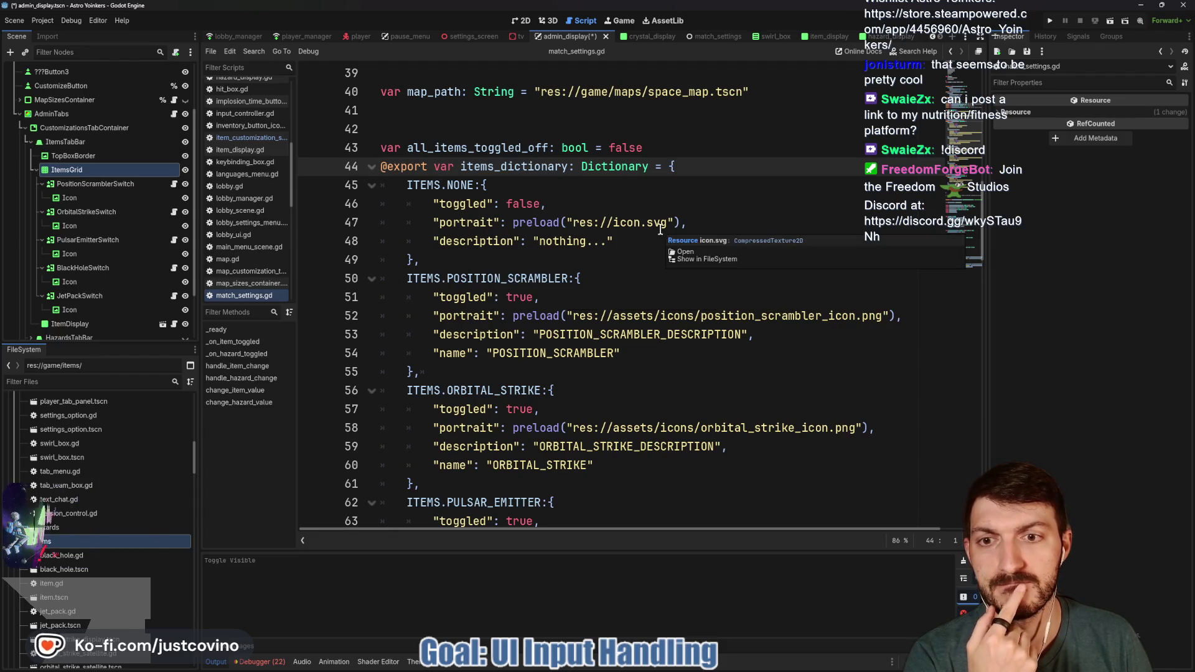
{"action": "scroll", "coordinate": [599, 229], "scroll_direction": "down", "scroll_amount": 1}
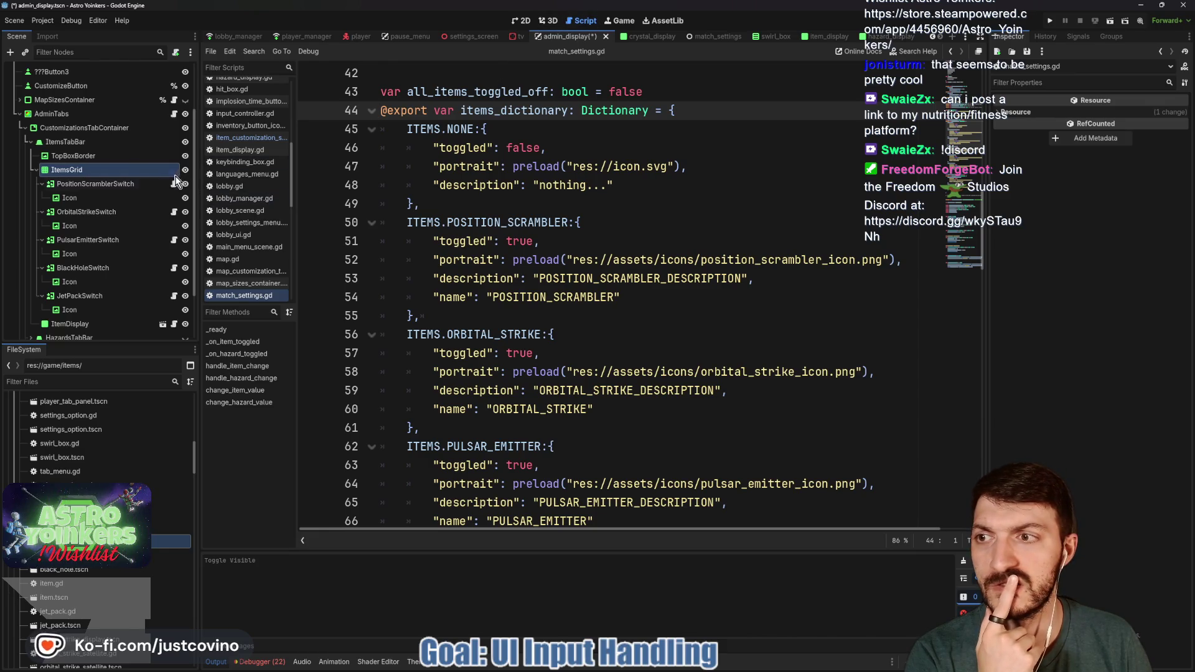
{"action": "left_click", "coordinate": [174, 115]}
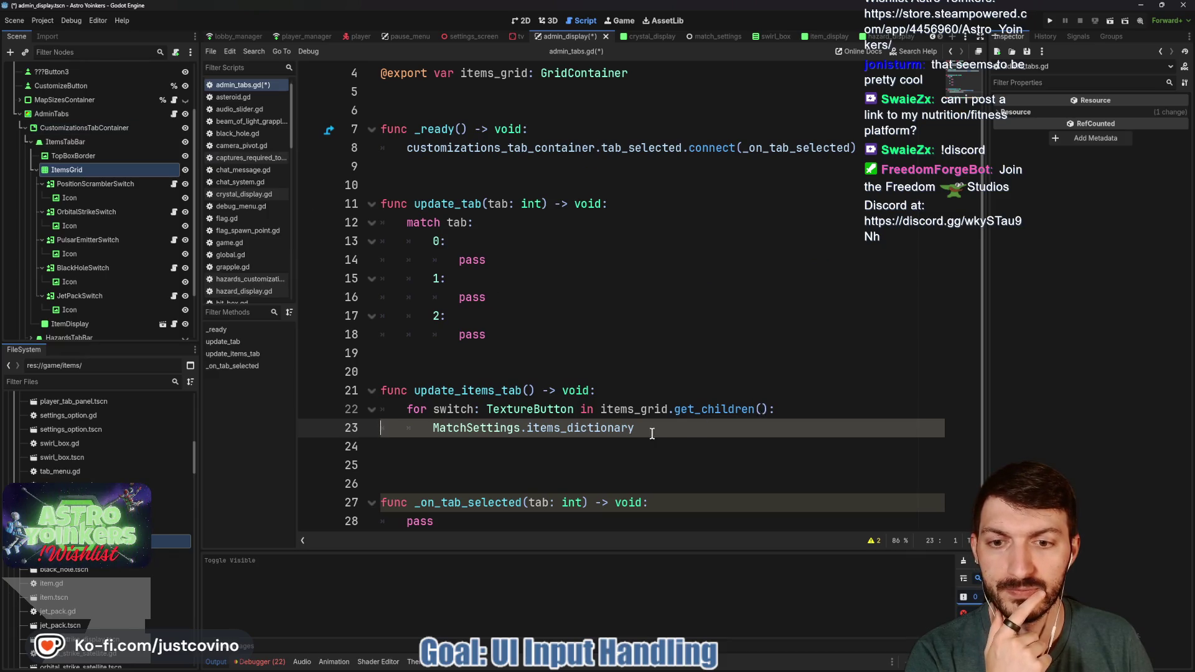
Step: Change the loop header to iterate over items_grid.get_child_count()
{"action": "left_click_drag", "start_coordinate": [573, 410], "coordinate": [434, 405]}
{"action": "type", "text": "il"}
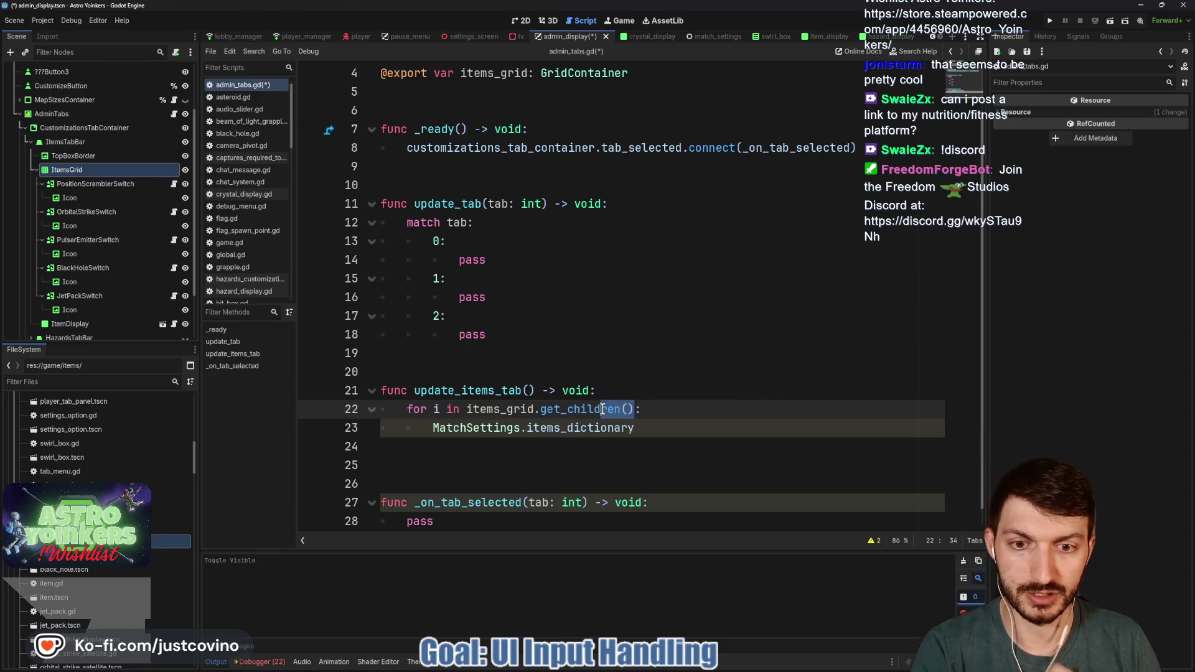
{"action": "type", "text": "d_cou"}
{"action": "key", "text": "Return"}
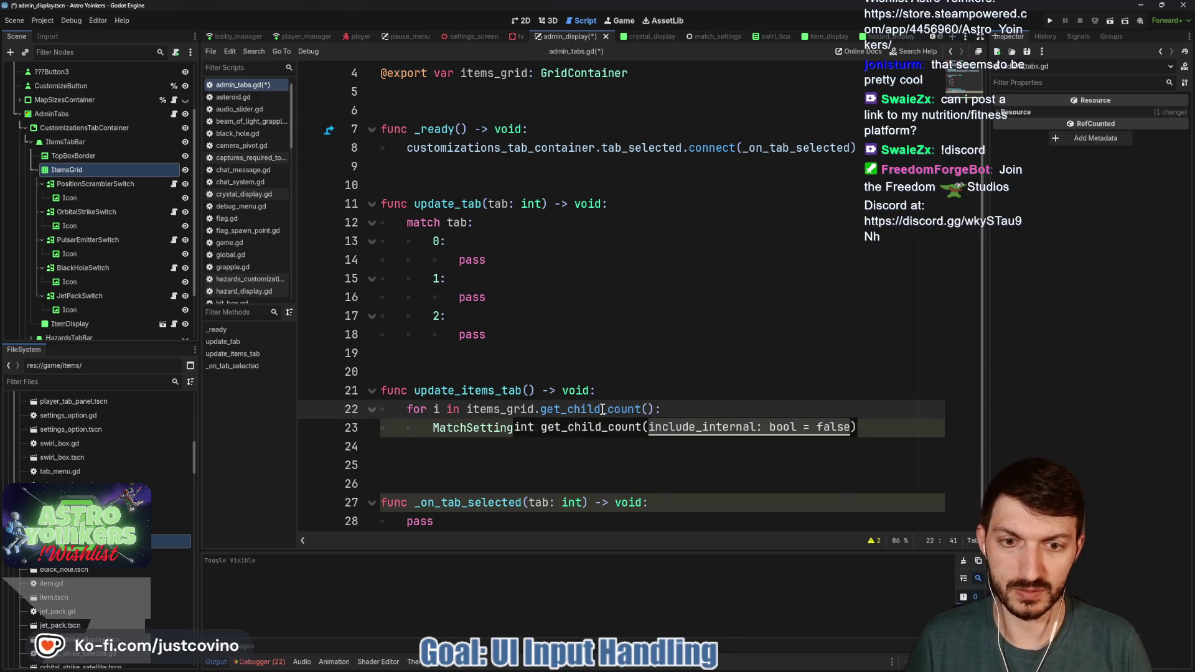
{"action": "key", "text": "End"}
Step: Set items_grid.get_child(i).pressed from MatchSettings.items_dictionary[i]["toggled"] and save
{"action": "left_click_drag", "start_coordinate": [648, 430], "coordinate": [451, 434]}
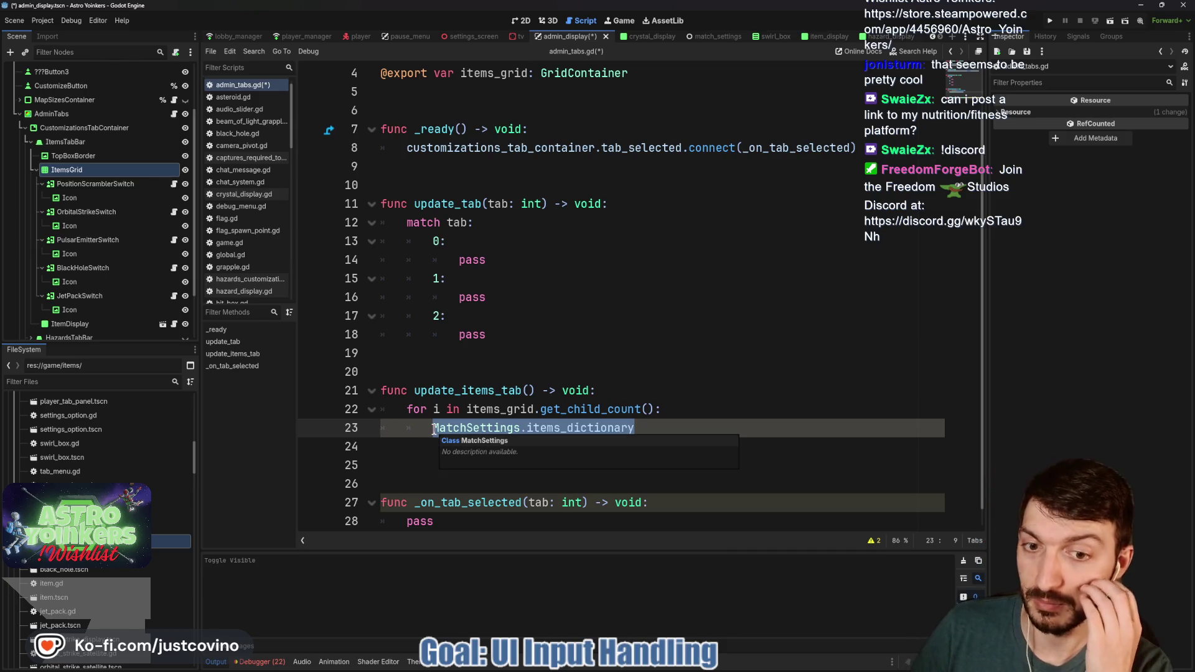
{"action": "left_click", "coordinate": [652, 428]}
{"action": "type", "text": "[i]["}
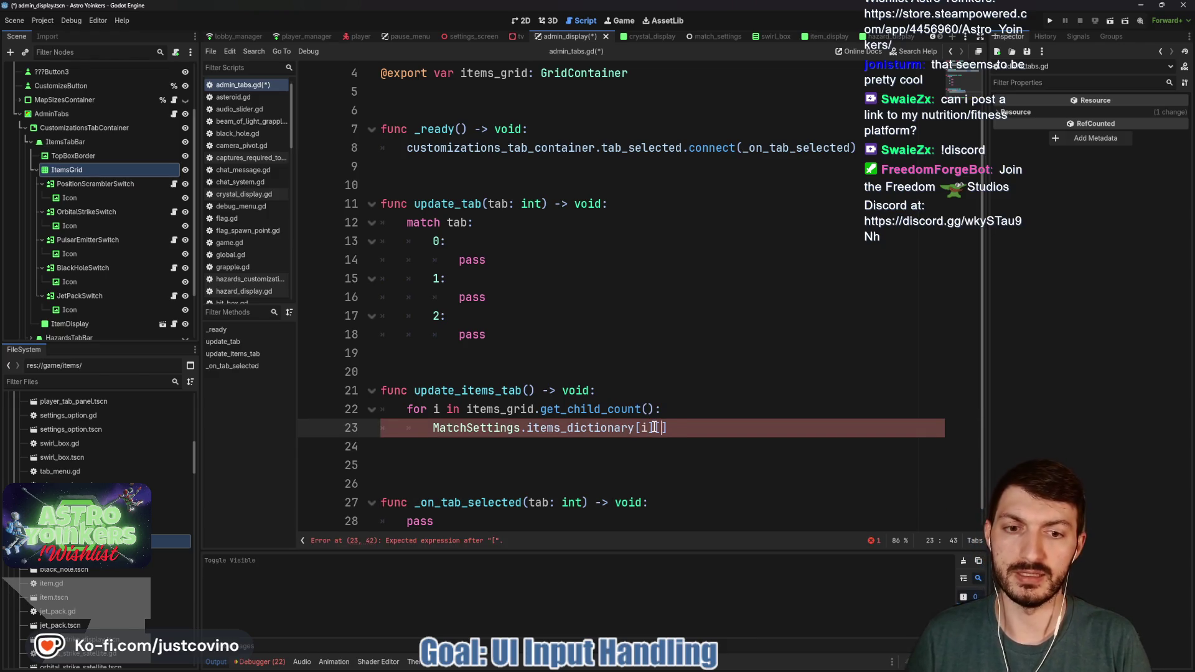
{"action": "type", "text": "ggled"}
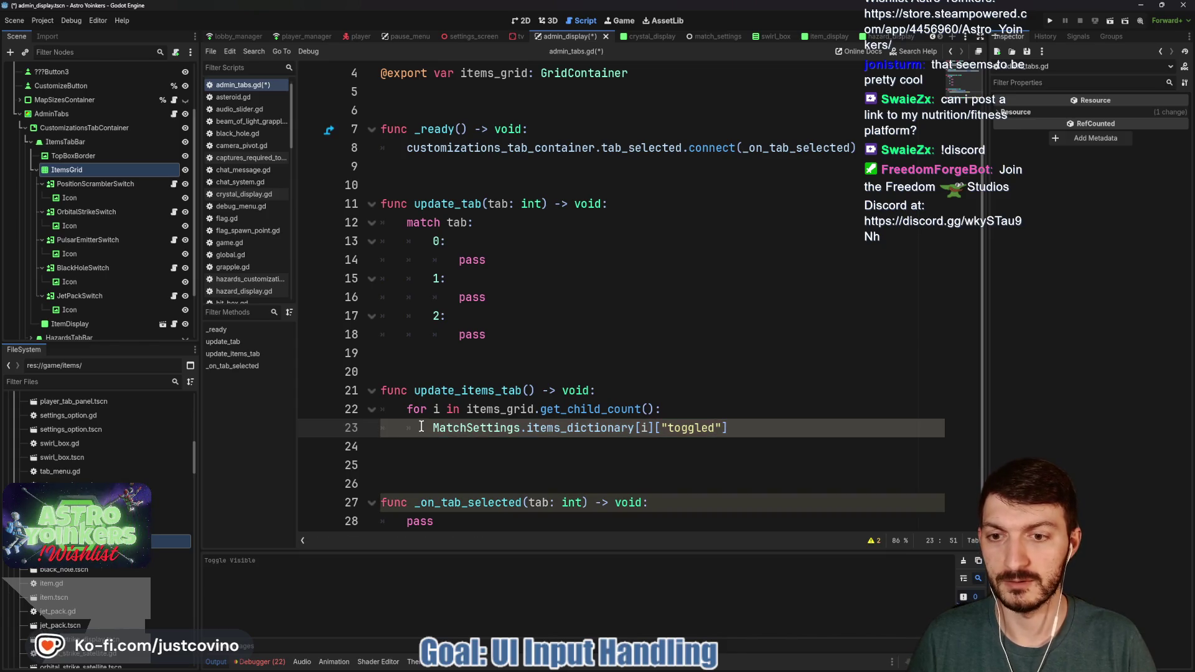
{"action": "type", "text": "items_grid."}
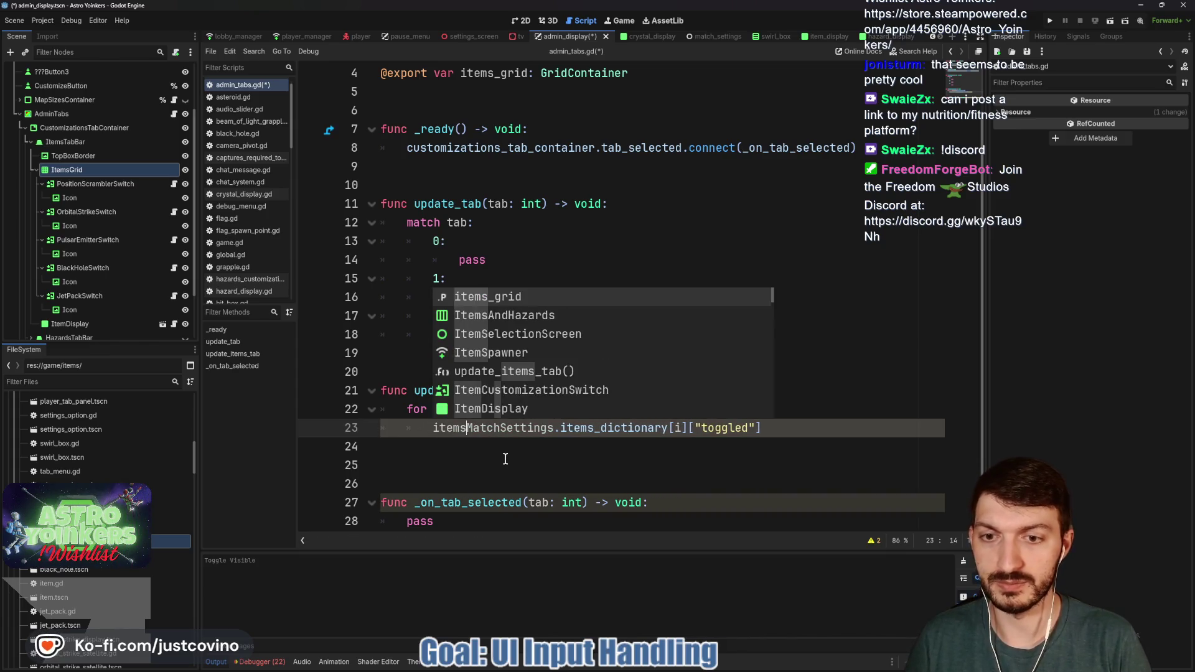
{"action": "type", "text": "get_child("}
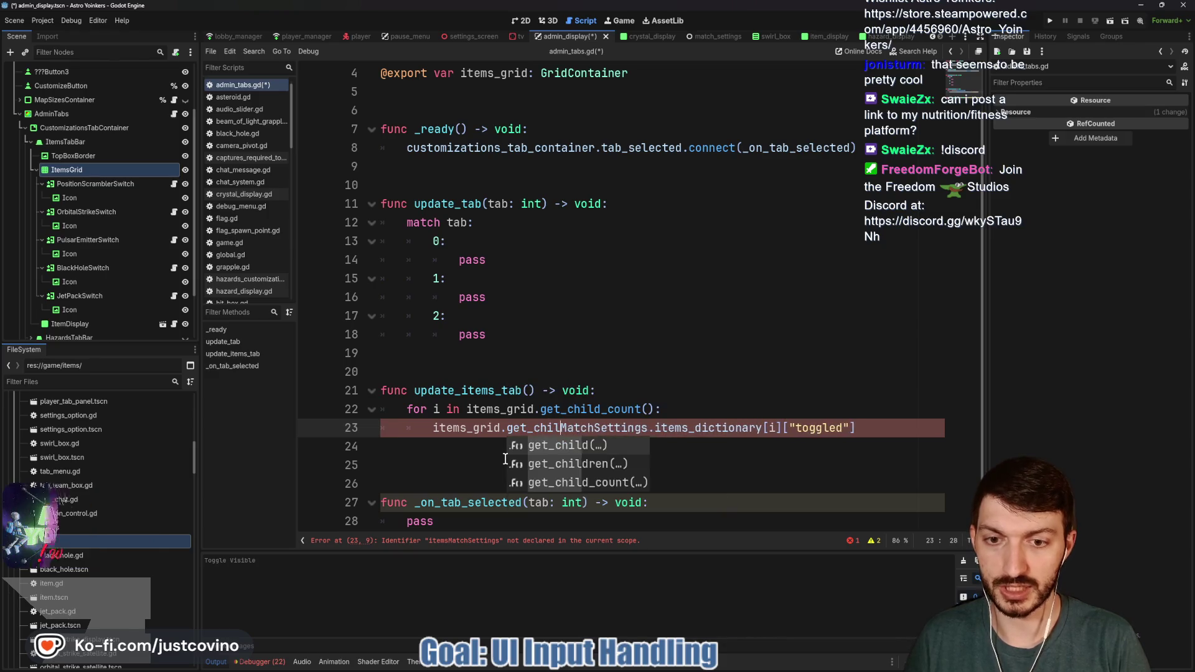
{"action": "type", "text": "i"}
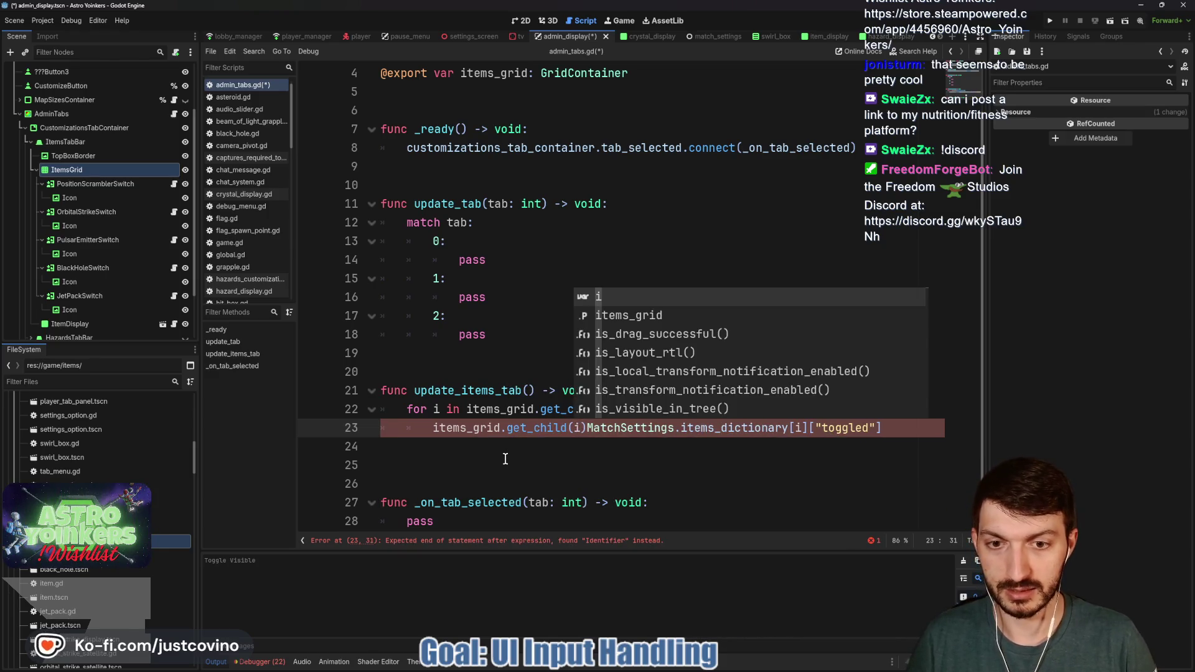
{"action": "type", "text": ").tog"}
{"action": "key", "text": "BackSpace"}
{"action": "key", "text": "BackSpace"}
{"action": "key", "text": "BackSpace"}
{"action": "type", "text": "pressed ="}
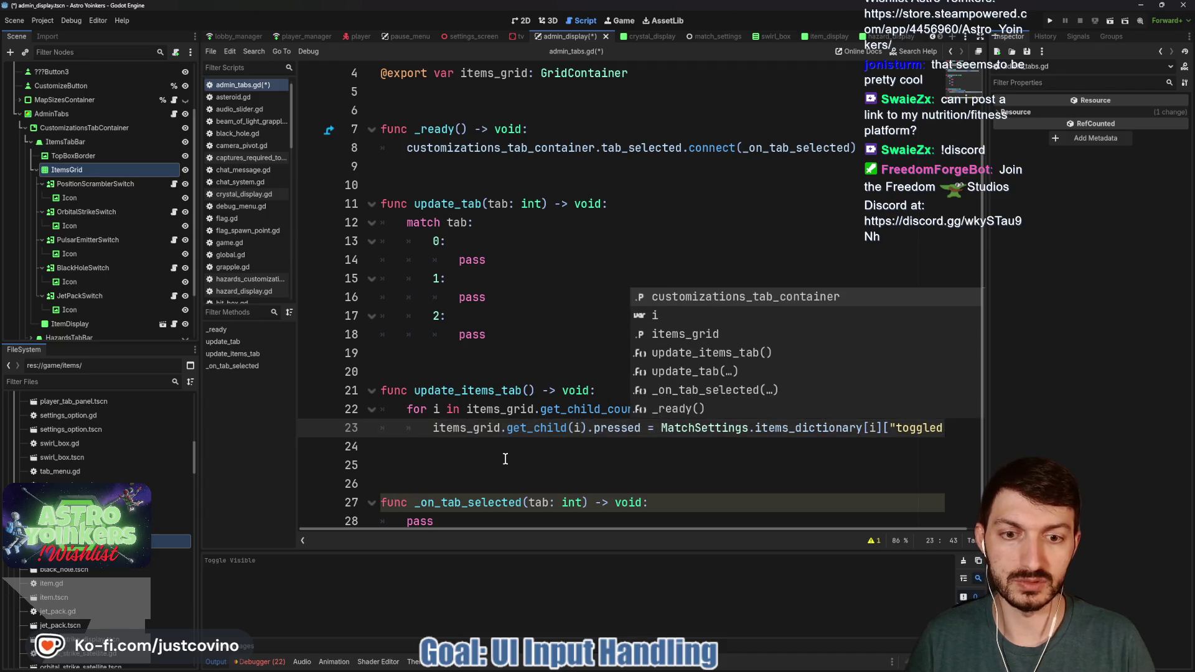
{"action": "left_click", "coordinate": [505, 458]}
{"action": "key", "text": "ctrl+s"}
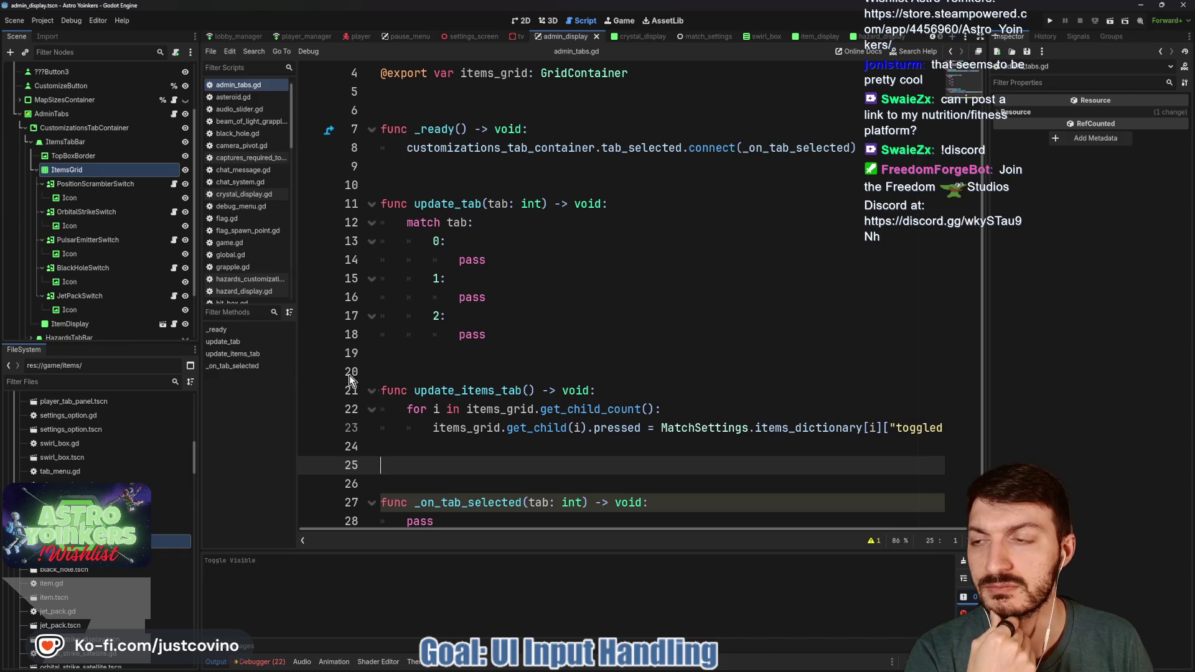
{"action": "left_click", "coordinate": [111, 182]}
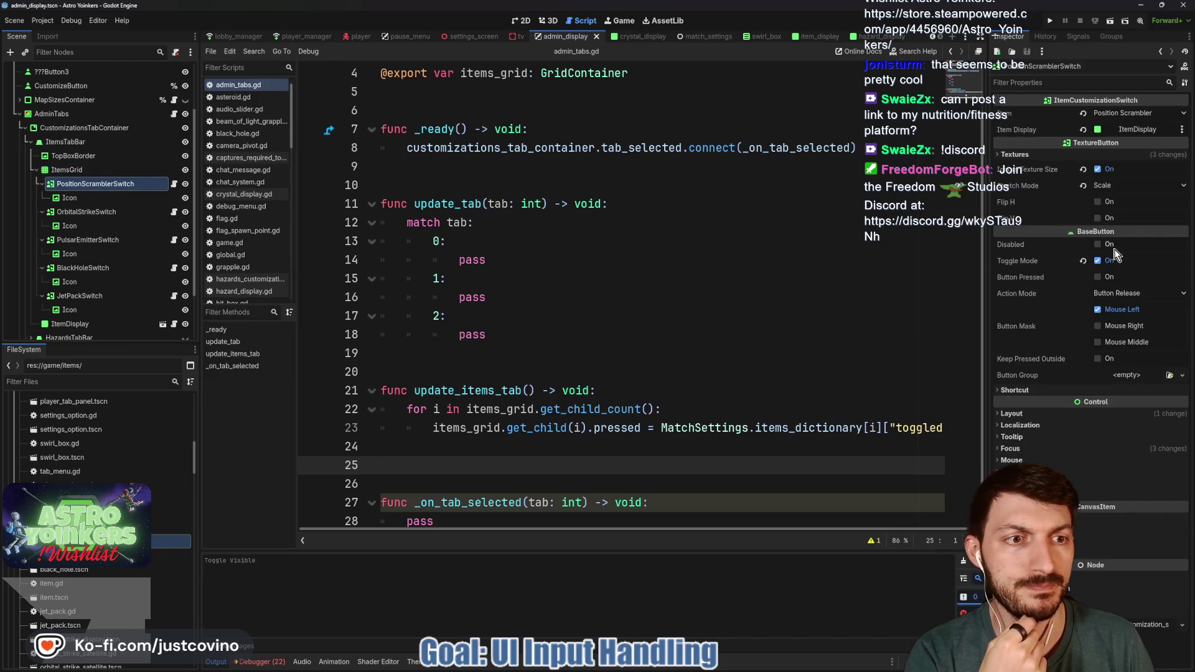
Step: Toggle the first switch's Button Pressed in the 2D view to compare its ON/OFF look
{"action": "left_click", "coordinate": [521, 20]}
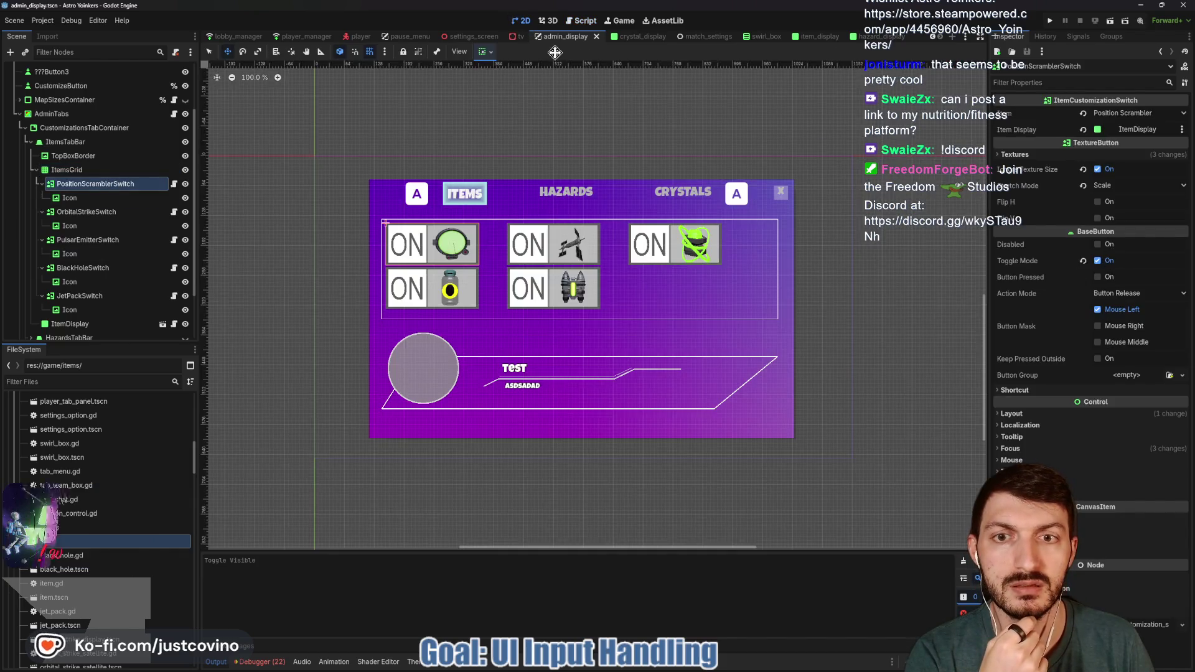
{"action": "left_click", "coordinate": [1097, 277]}
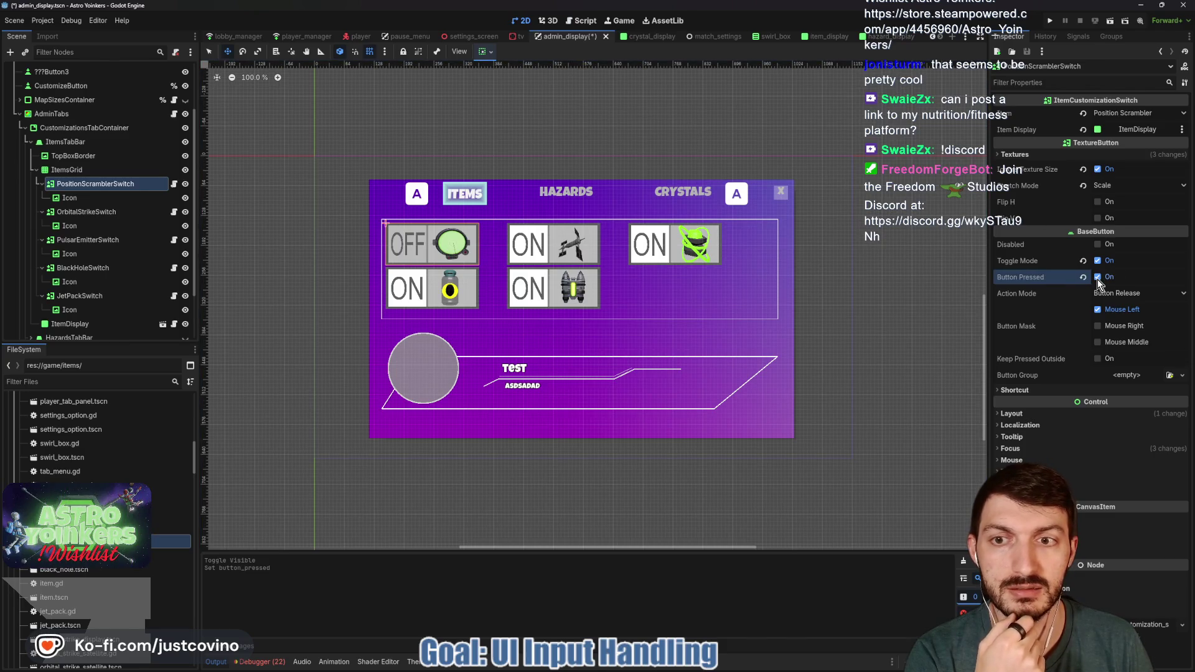
{"action": "left_click", "coordinate": [1097, 277]}
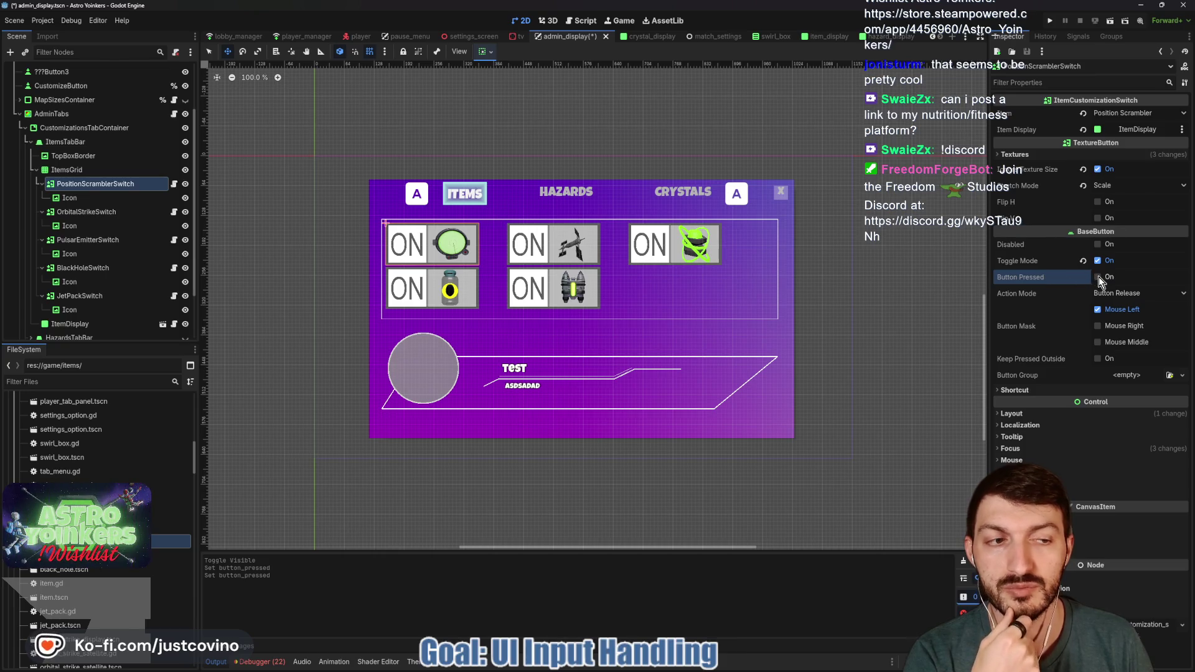
{"action": "left_click", "coordinate": [1097, 277]}
{"action": "left_click", "coordinate": [1098, 277]}
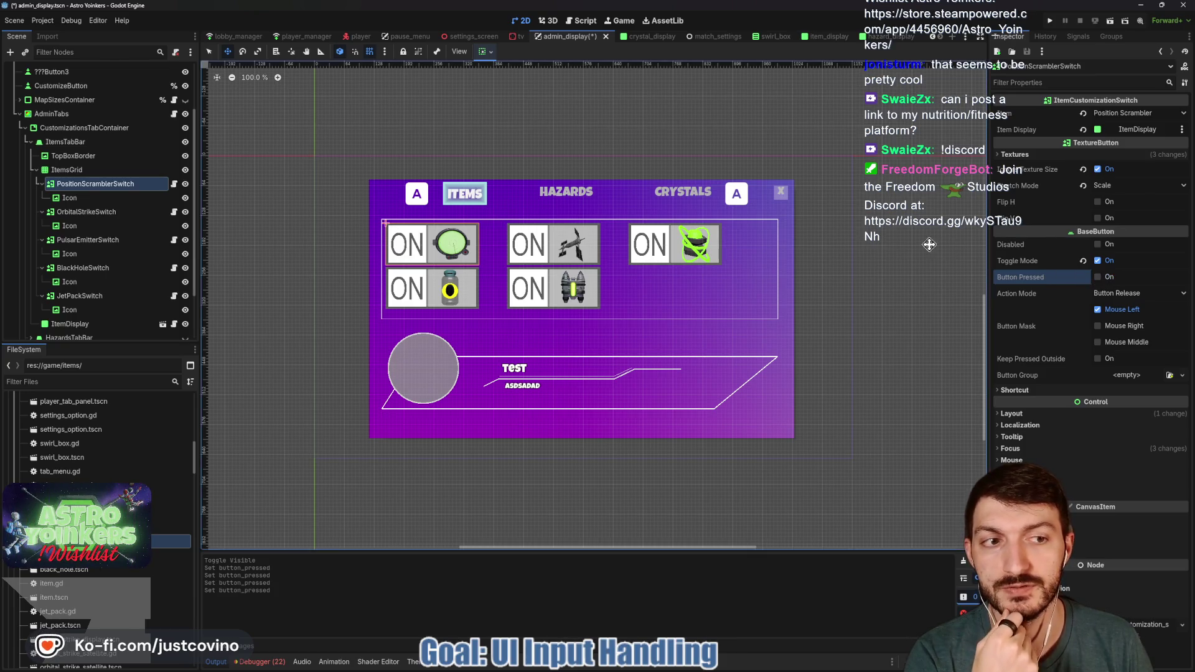
{"action": "left_click", "coordinate": [579, 22]}
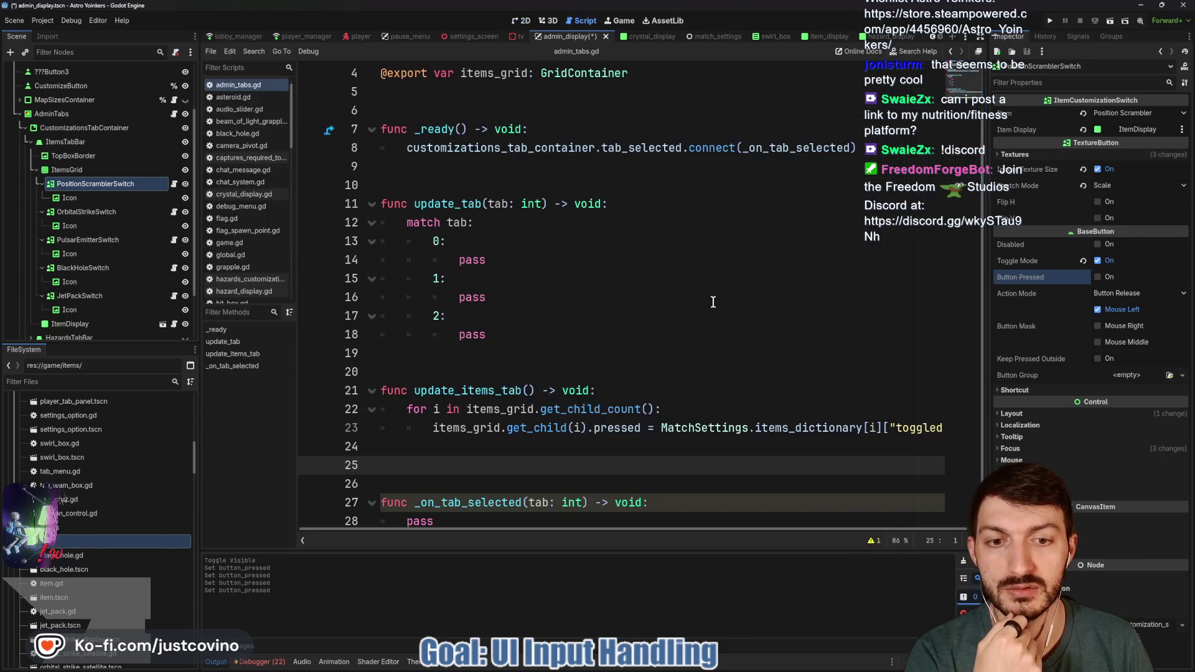
Step: Prefix MatchSettings with ! on line 23 to negate toggled, and save
{"action": "left_click", "coordinate": [661, 427]}
{"action": "type", "text": "!"}
{"action": "left_click", "coordinate": [736, 401]}
{"action": "key", "text": "ctrl+s"}
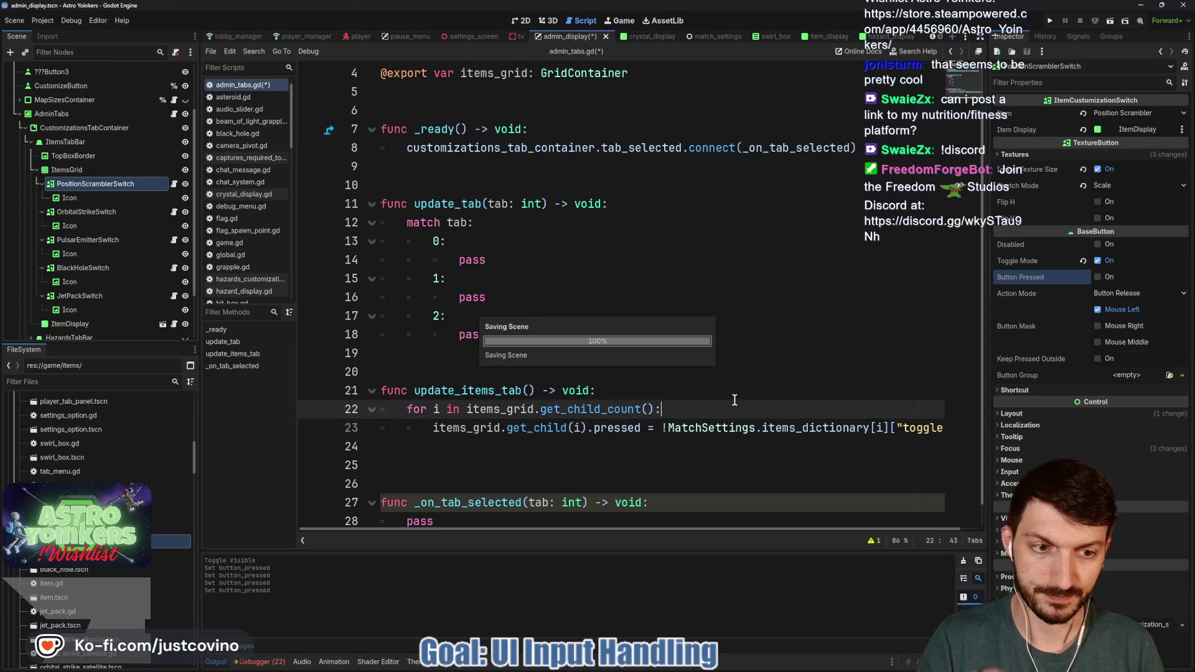
Step: Replace pass under case 0 in update_tab with update_items_tab() and save the script
{"action": "scroll", "coordinate": [719, 402], "scroll_direction": "down", "scroll_amount": 1}
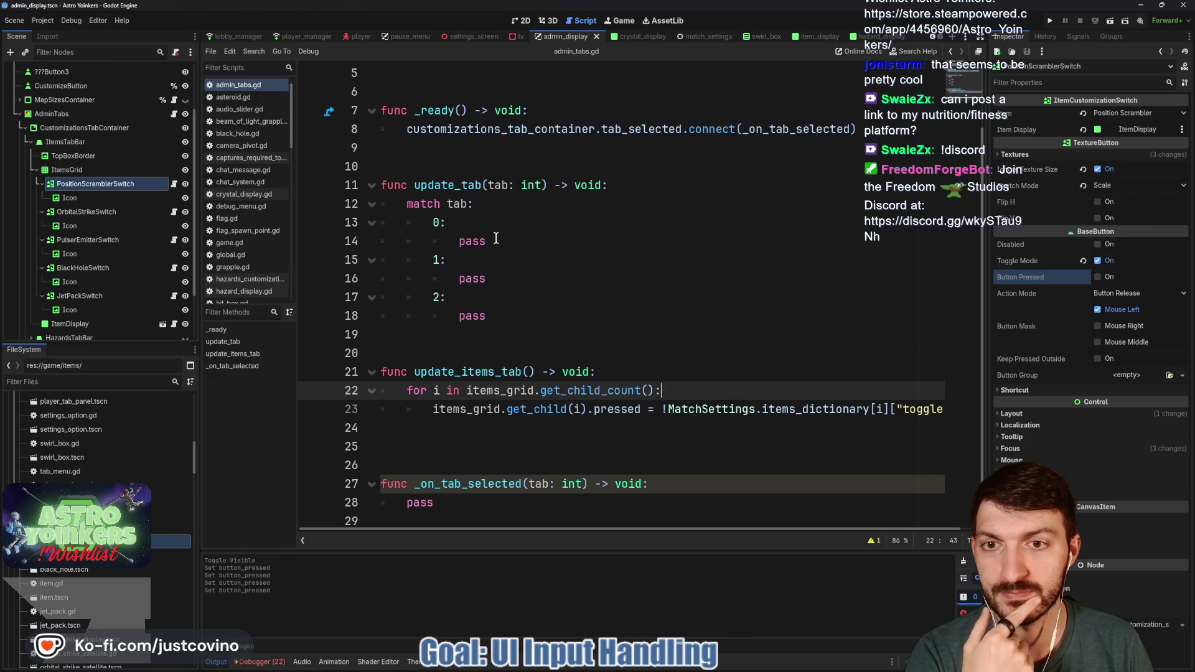
{"action": "double_click", "coordinate": [473, 242]}
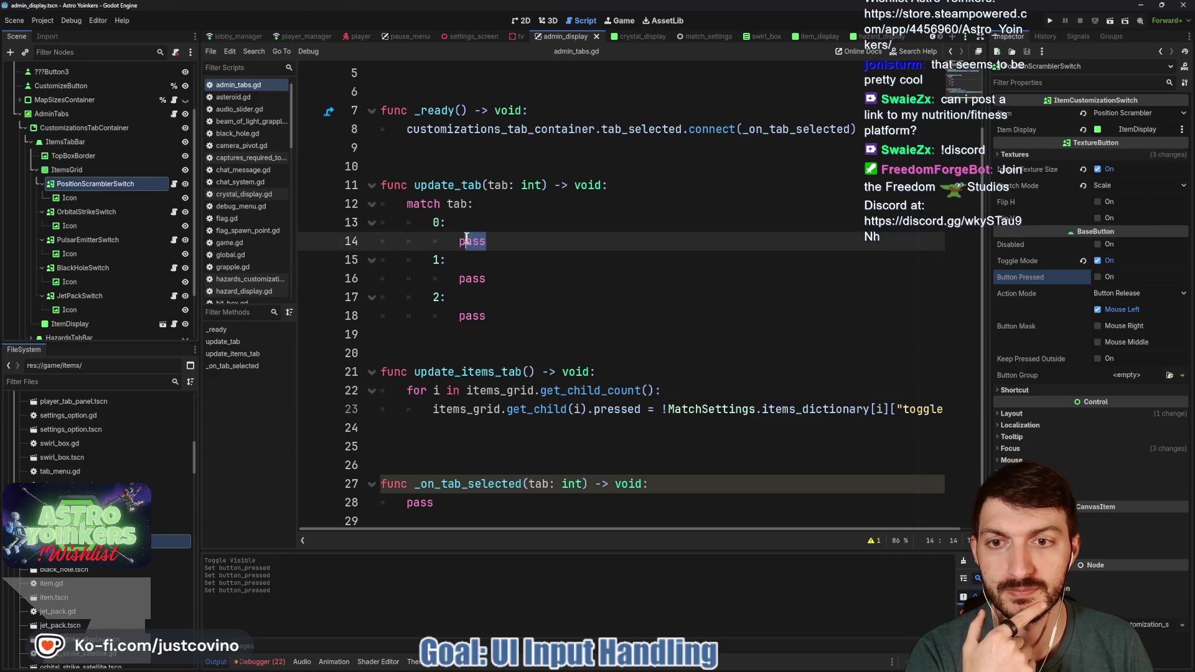
{"action": "type", "text": "update"}
{"action": "key", "text": "Return"}
{"action": "key", "text": "ctrl+s"}
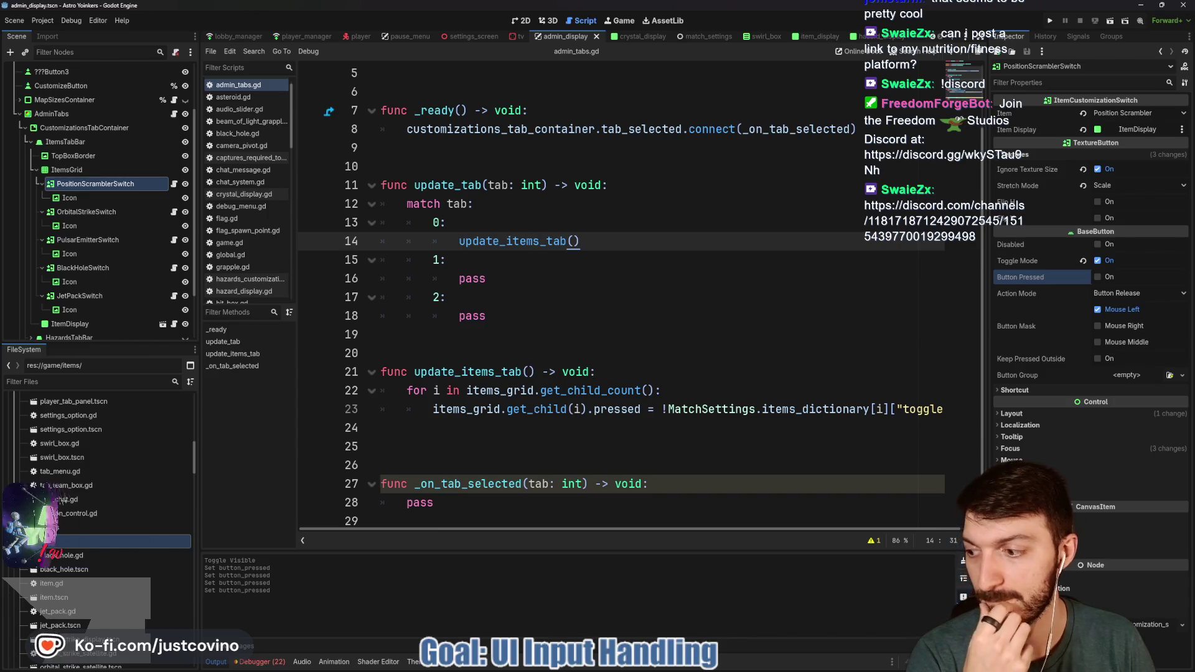
{"action": "left_click", "coordinate": [508, 440]}
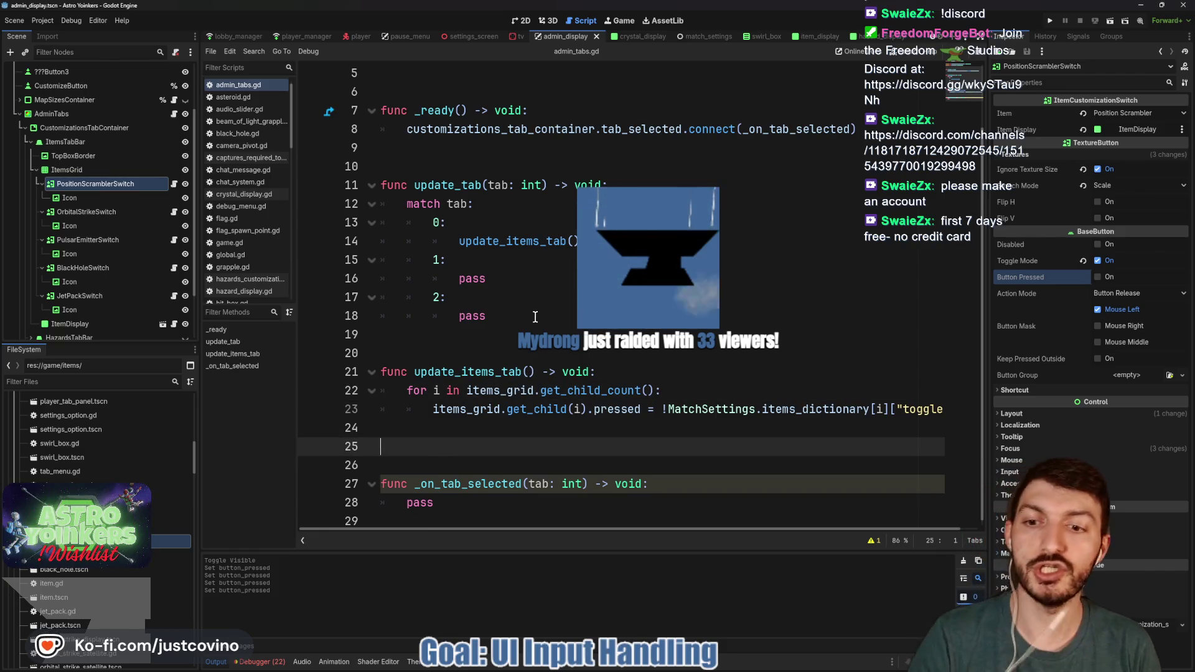
Step: Declare func update_hazards_tab() -> void: with a pass body on line 25 and save
{"action": "type", "text": "func"}
{"action": "type", "text": "update_h"}
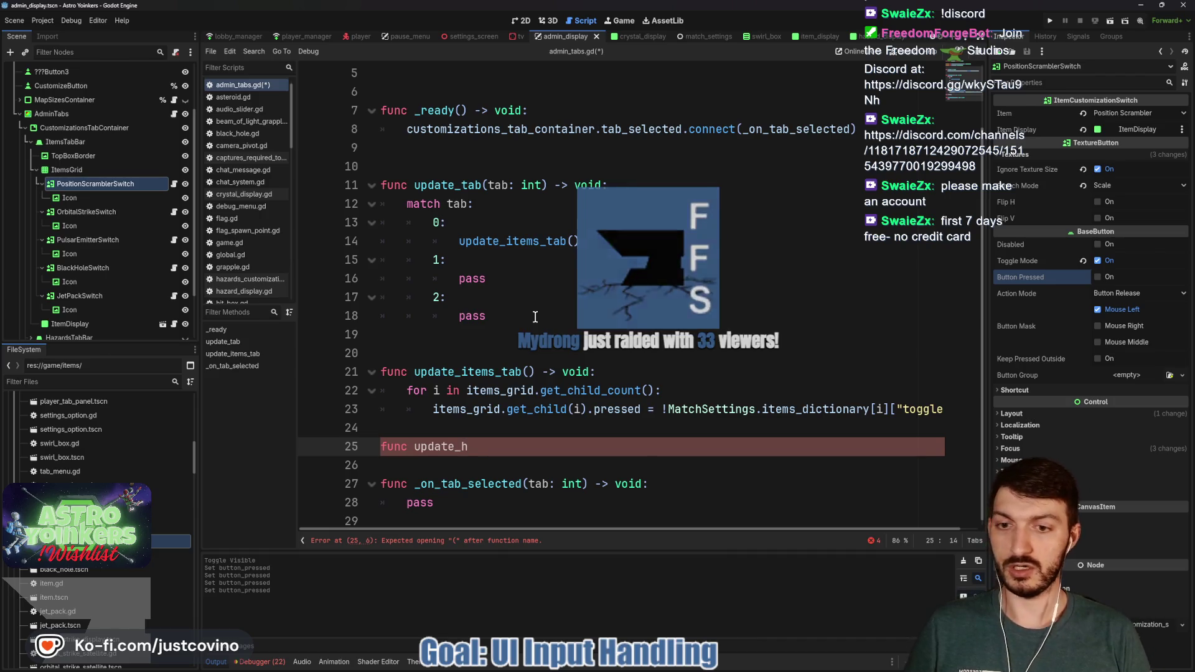
{"action": "type", "text": "azards_tab() -> void:"}
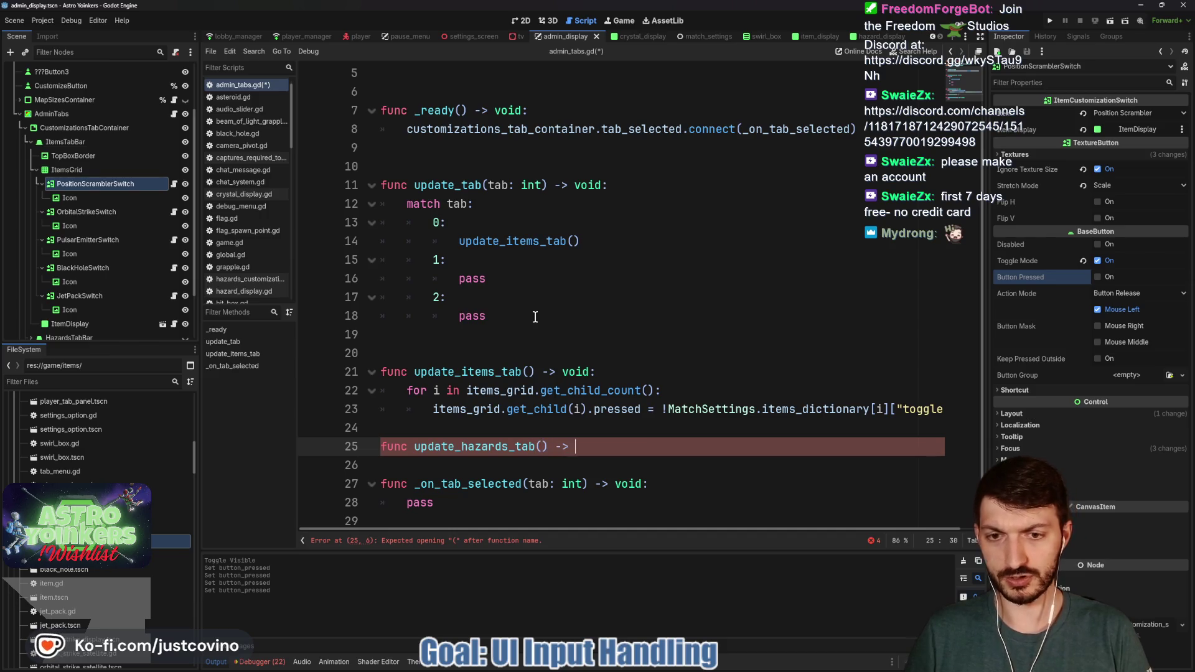
{"action": "key", "text": "Return"}
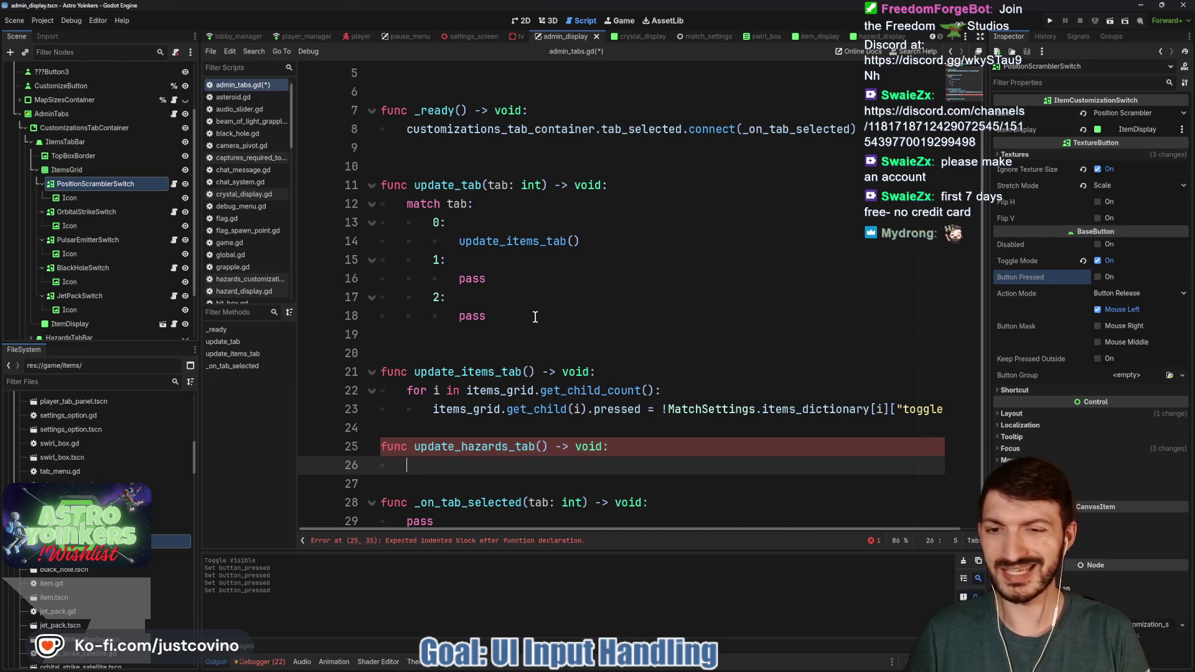
{"action": "type", "text": "pass"}
{"action": "key", "text": "ctrl+s"}
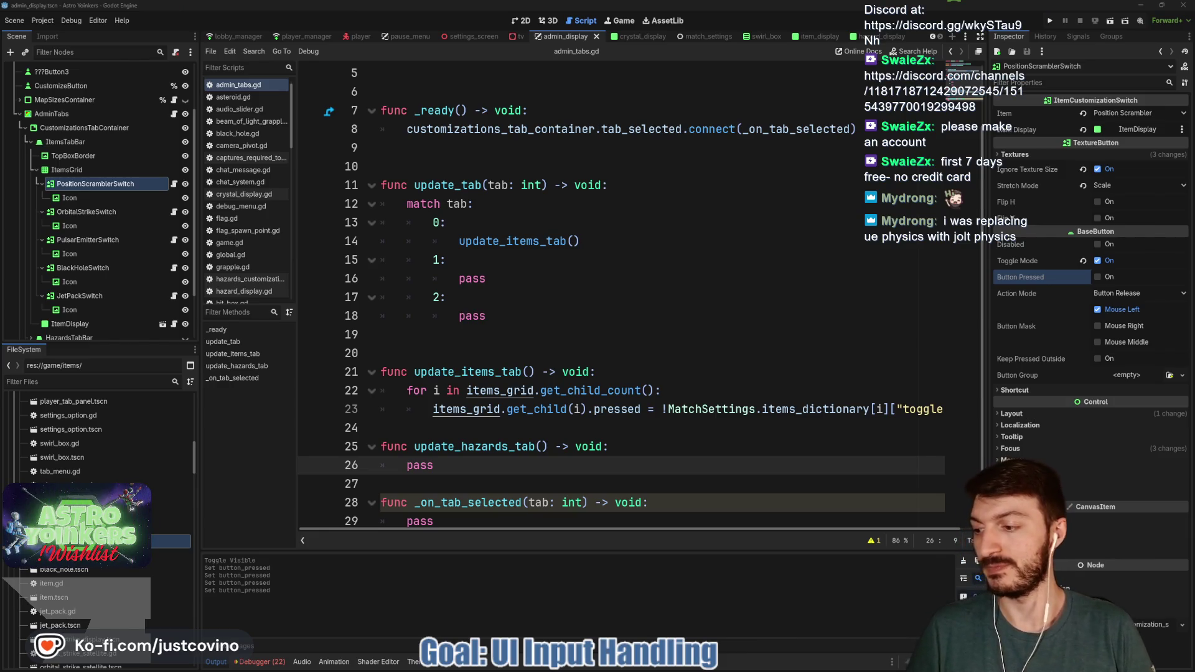
{"action": "mouse_move", "coordinate": [722, 662]}
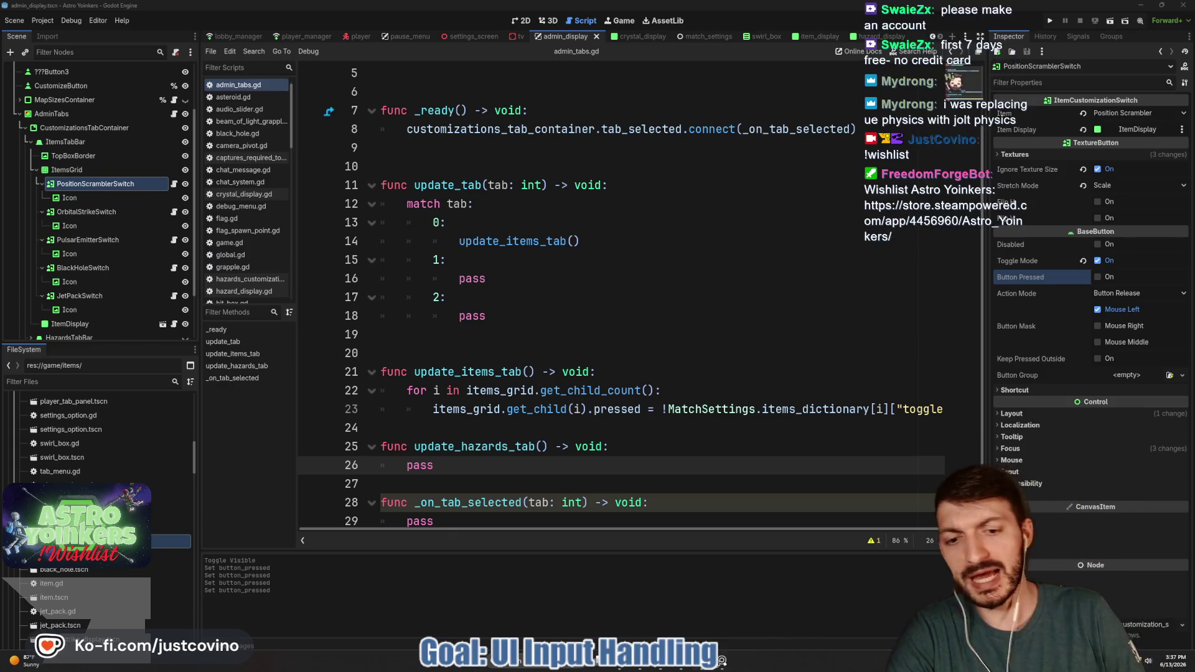
{"action": "left_click", "coordinate": [704, 667]}
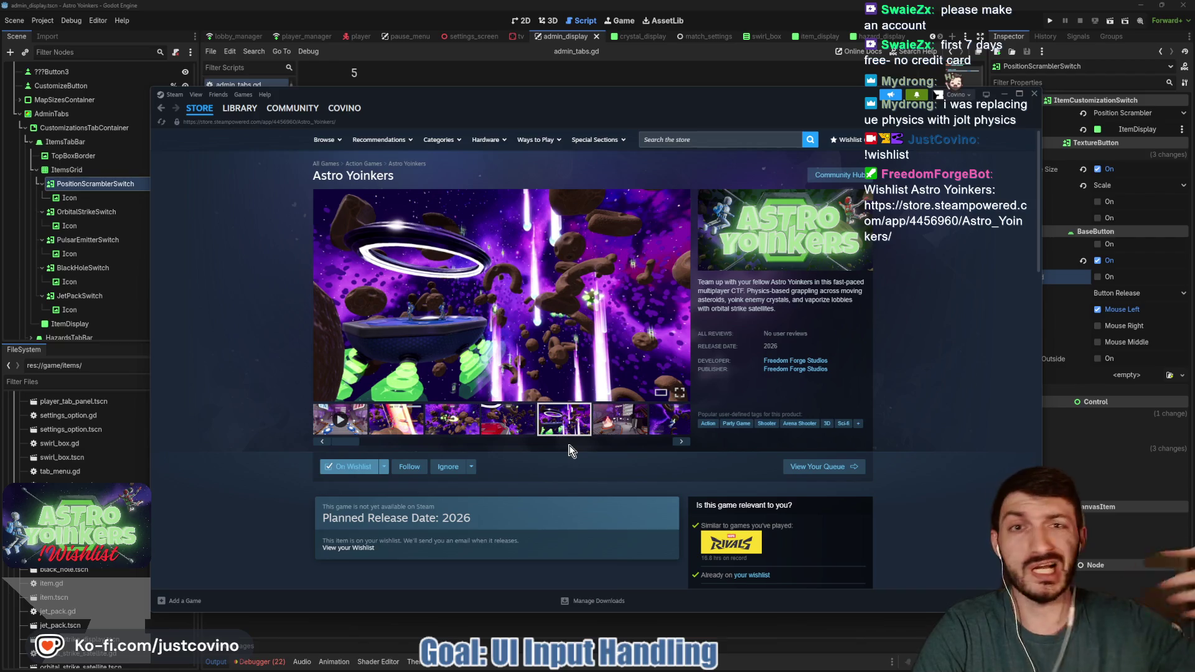
{"action": "left_click", "coordinate": [501, 417]}
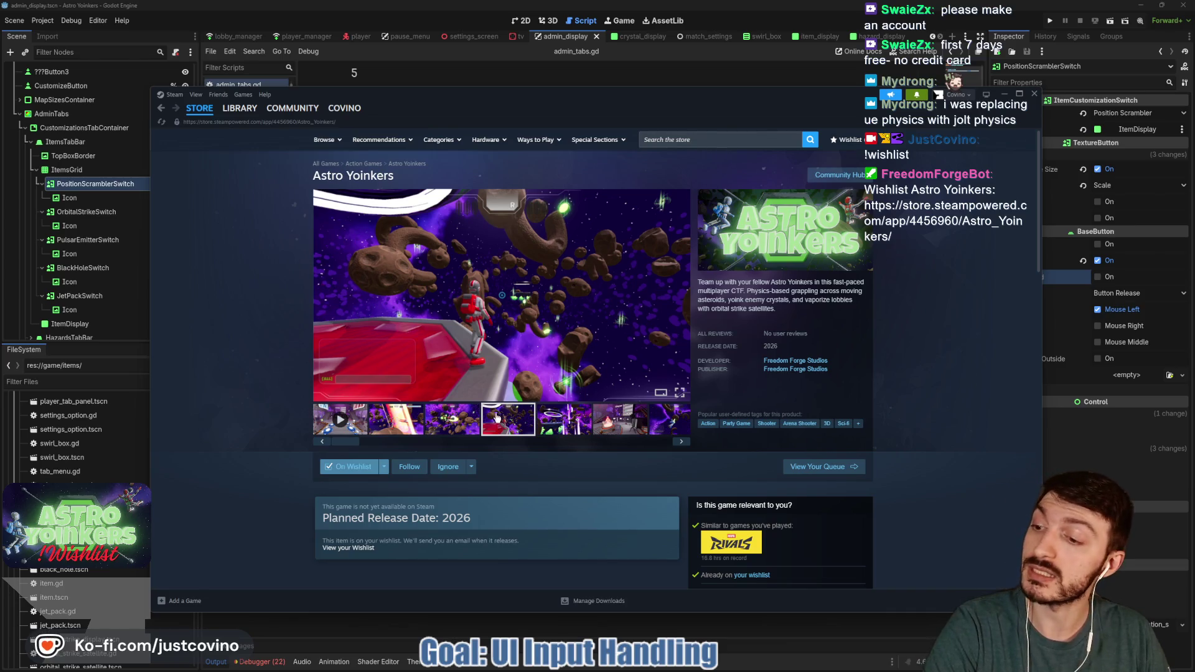
{"action": "left_click", "coordinate": [444, 425]}
{"action": "left_click", "coordinate": [411, 423]}
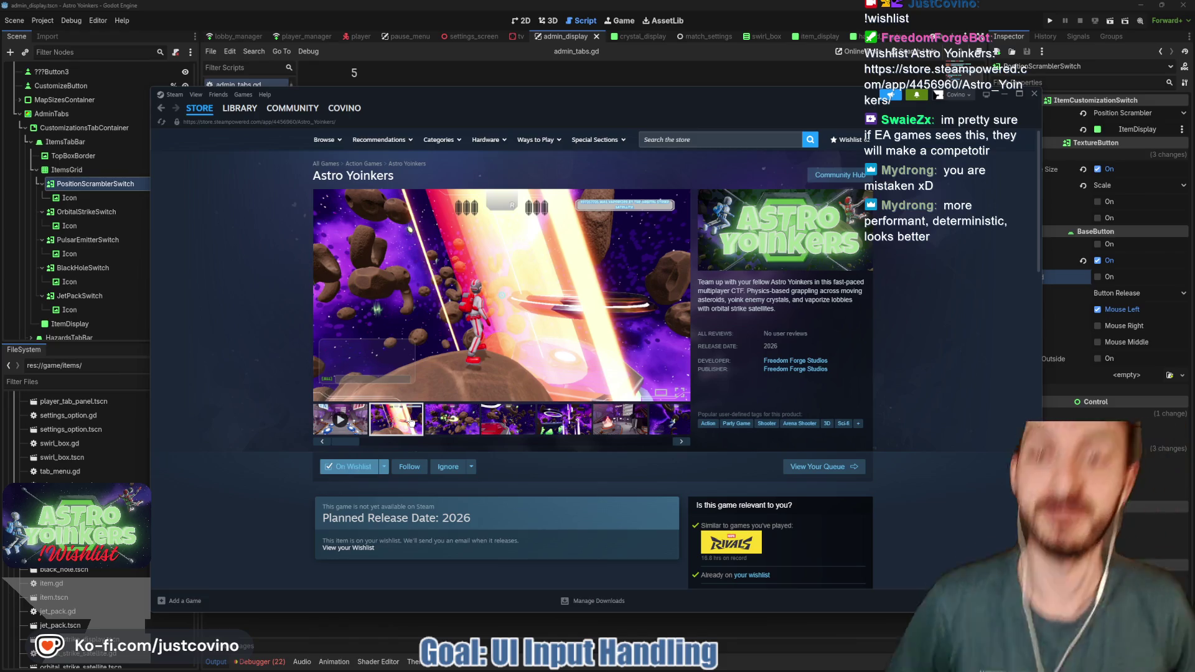
{"action": "left_click", "coordinate": [444, 429]}
{"action": "left_click", "coordinate": [582, 427]}
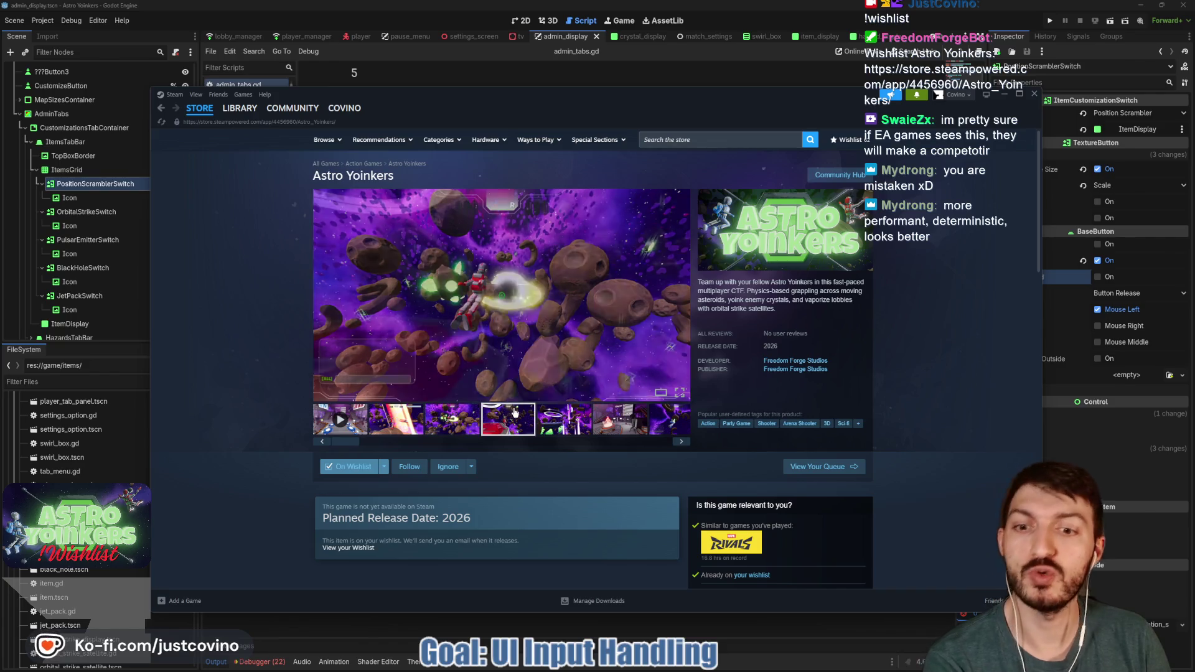
{"action": "scroll", "coordinate": [575, 426], "scroll_direction": "down", "scroll_amount": 7}
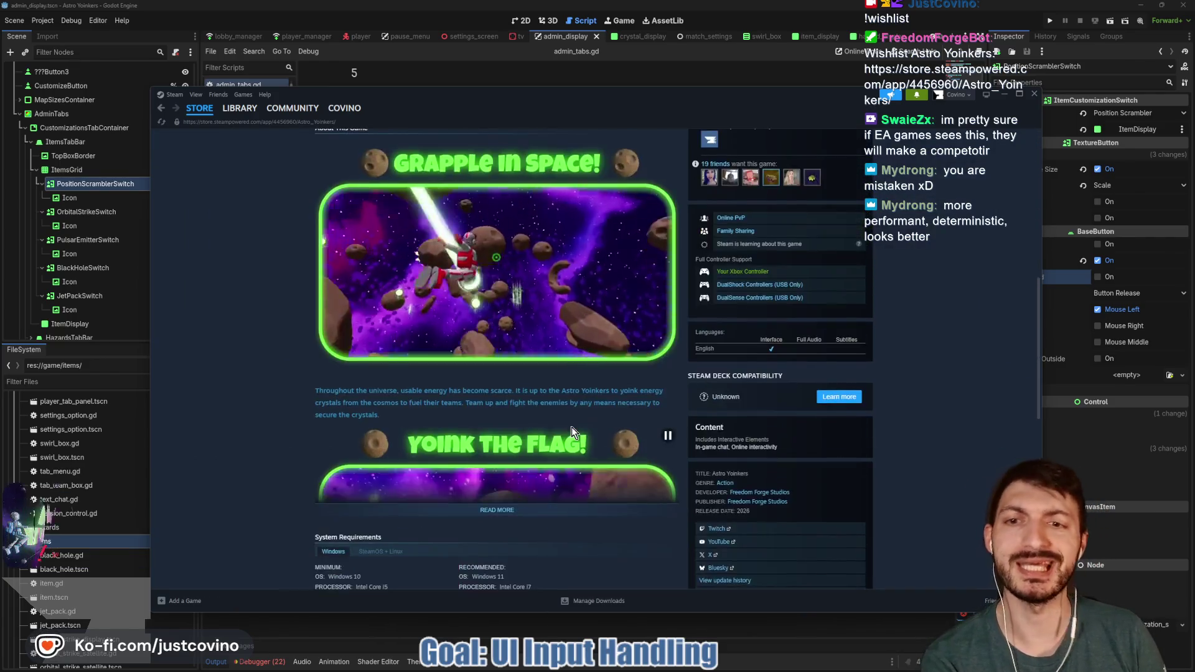
{"action": "scroll", "coordinate": [528, 442], "scroll_direction": "up", "scroll_amount": 3}
{"action": "scroll", "coordinate": [528, 442], "scroll_direction": "up", "scroll_amount": 4}
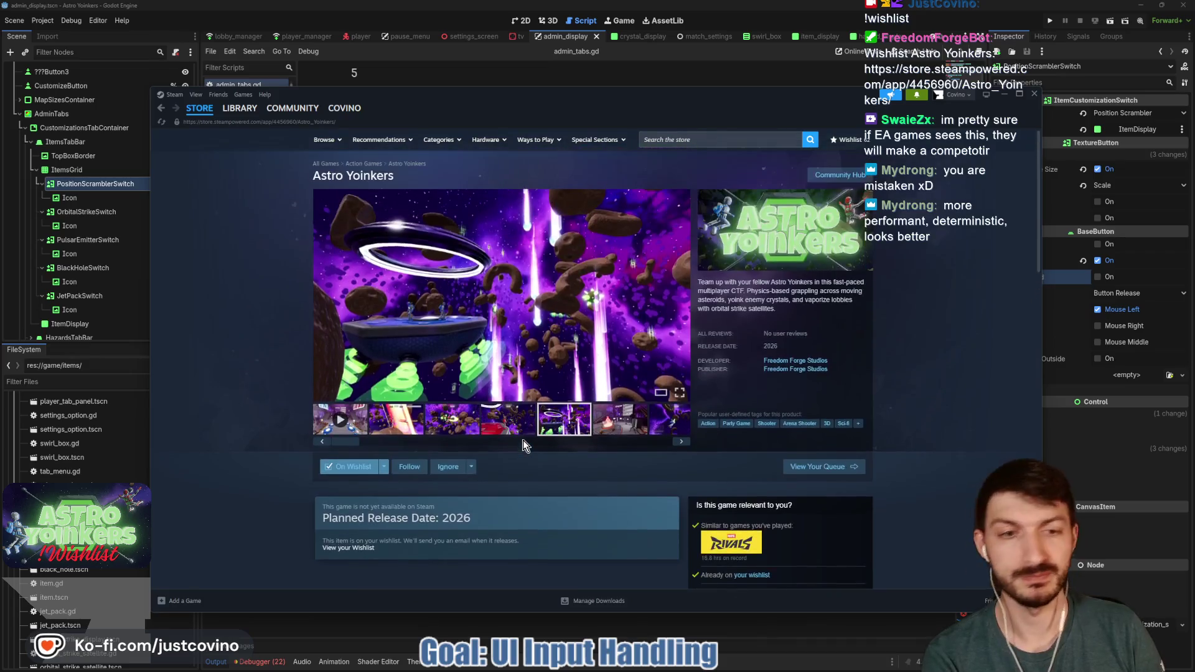
{"action": "left_click", "coordinate": [1004, 95]}
{"action": "left_click", "coordinate": [561, 353]}
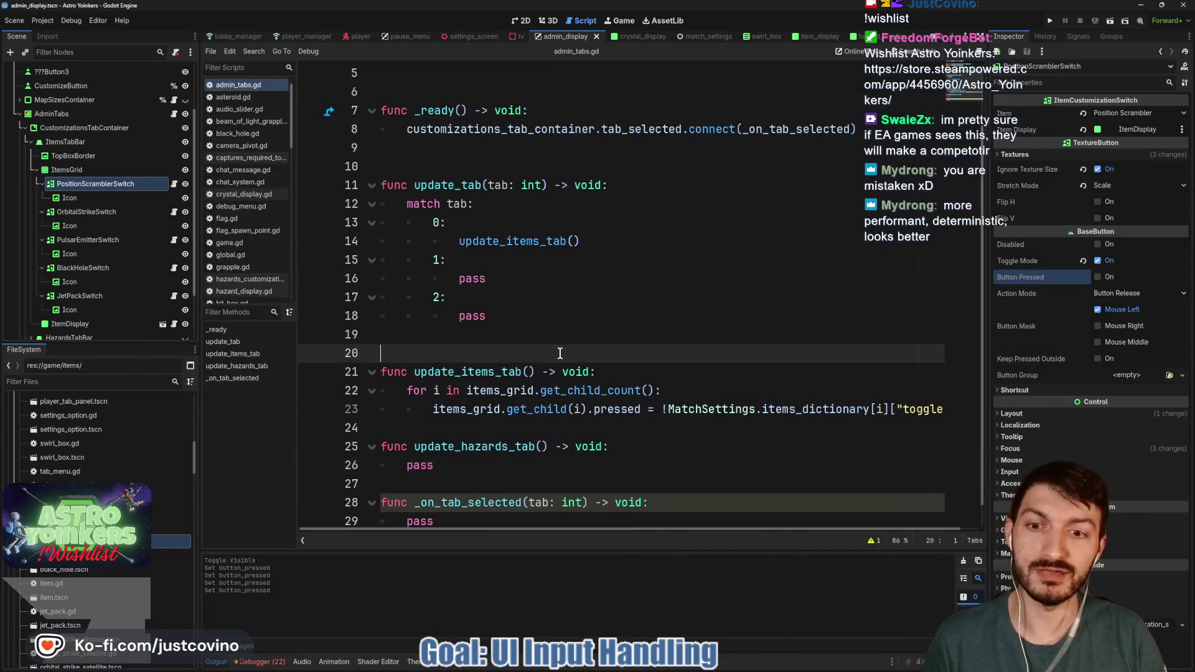
Step: Add blank lines above update_hazards_tab and before _on_tab_selected, save, then show the 2D scene
{"action": "left_click", "coordinate": [443, 483]}
{"action": "key", "text": "Return"}
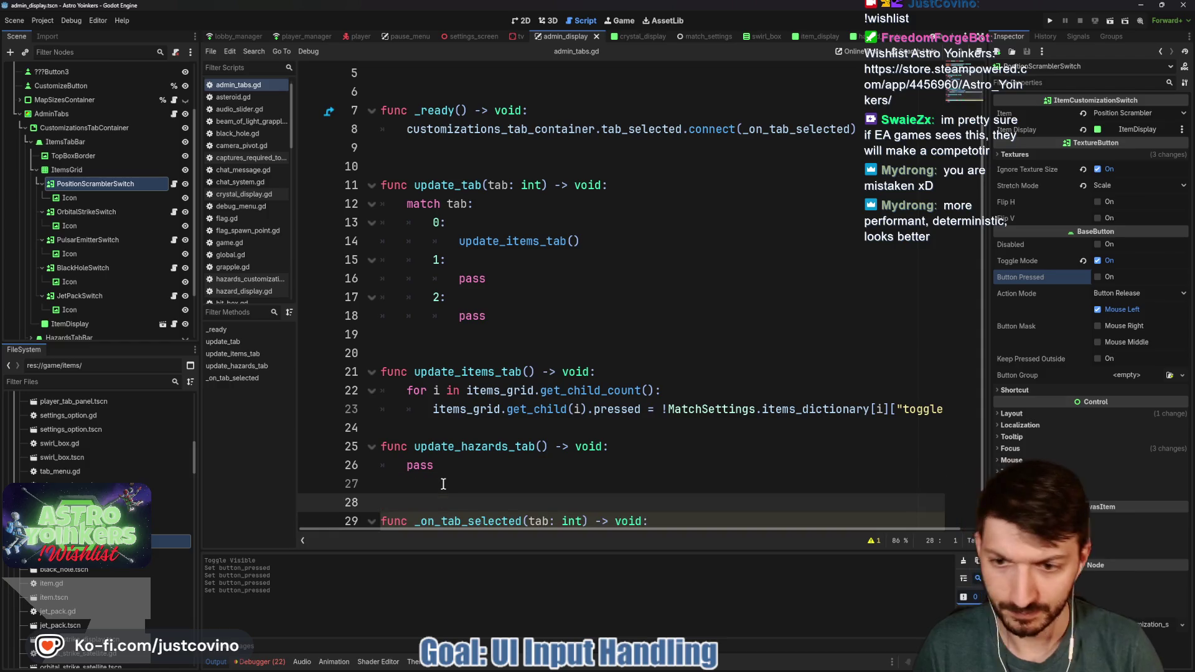
{"action": "left_click", "coordinate": [429, 430]}
{"action": "key", "text": "Return"}
{"action": "key", "text": "ctrl+s"}
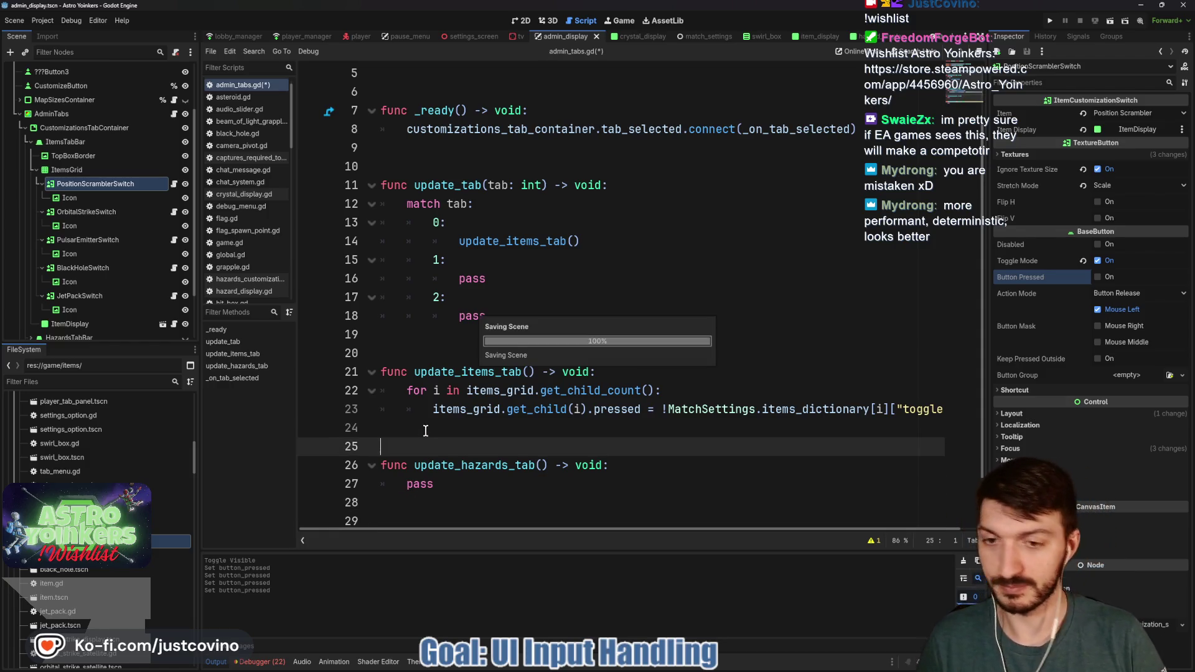
{"action": "scroll", "coordinate": [523, 348], "scroll_direction": "down", "scroll_amount": 1}
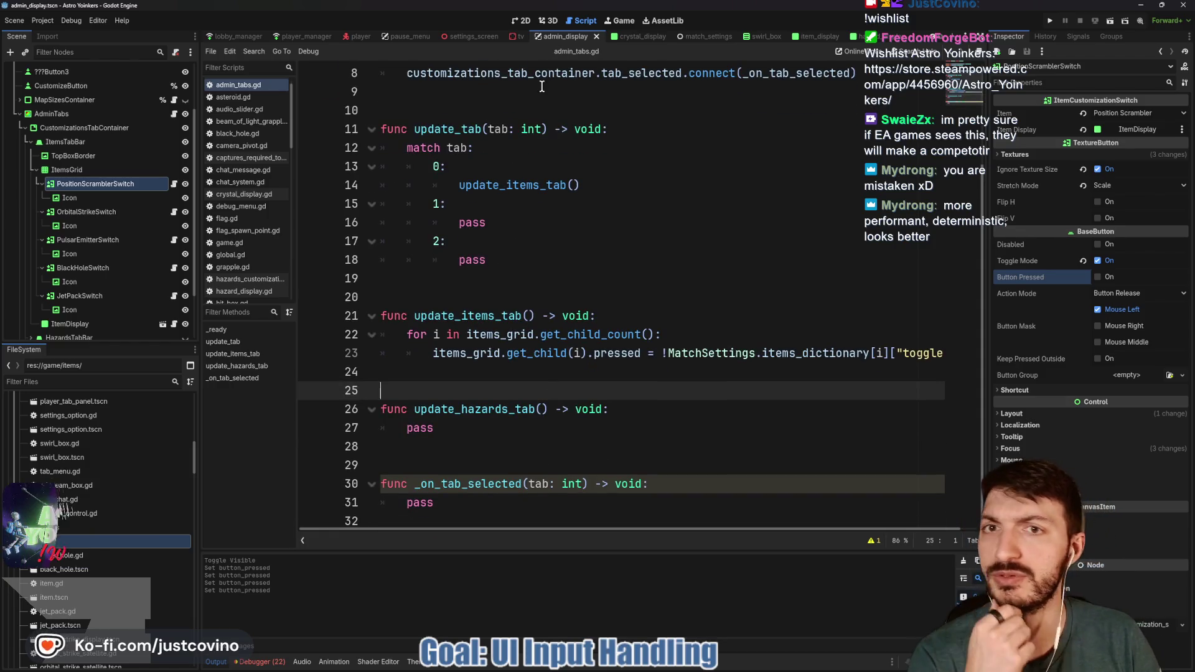
{"action": "left_click", "coordinate": [520, 23]}
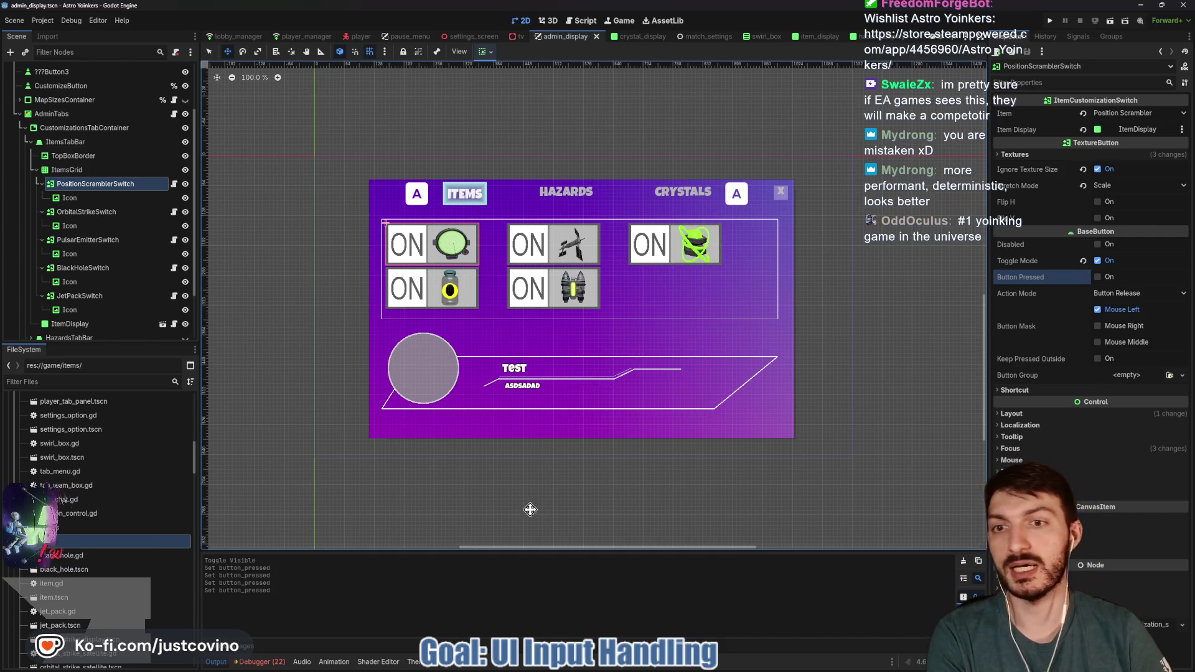
{"action": "key", "text": "alt+Tab"}
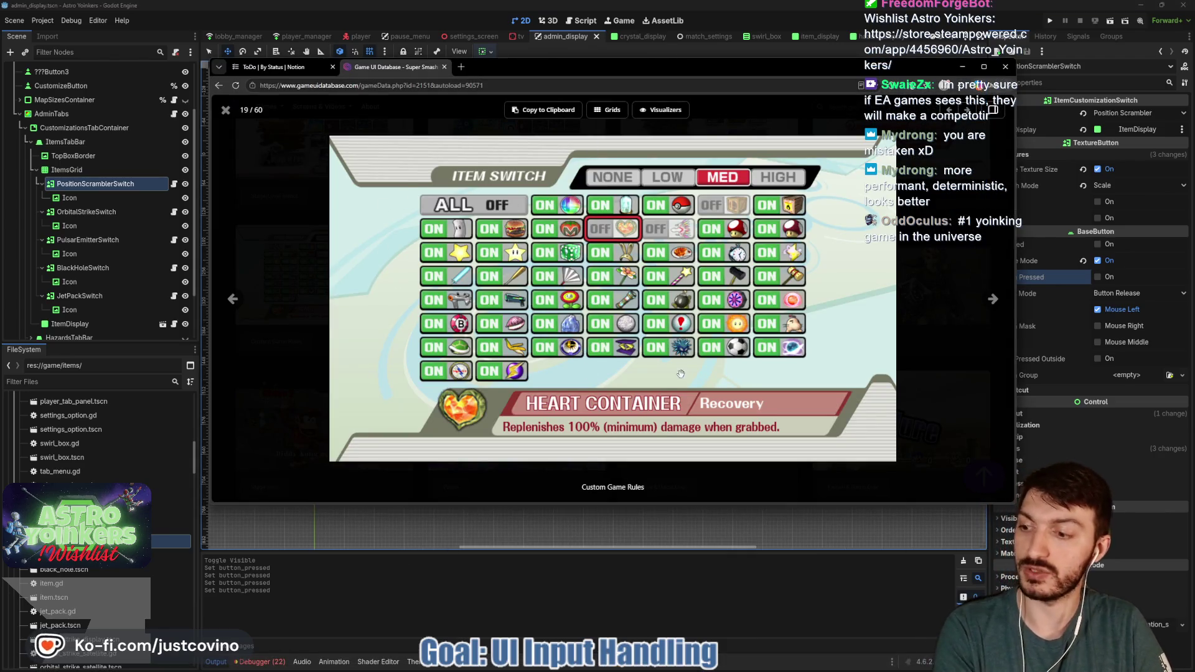
{"action": "key", "text": "alt+Tab"}
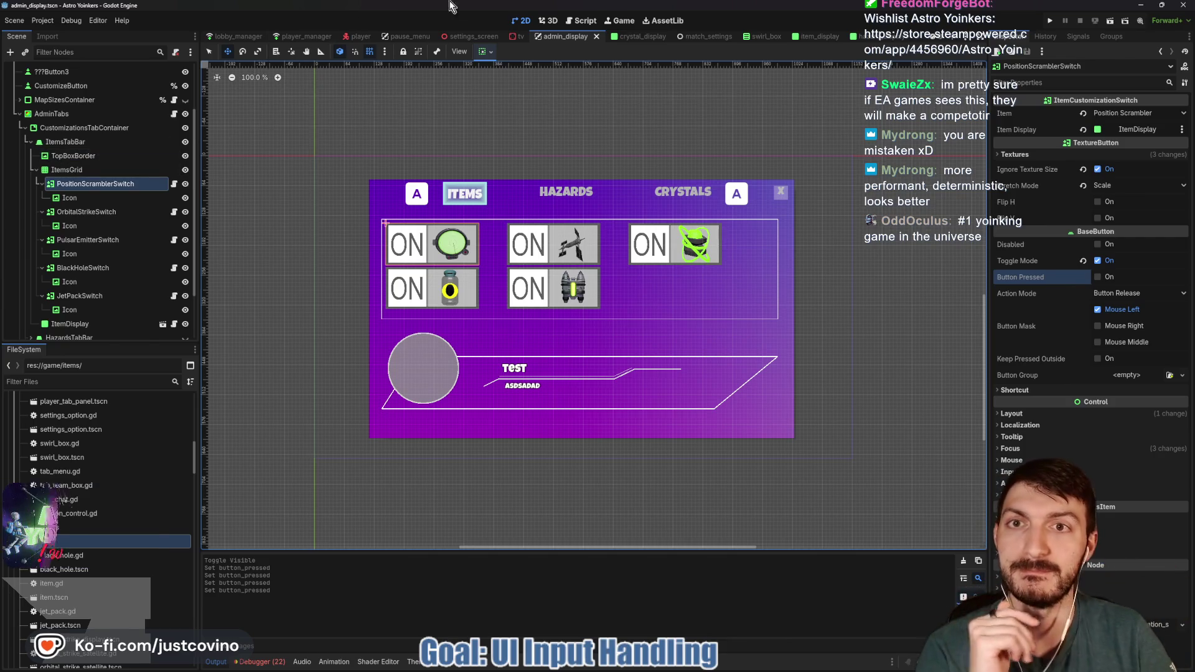
Step: Switch to the Script workspace to bring admin_tabs.gd back into the editor
{"action": "left_click", "coordinate": [582, 21]}
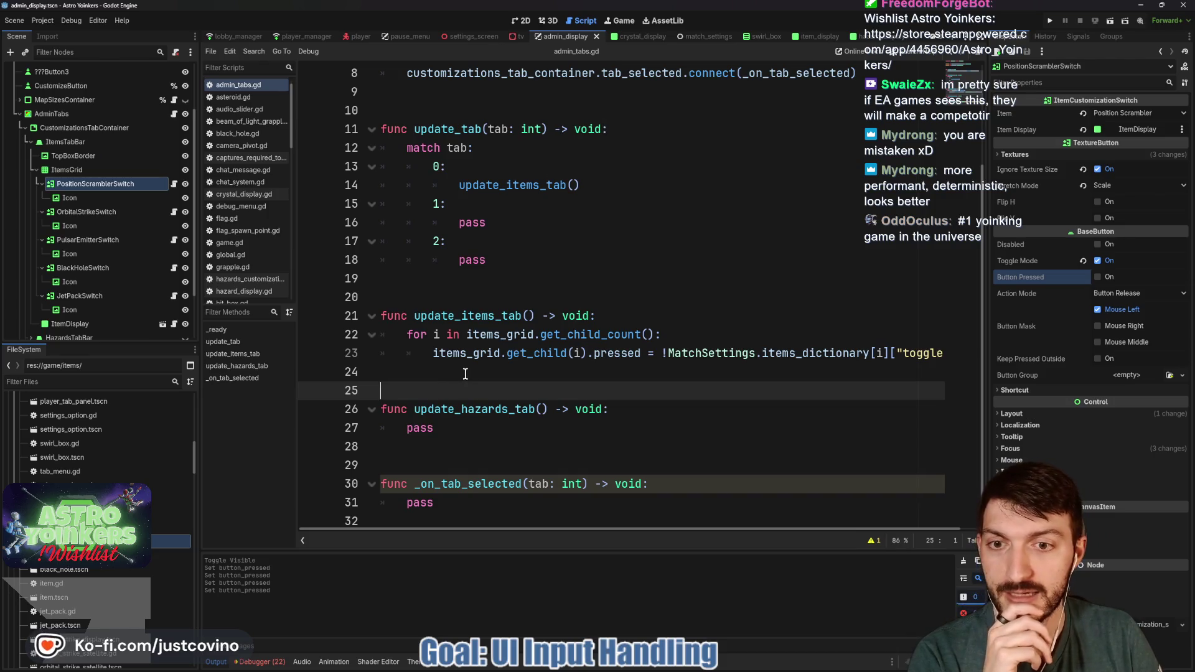
Step: Make HazardsTabBar visible, expand it to select HazardsGrid, and save the scene
{"action": "left_click", "coordinate": [458, 420]}
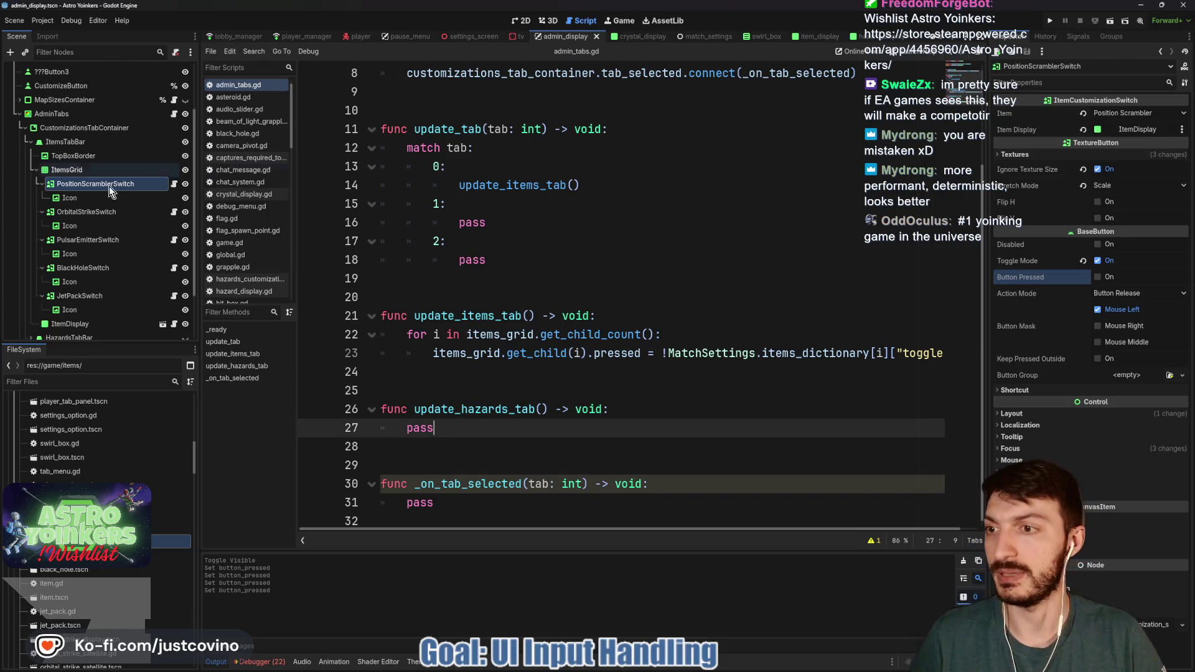
{"action": "left_click", "coordinate": [30, 142]}
{"action": "left_click", "coordinate": [189, 225]}
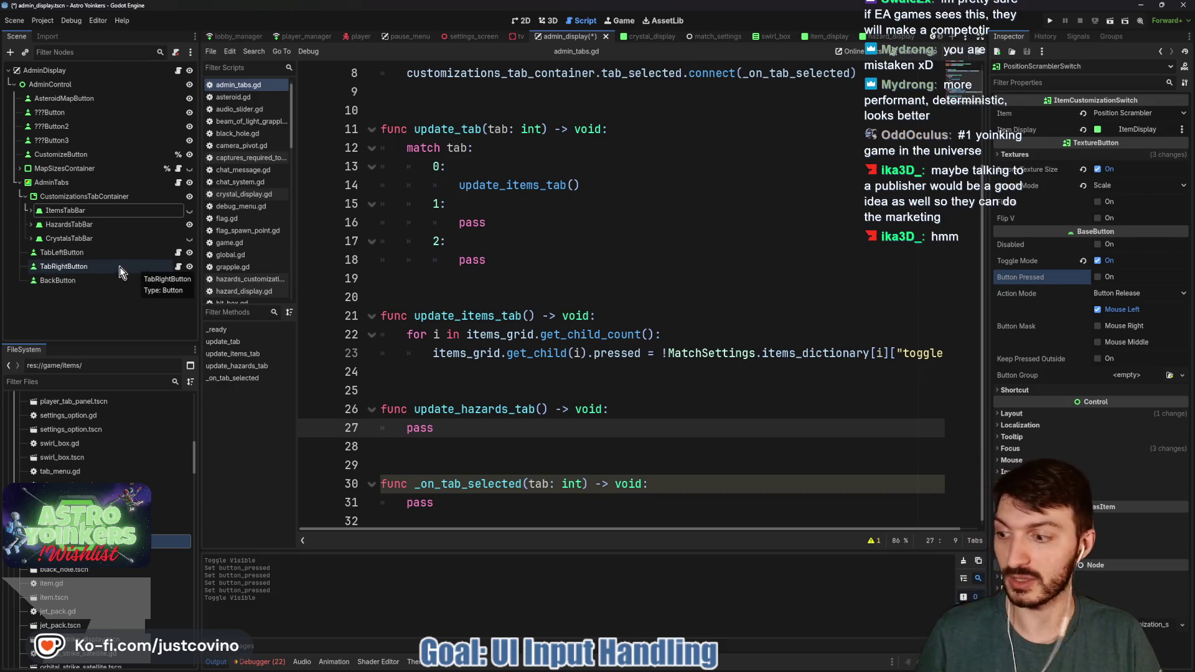
{"action": "left_click", "coordinate": [31, 225]}
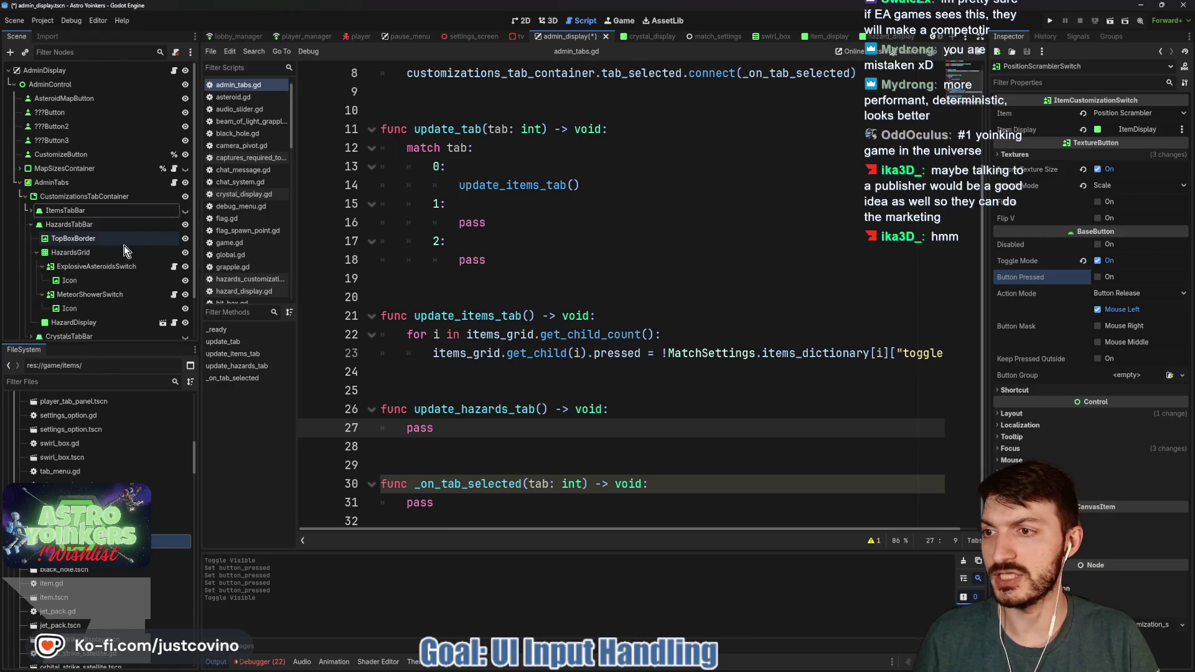
{"action": "left_click", "coordinate": [70, 252]}
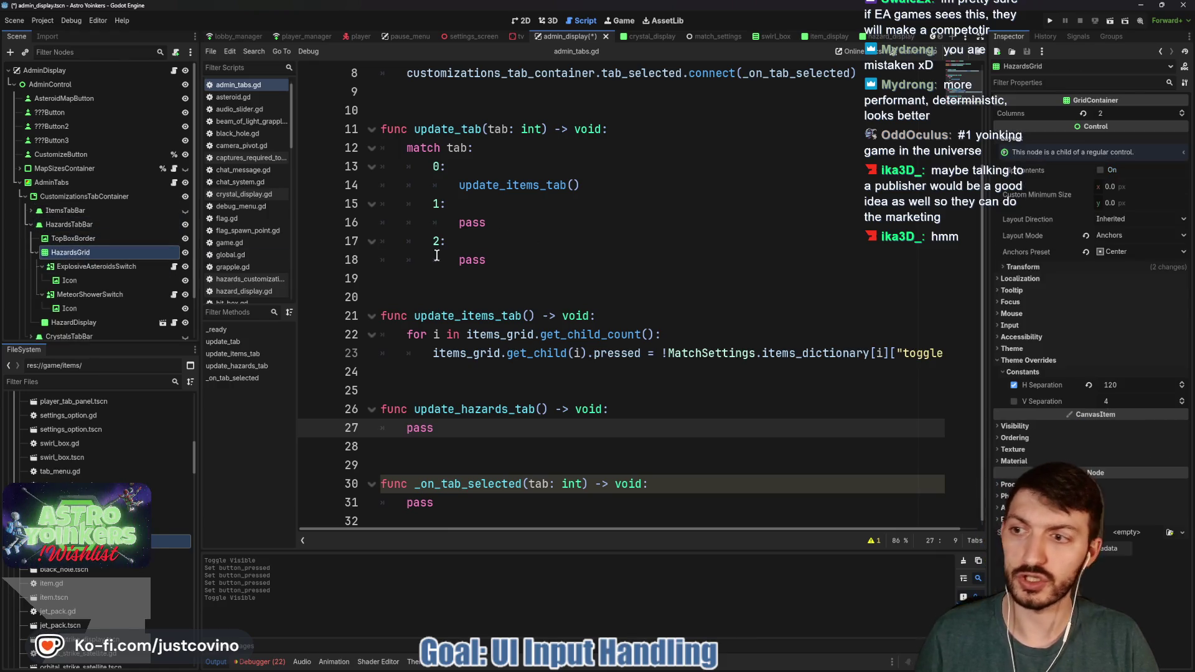
{"action": "scroll", "coordinate": [473, 177], "scroll_direction": "up", "scroll_amount": 1}
{"action": "left_click", "coordinate": [439, 168]}
{"action": "key", "text": "ctrl+s"}
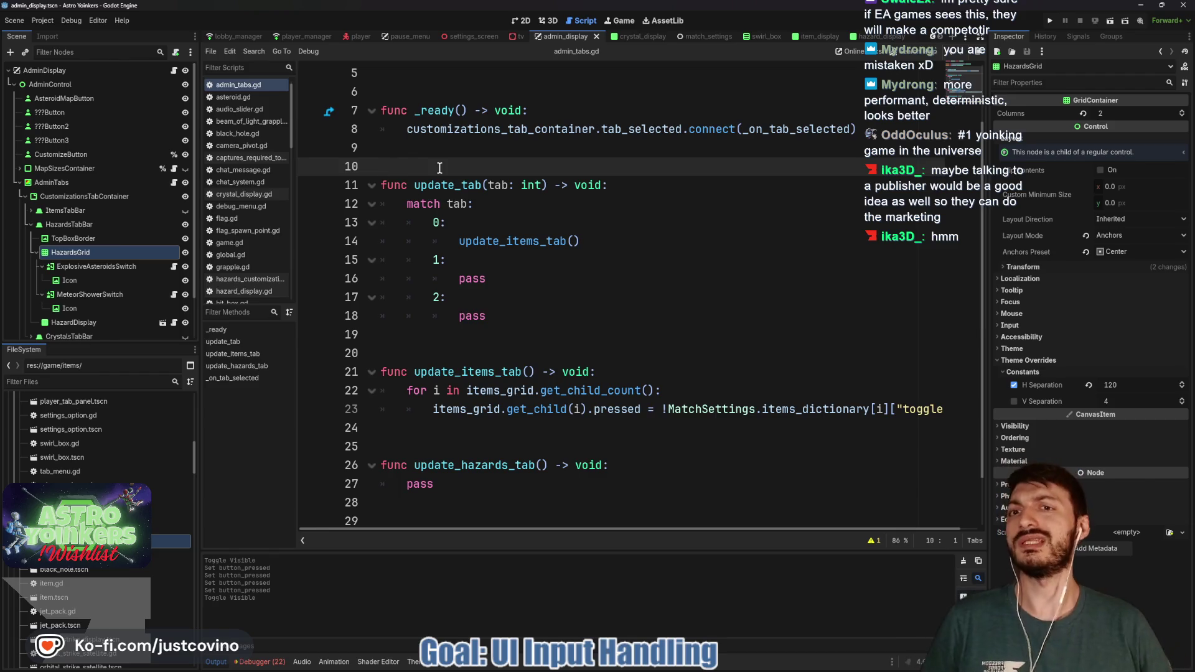
{"action": "scroll", "coordinate": [439, 168], "scroll_direction": "up", "scroll_amount": 1}
{"action": "left_click", "coordinate": [464, 134]}
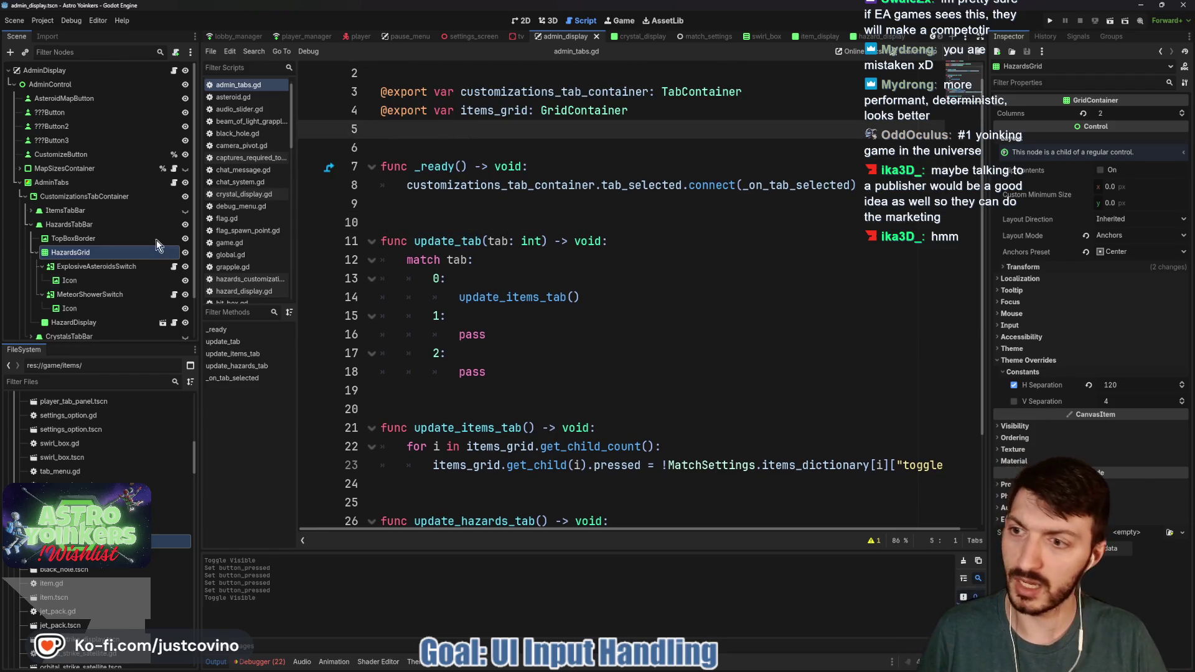
{"action": "left_click_drag", "start_coordinate": [77, 253], "coordinate": [404, 128]}
{"action": "type", "text": "@export var hazards_grid: GridContainer"}
{"action": "key", "text": "ctrl+s"}
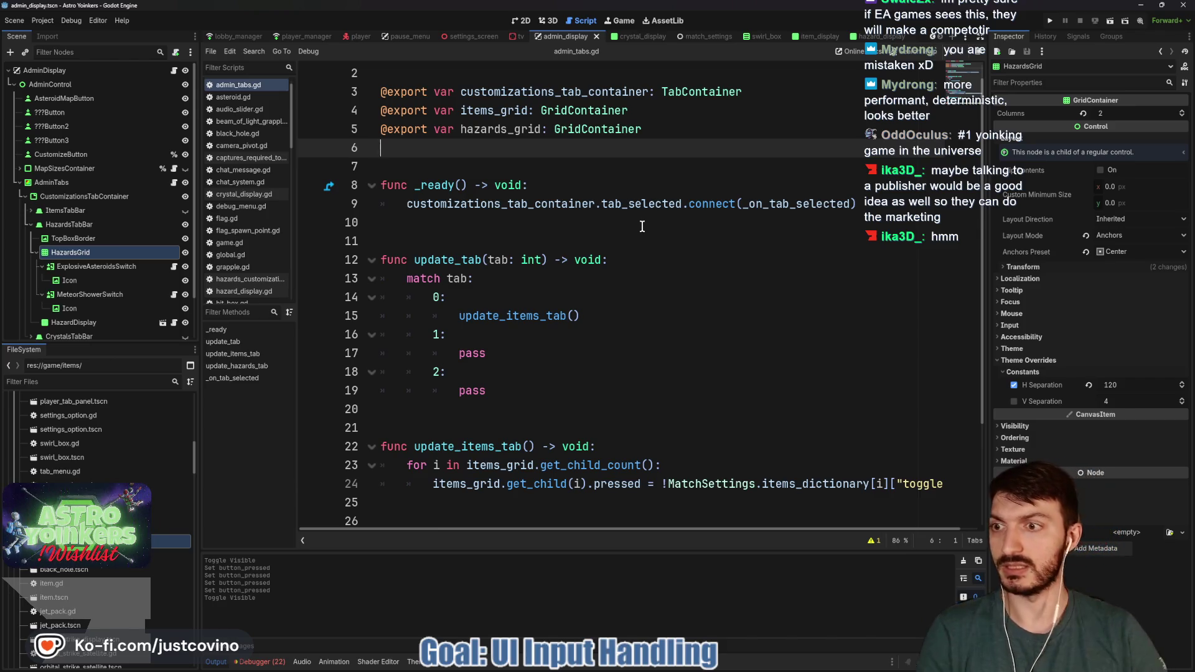
{"action": "scroll", "coordinate": [578, 244], "scroll_direction": "down", "scroll_amount": 3}
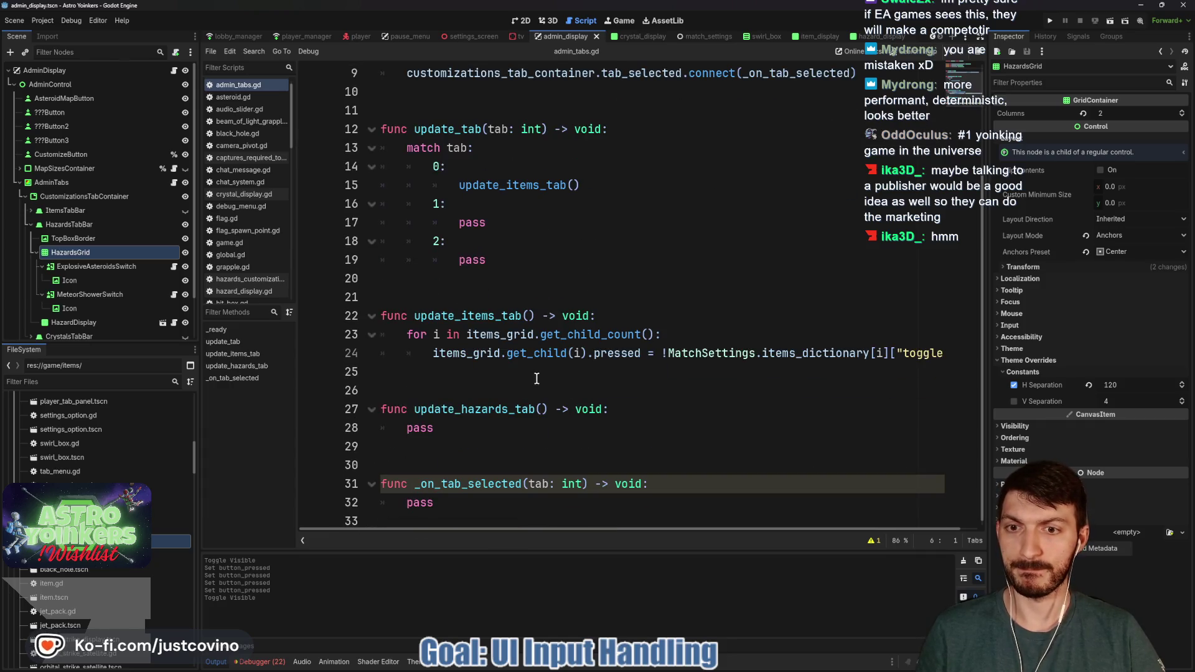
Step: Replace pass in update_hazards_tab with a for i in hazards_grid.get_child_count(): loop
{"action": "left_click", "coordinate": [537, 373]}
{"action": "left_click", "coordinate": [496, 427]}
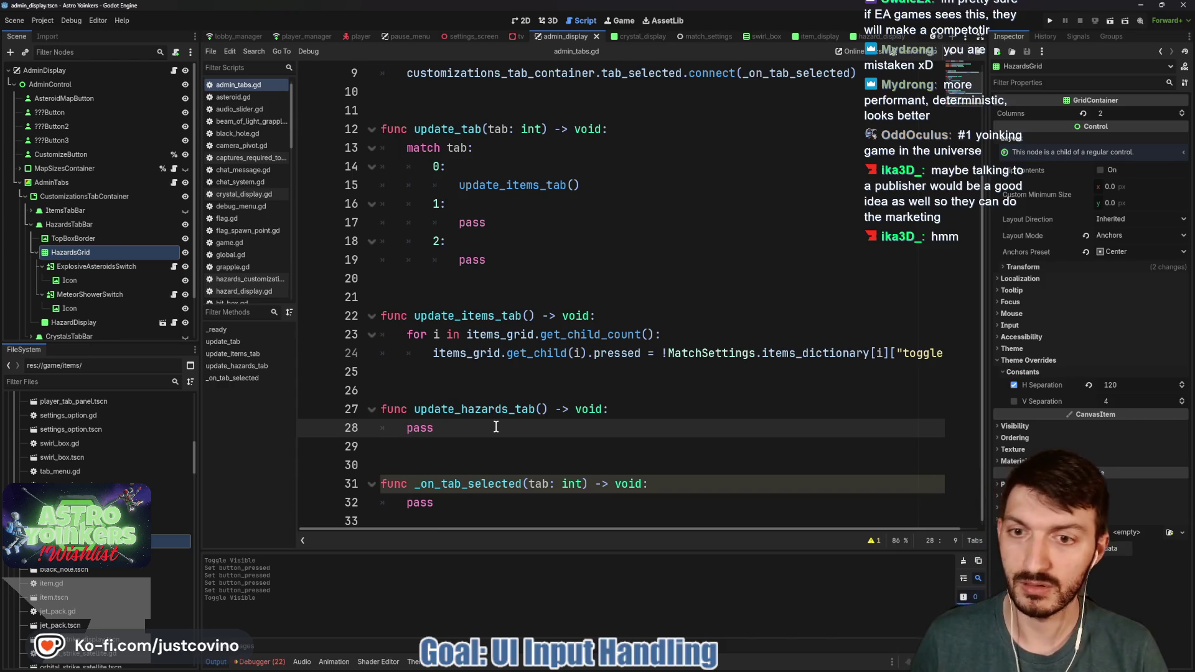
{"action": "key", "text": "BackSpace"}
{"action": "key", "text": "BackSpace"}
{"action": "key", "text": "BackSpace"}
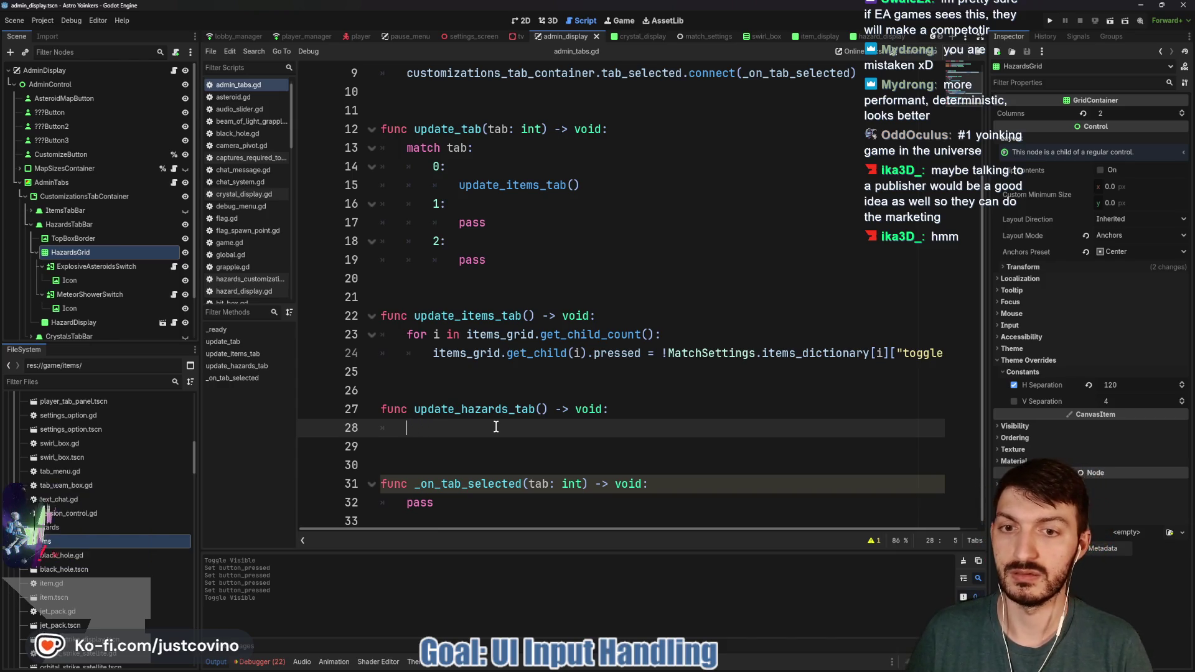
{"action": "type", "text": "for i in hazards_grid"}
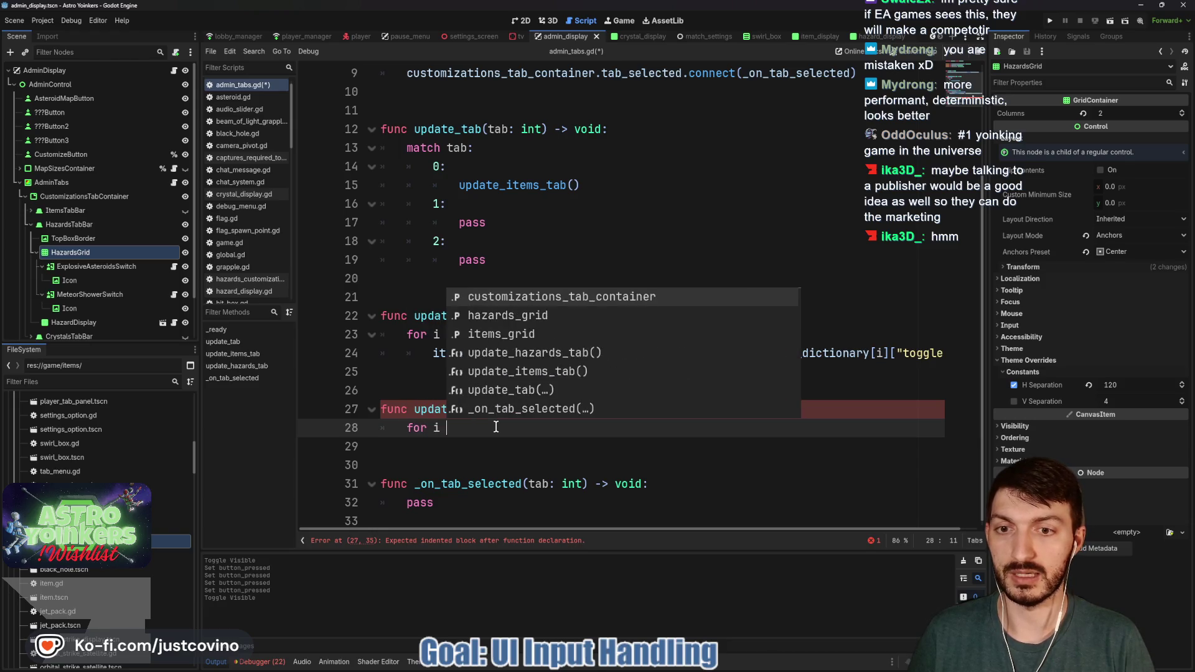
{"action": "type", "text": ".get_chil"}
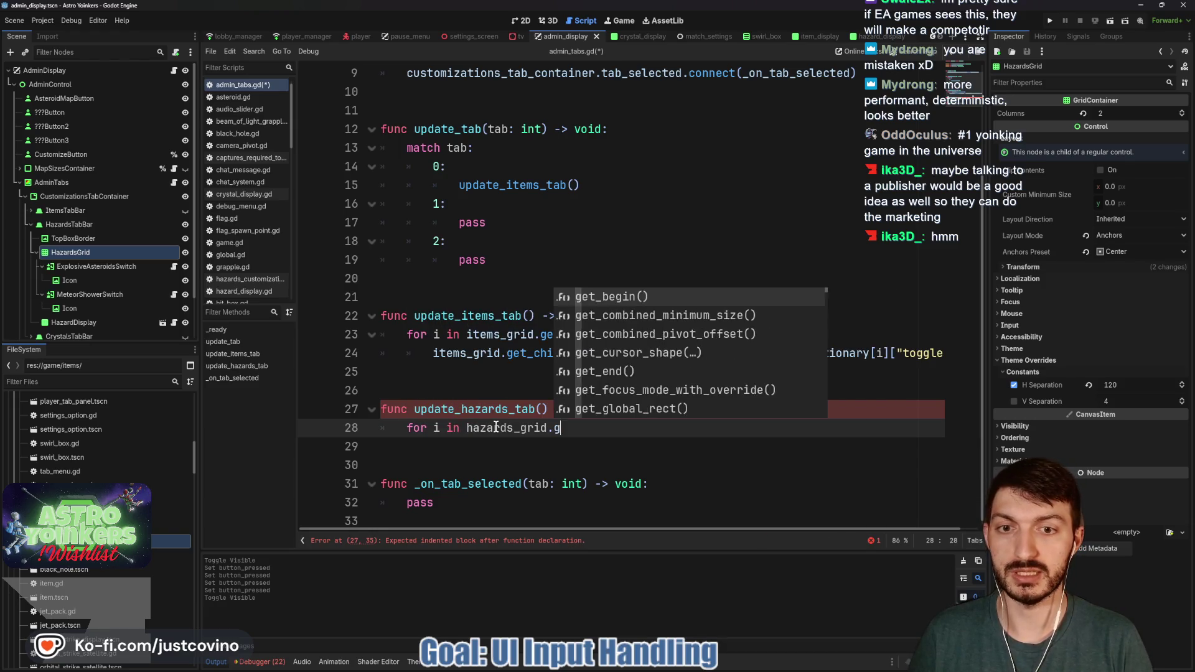
{"action": "key", "text": "Return"}
{"action": "key", "text": "BackSpace"}
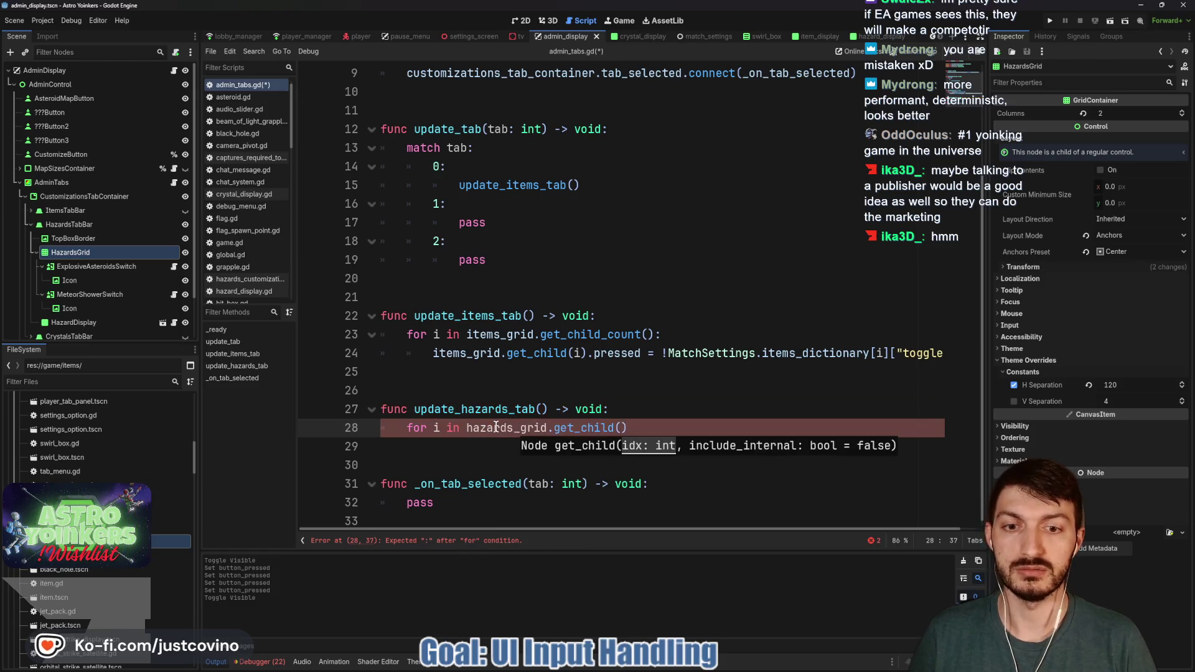
{"action": "type", "text": "_cop"}
{"action": "type", "text": "un"}
{"action": "key", "text": "Return"}
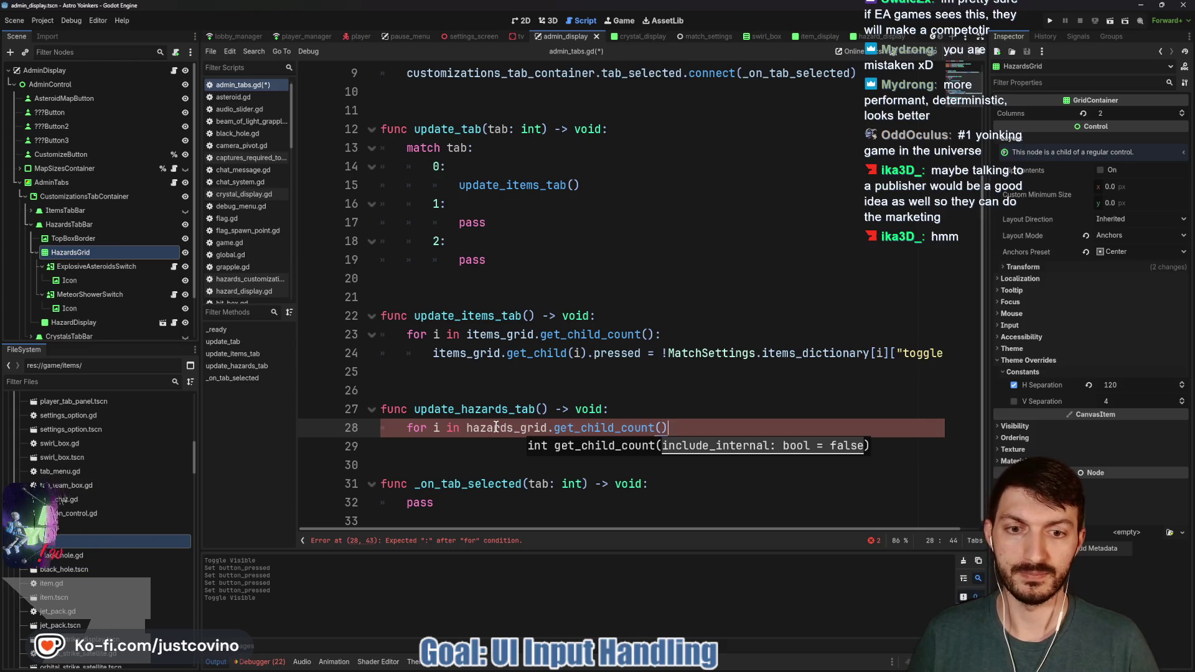
{"action": "type", "text": ":"}
{"action": "key", "text": "Return"}
Step: Set hazards_grid.get_child(i).pressed = !MatchSettings.hazards_dictionary[i]["toggled"] in the loop and save
{"action": "type", "text": "haz"}
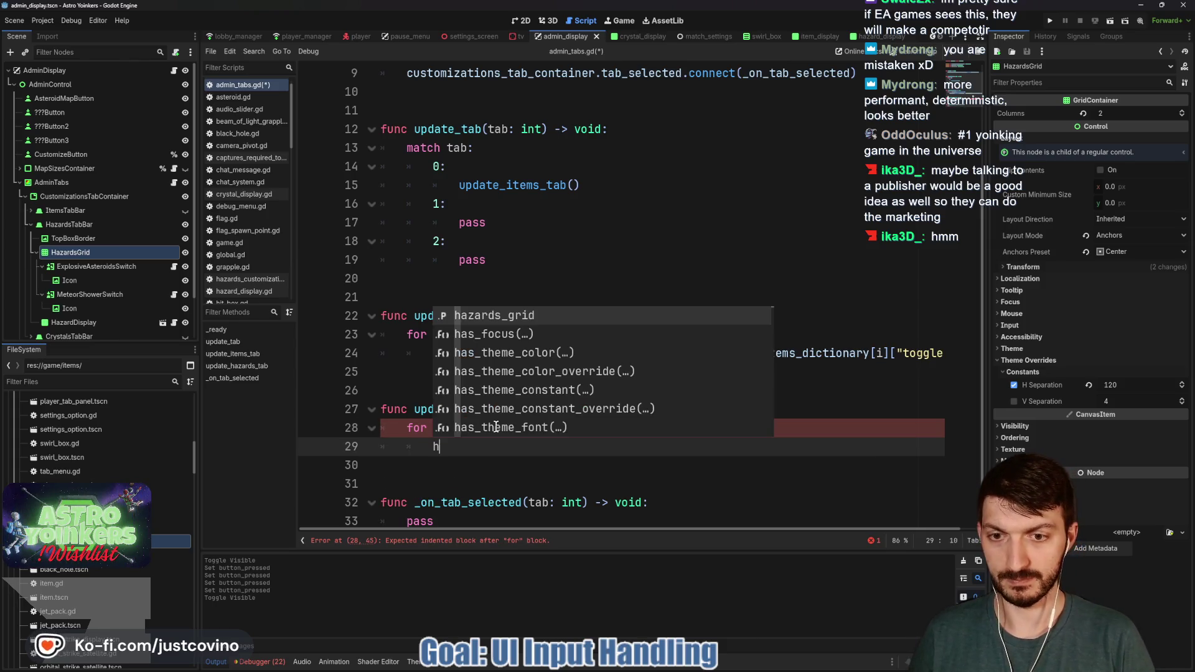
{"action": "key", "text": "Return"}
{"action": "type", "text": ".get_chil"}
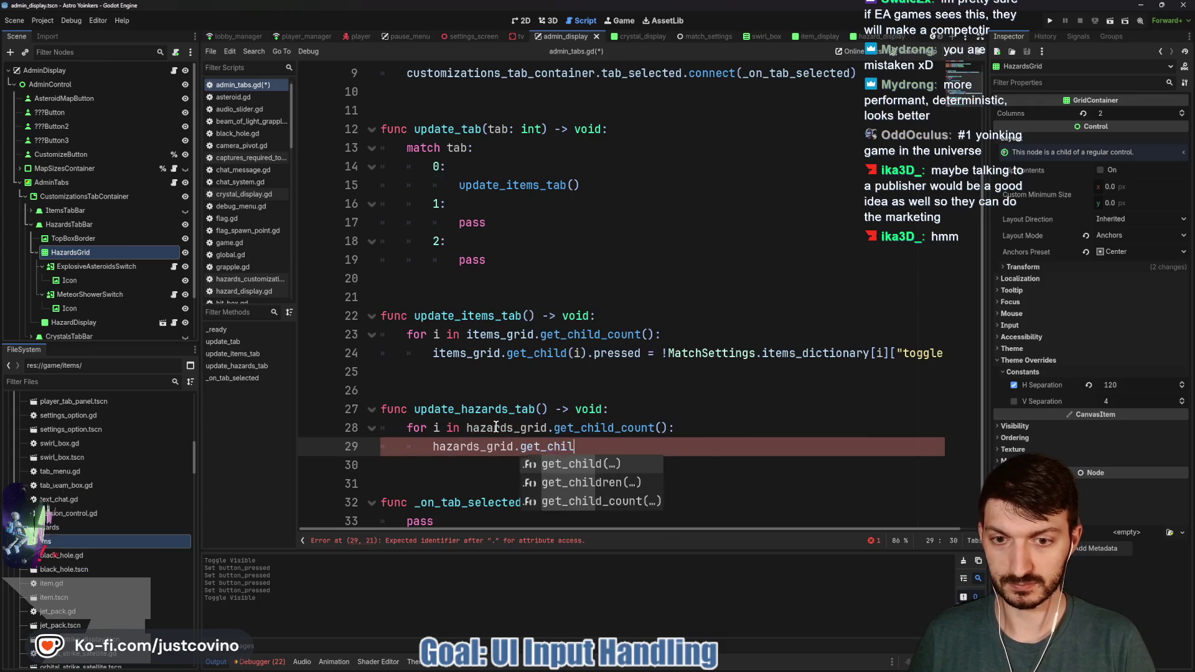
{"action": "key", "text": "Return"}
{"action": "type", "text": "i)"}
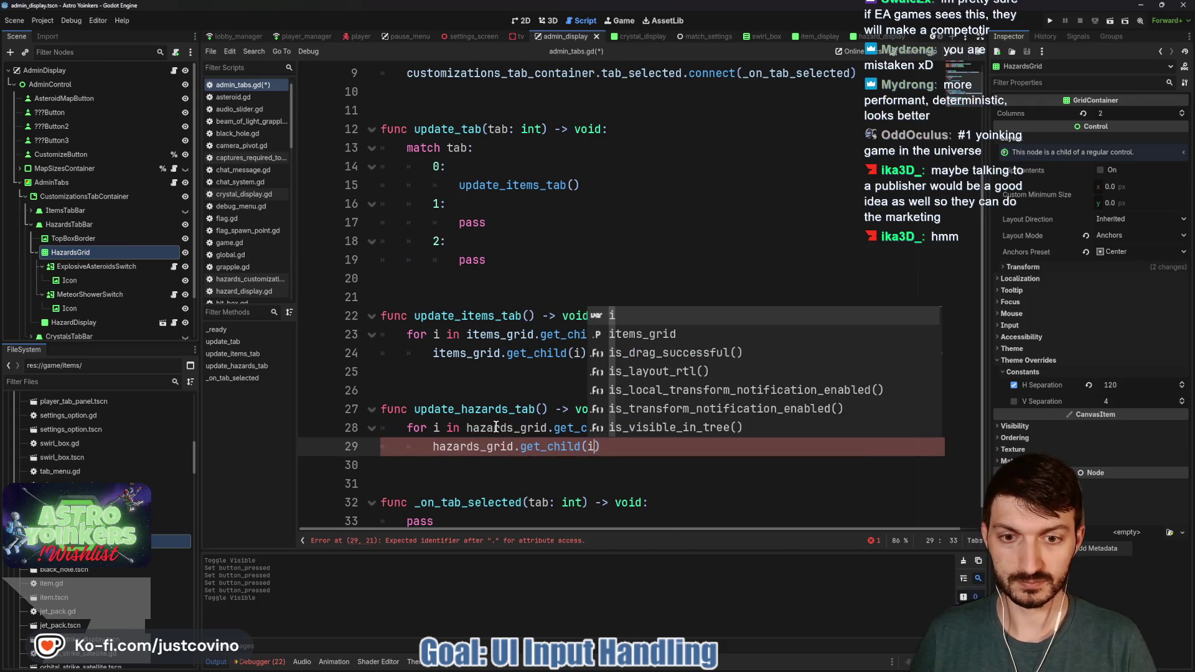
{"action": "type", "text": ".pres"}
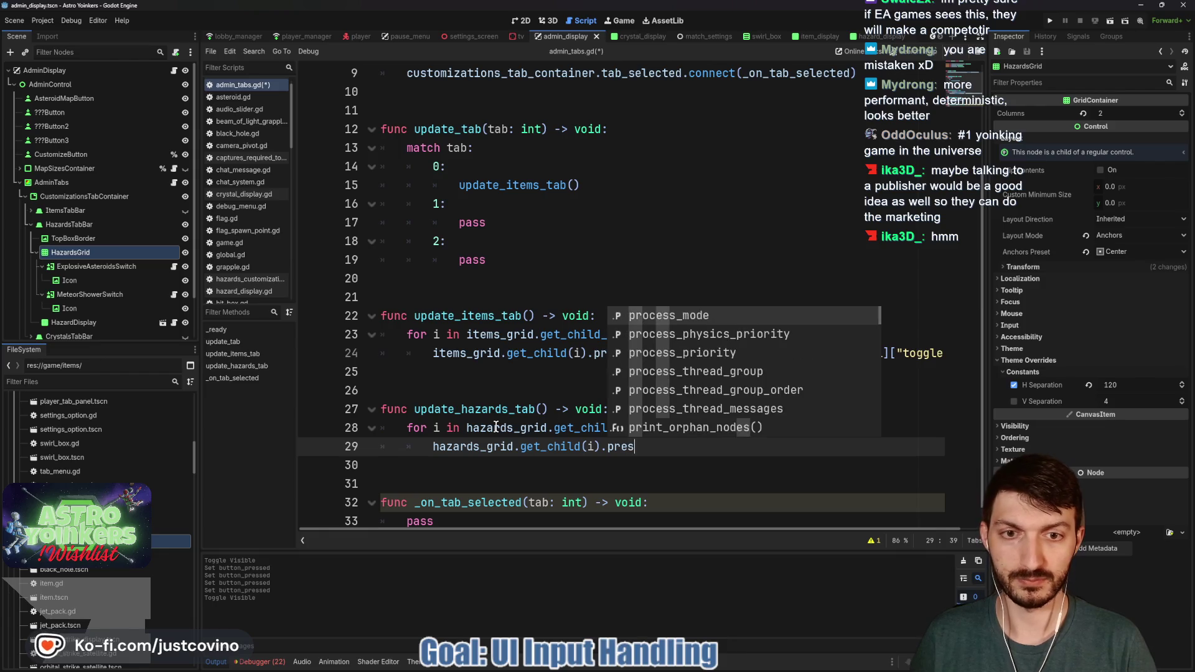
{"action": "type", "text": "sed"}
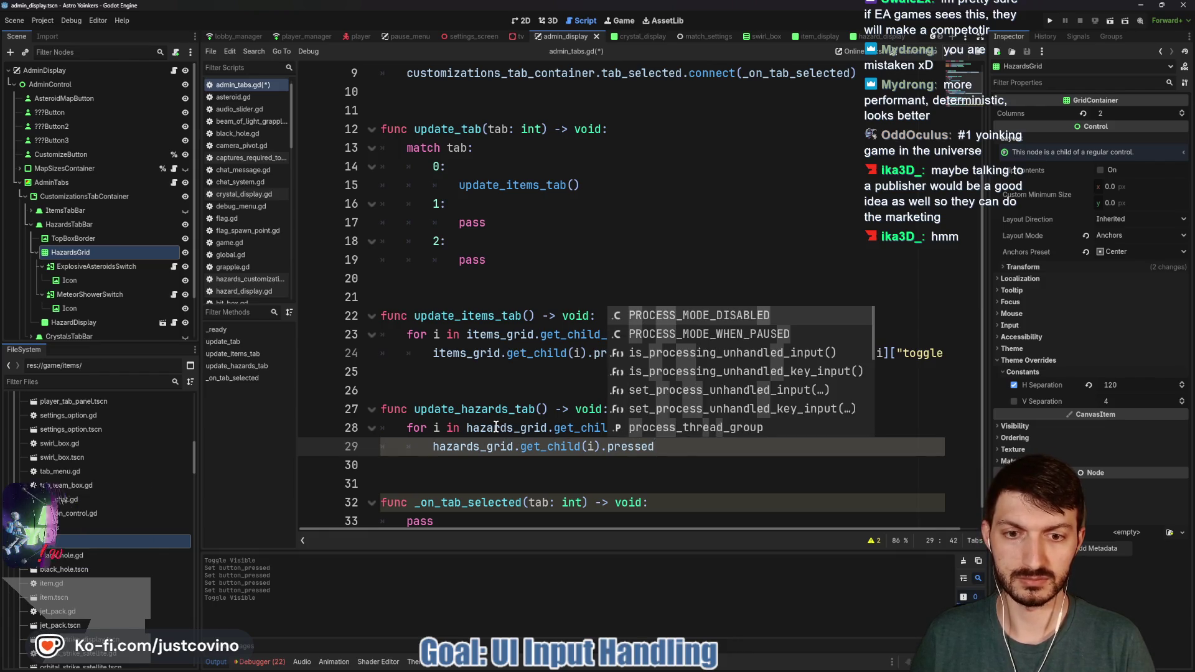
{"action": "type", "text": " = MatchSettings"}
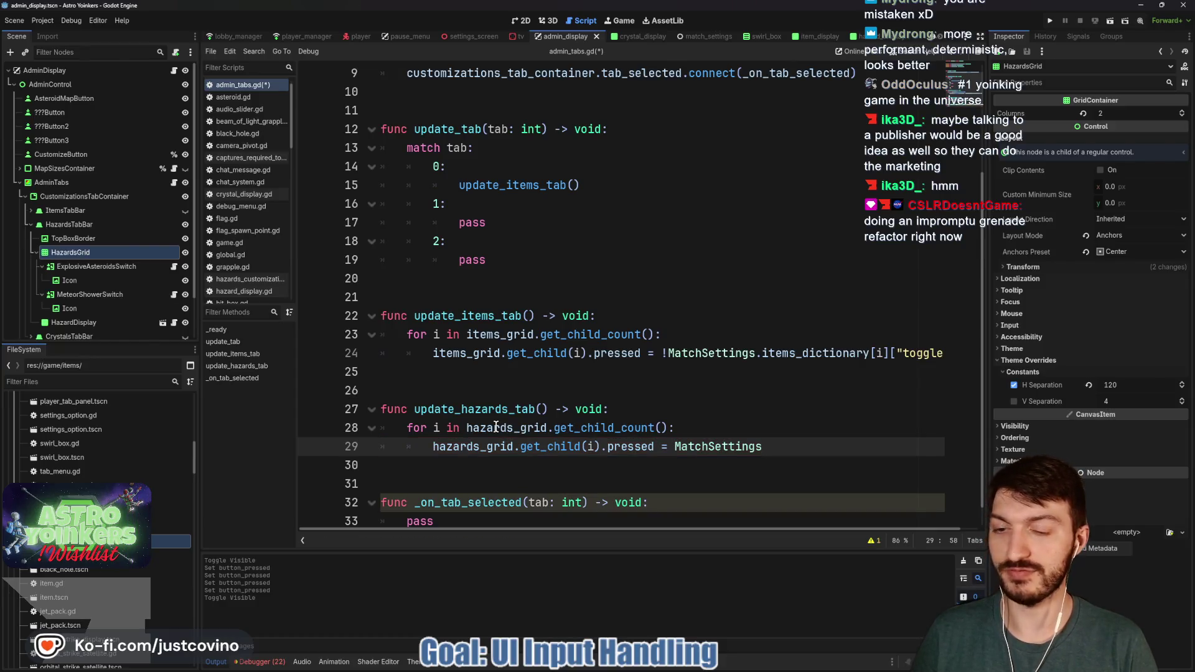
{"action": "type", "text": ".haz"}
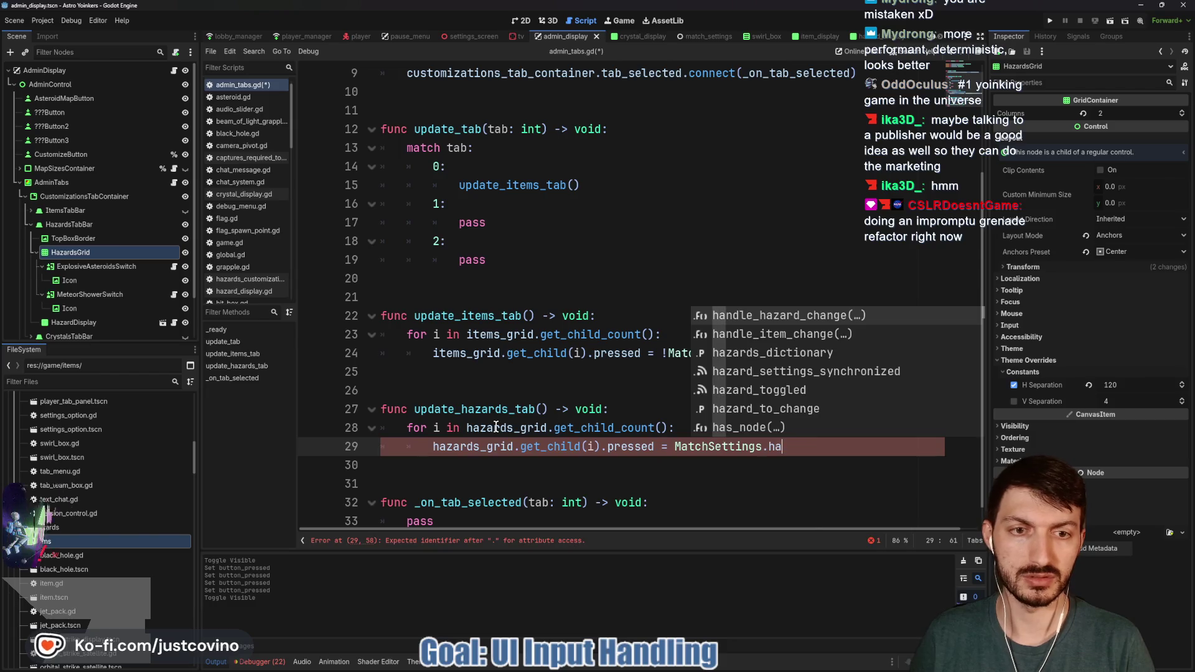
{"action": "key", "text": "Return"}
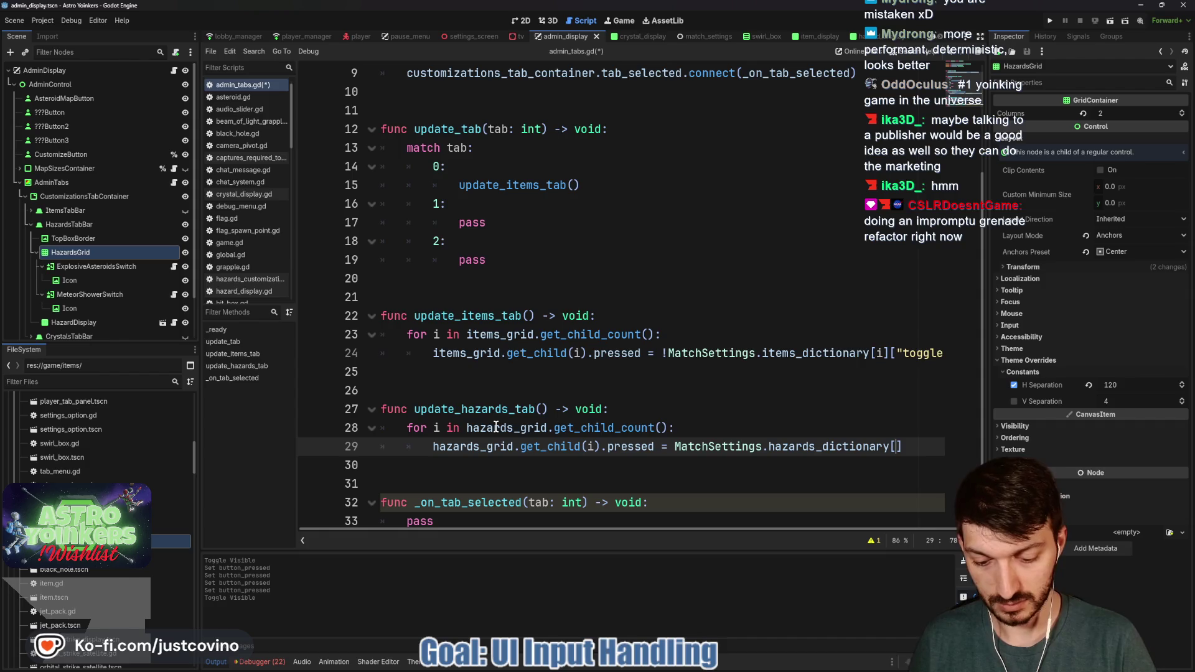
{"action": "type", "text": "i][\"t"}
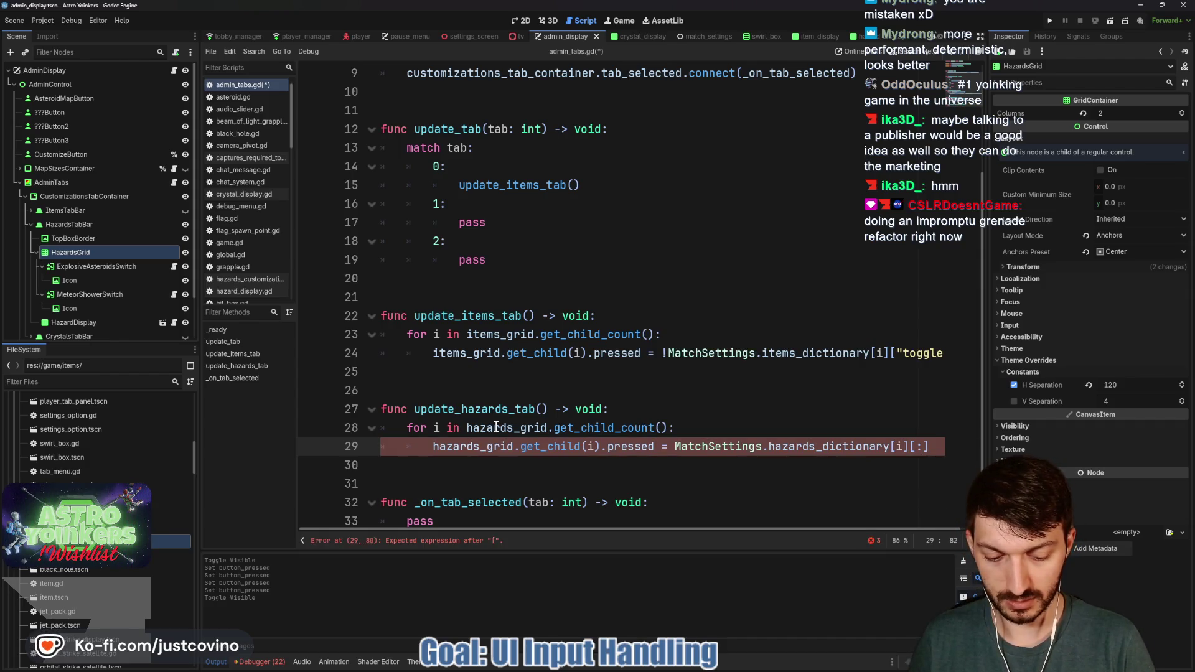
{"action": "type", "text": "oggled"}
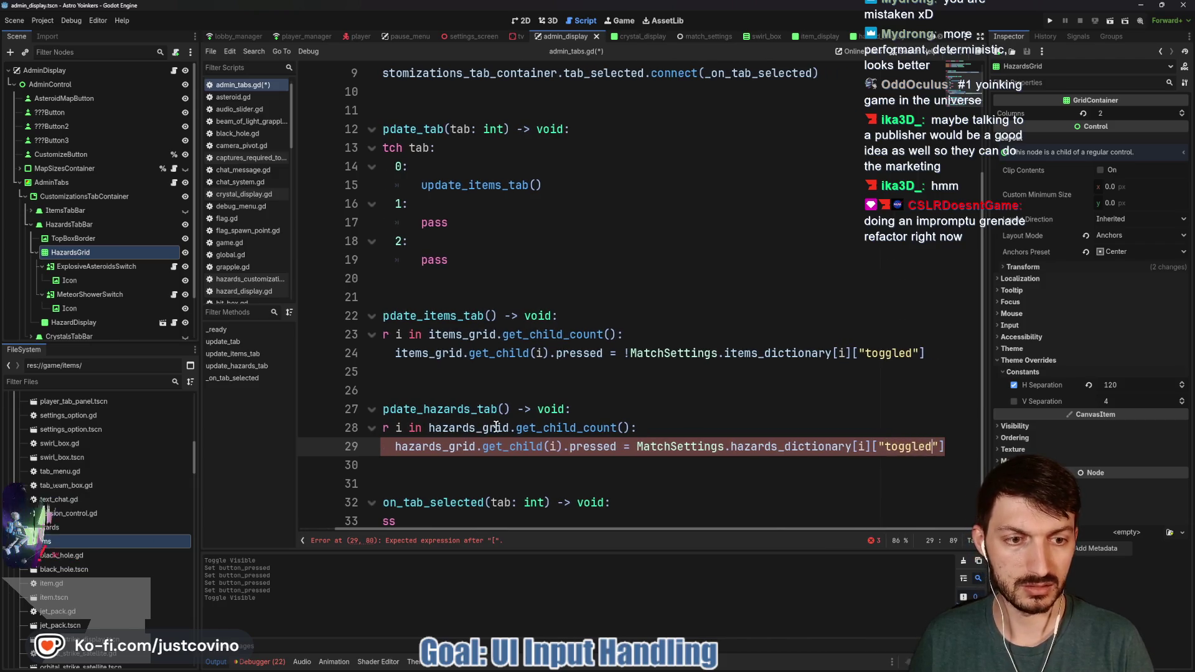
{"action": "left_click", "coordinate": [637, 446]}
{"action": "type", "text": "!"}
{"action": "left_click", "coordinate": [664, 417]}
{"action": "key", "text": "ctrl+s"}
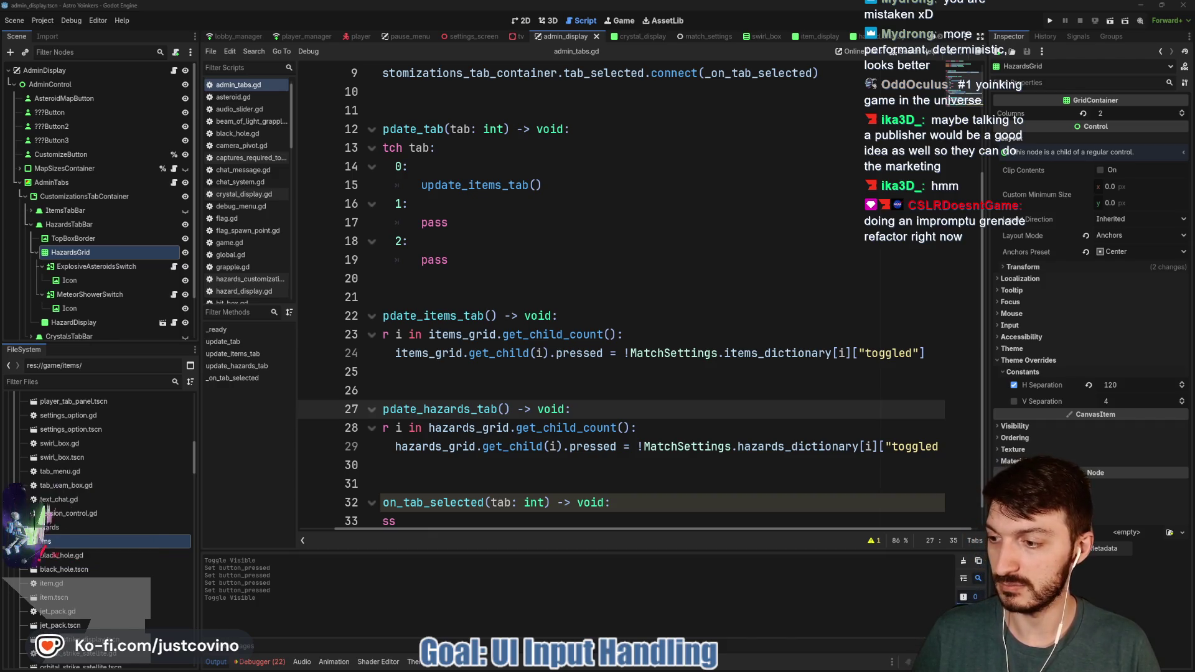
{"action": "left_click", "coordinate": [643, 446]}
{"action": "left_click", "coordinate": [467, 461]}
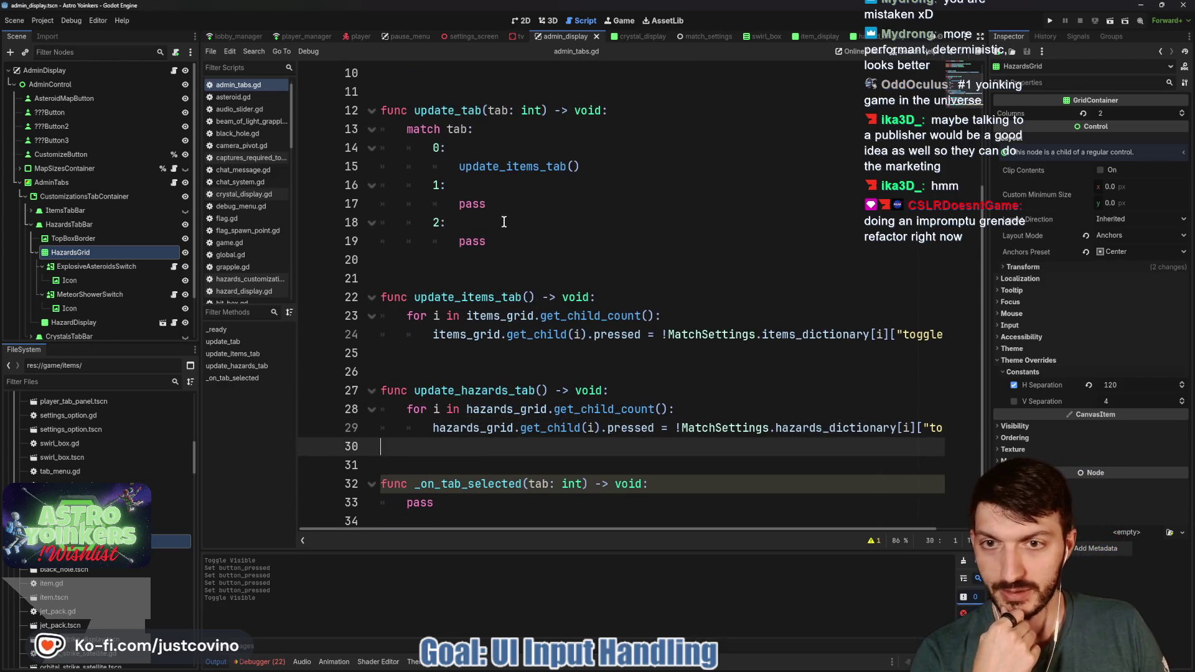
{"action": "left_click", "coordinate": [506, 204]}
{"action": "key", "text": "BackSpace"}
{"action": "key", "text": "BackSpace"}
{"action": "key", "text": "BackSpace"}
{"action": "type", "text": "update"}
{"action": "key", "text": "Return"}
{"action": "left_click", "coordinate": [506, 274]}
{"action": "key", "text": "ctrl+s"}
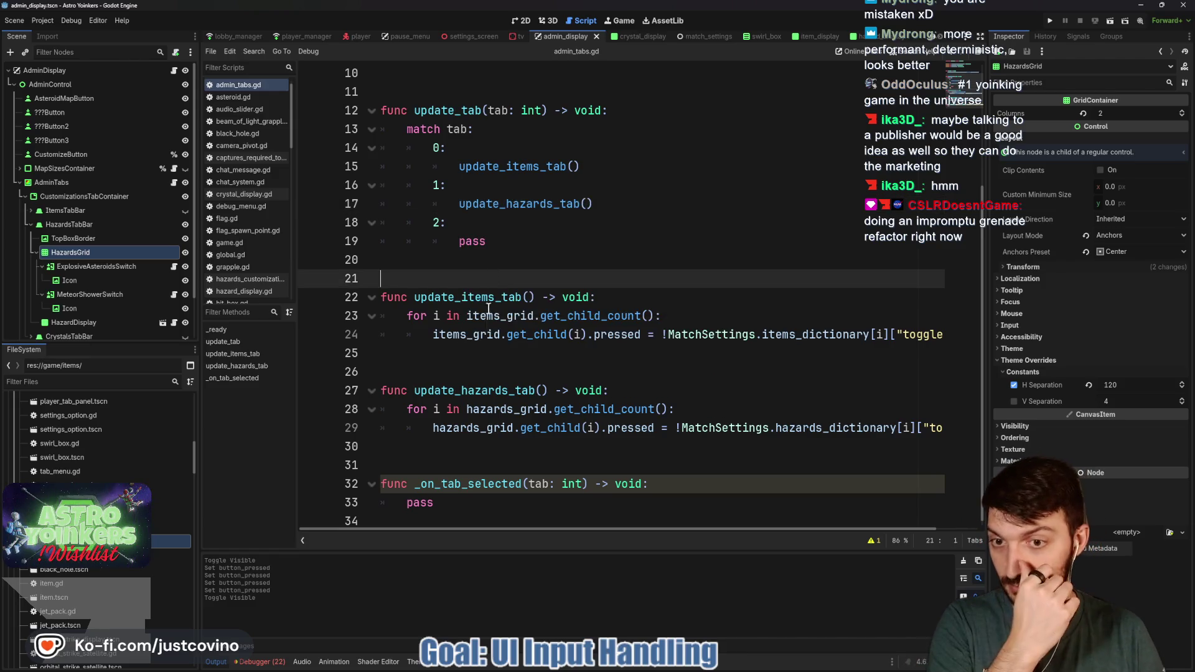
{"action": "left_click", "coordinate": [420, 458]}
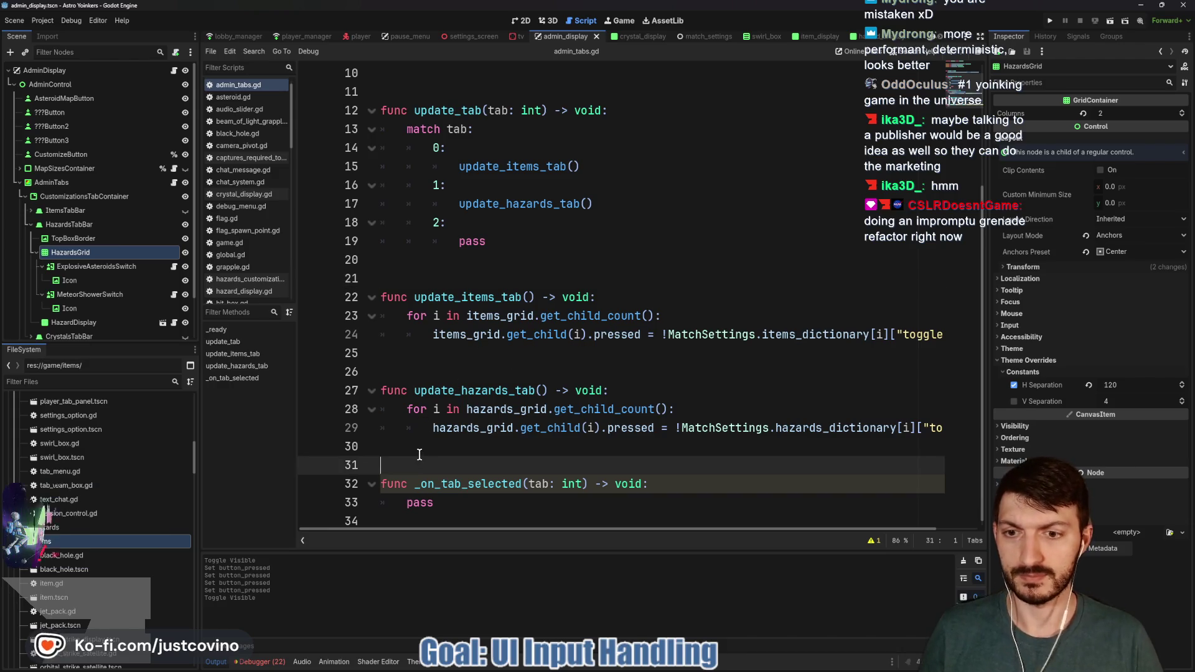
{"action": "key", "text": "Return"}
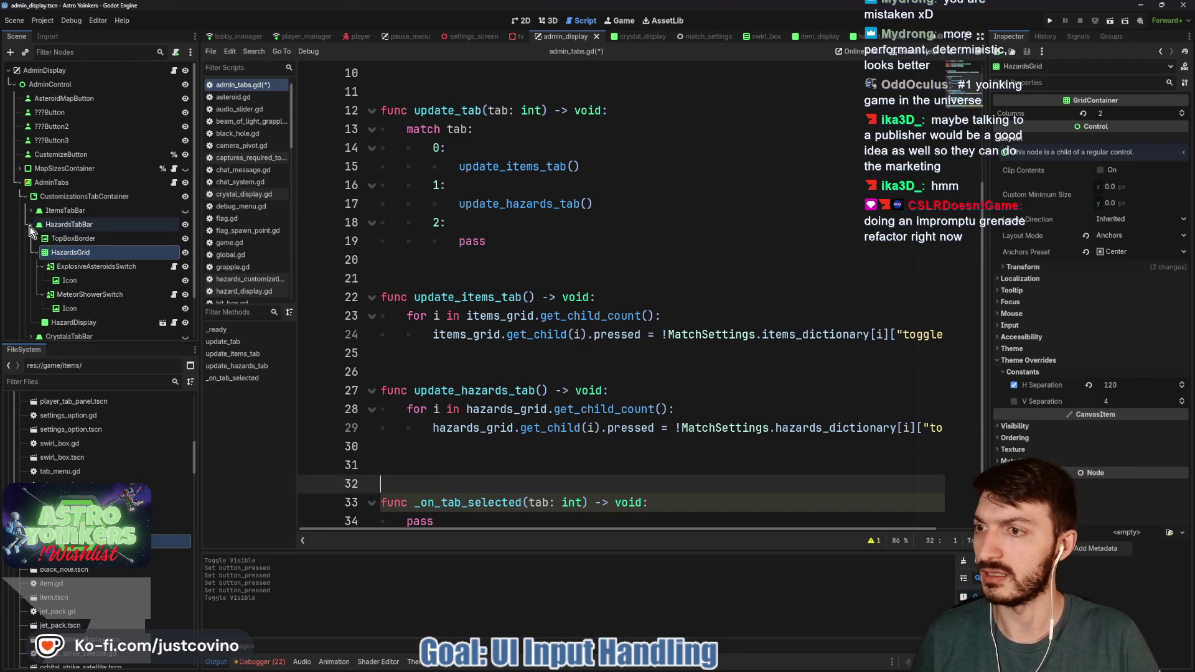
{"action": "left_click", "coordinate": [31, 224]}
{"action": "left_click", "coordinate": [69, 238]}
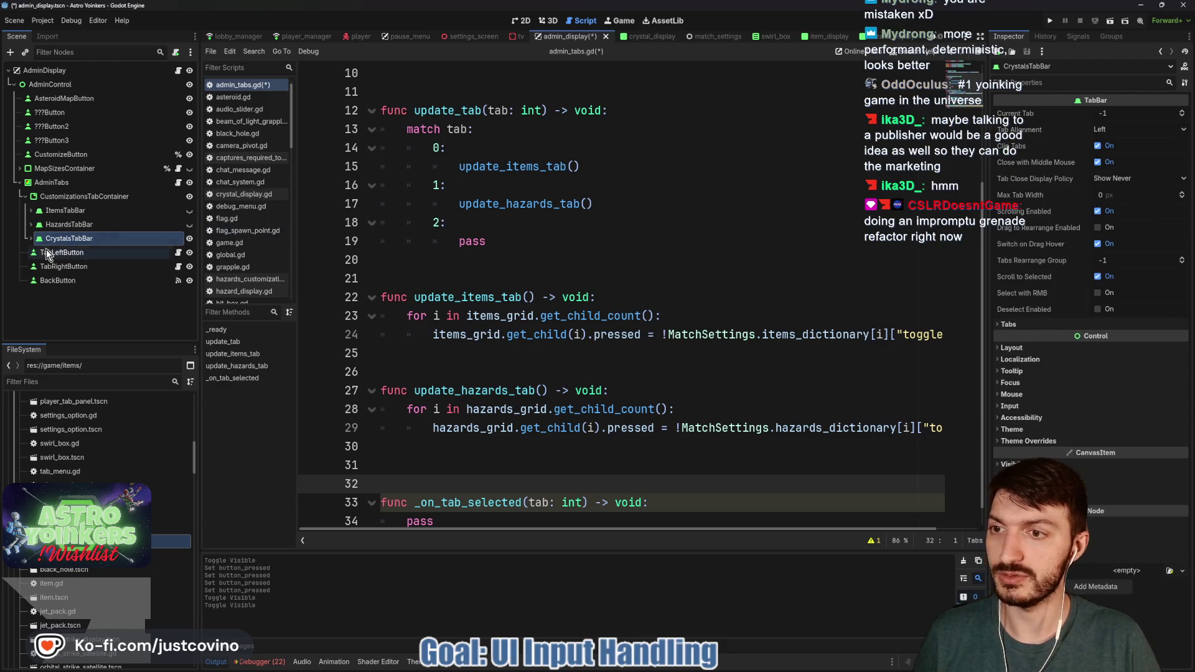
{"action": "left_click", "coordinate": [30, 239]}
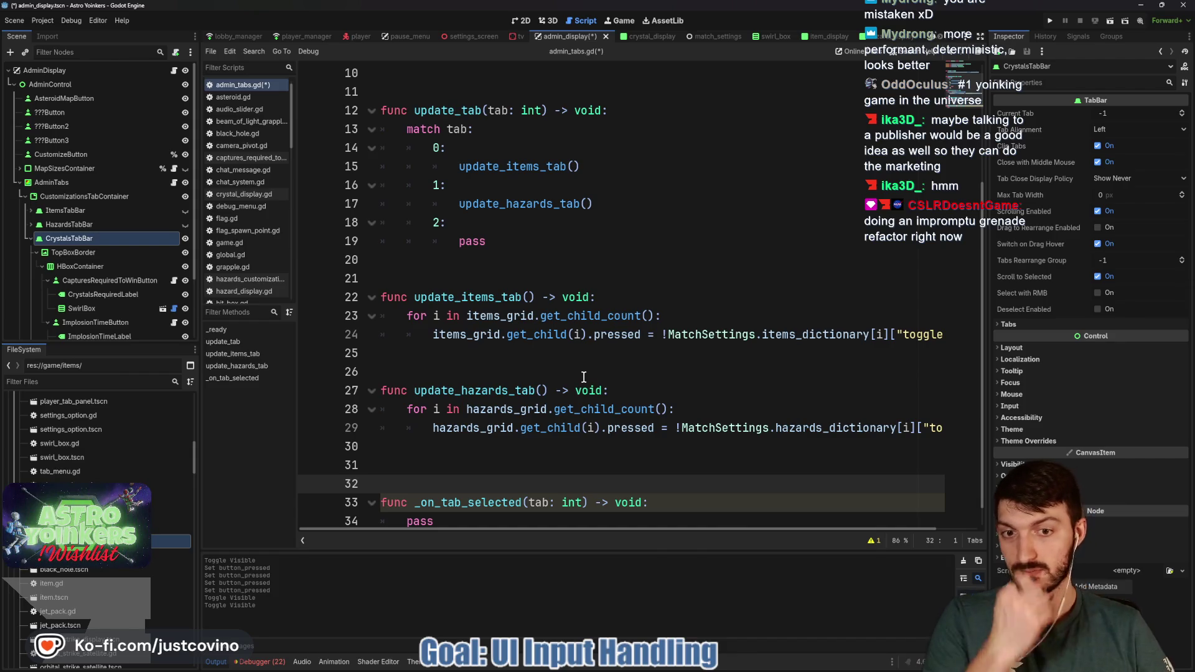
{"action": "left_click", "coordinate": [502, 457]}
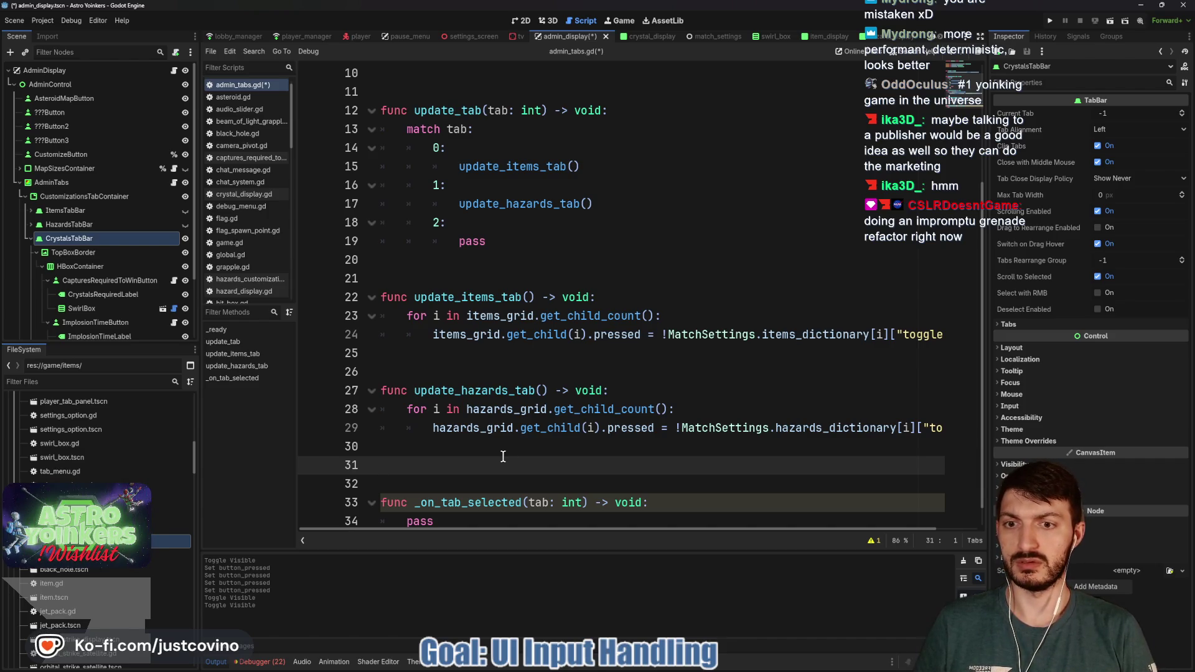
Step: Type func update_crystals_tab() -> void: on line 31
{"action": "type", "text": "func update_c"}
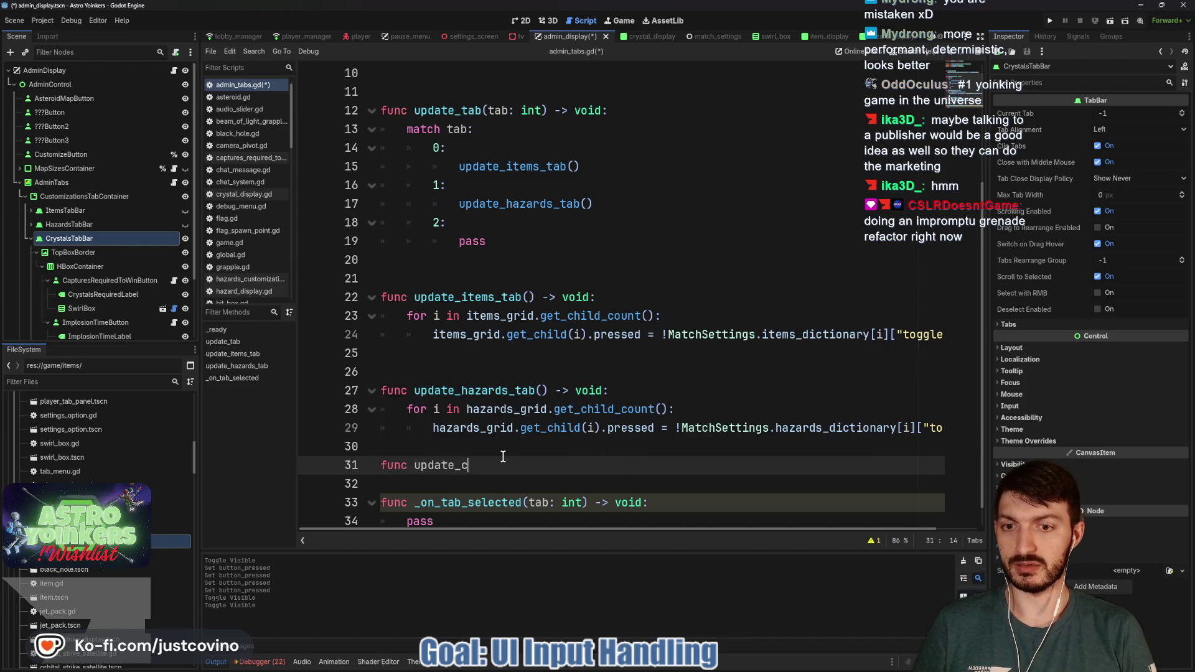
{"action": "type", "text": "rystals_tab() ->void"}
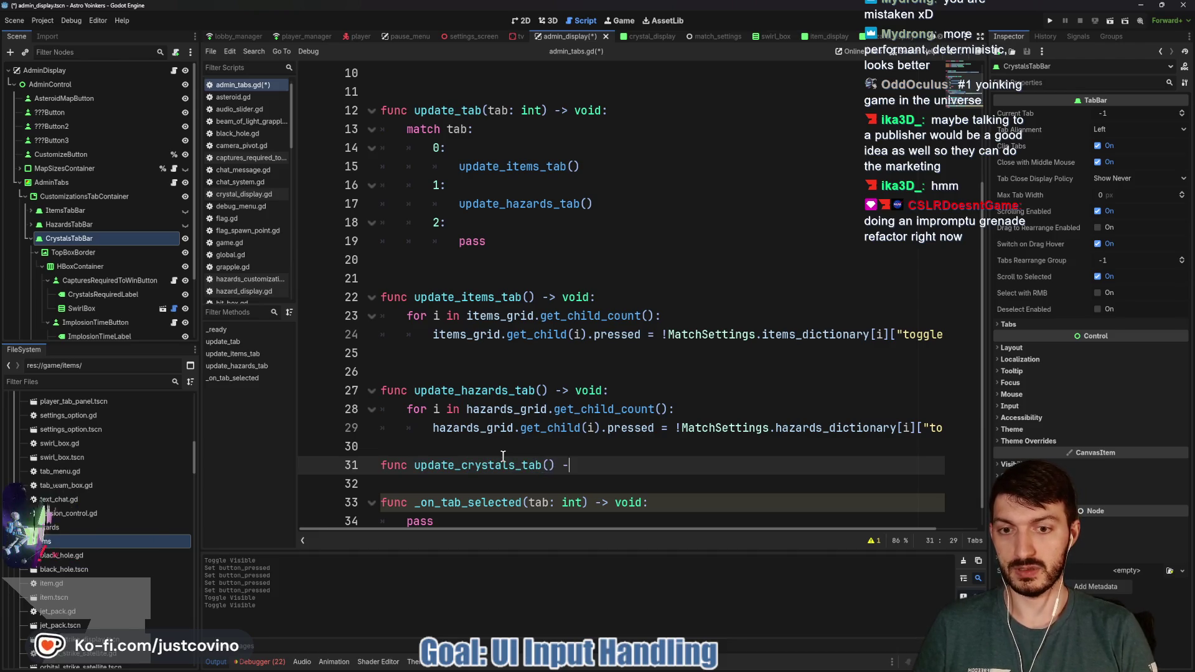
{"action": "type", "text": ":"}
{"action": "key", "text": "Return"}
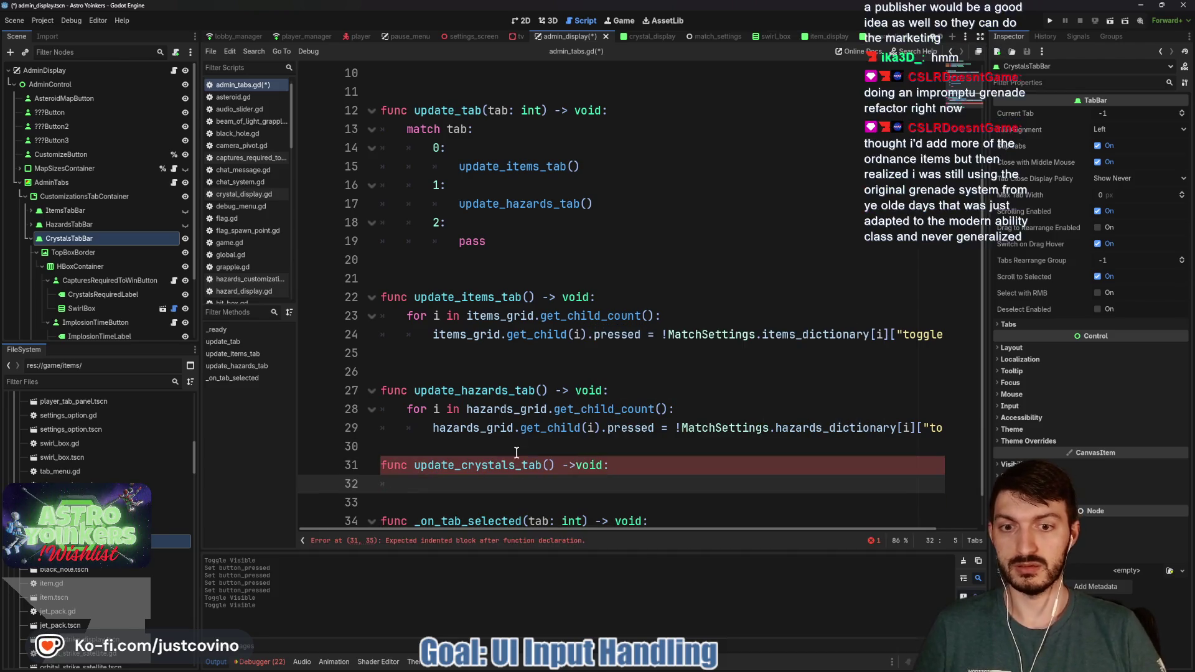
{"action": "left_click", "coordinate": [574, 465]}
{"action": "left_click", "coordinate": [504, 483]}
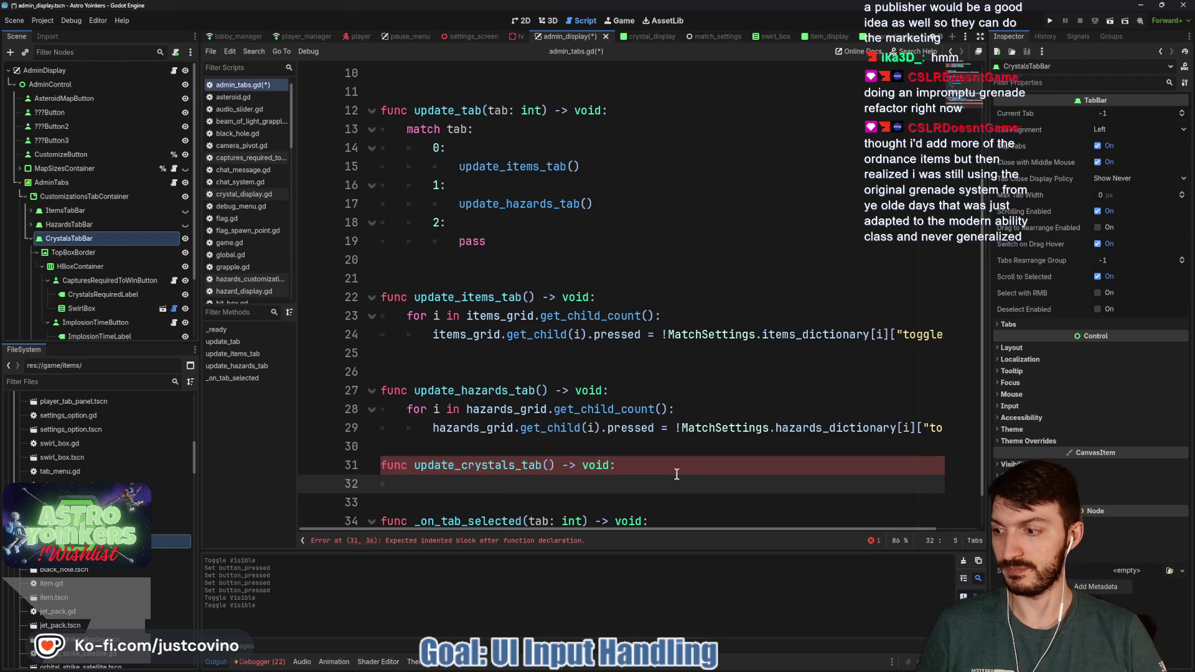
Step: Add blank lines above and below the new update_crystals_tab function
{"action": "key", "text": "Down"}
{"action": "key", "text": "Return"}
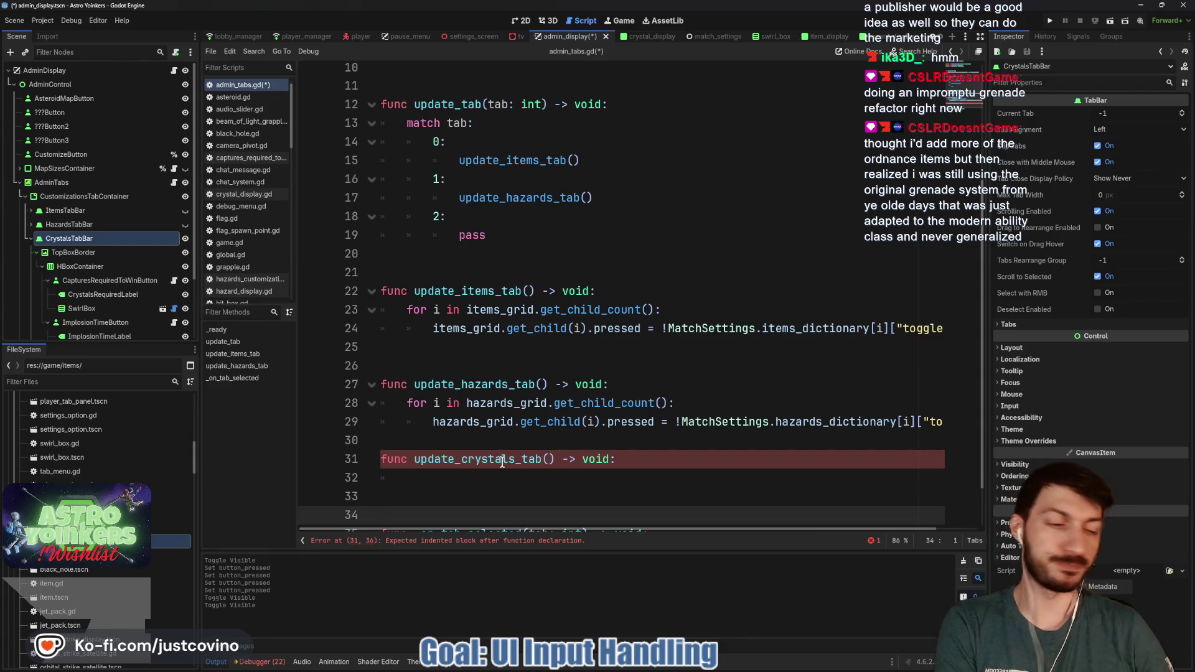
{"action": "left_click", "coordinate": [442, 484]}
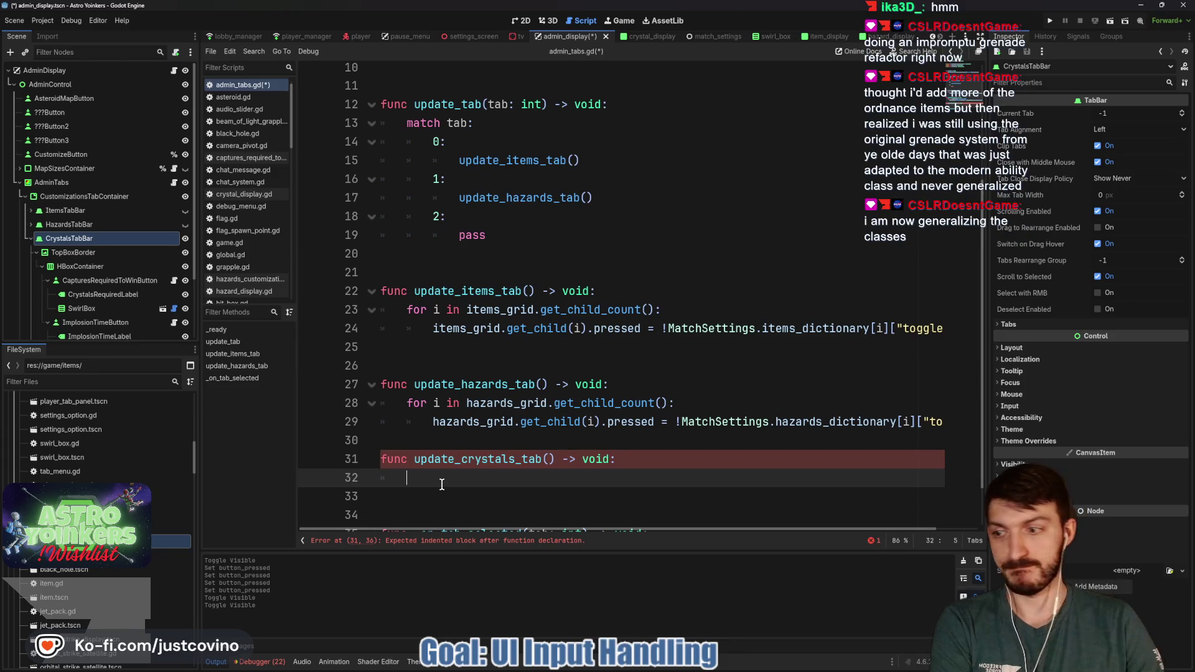
{"action": "left_click", "coordinate": [465, 443]}
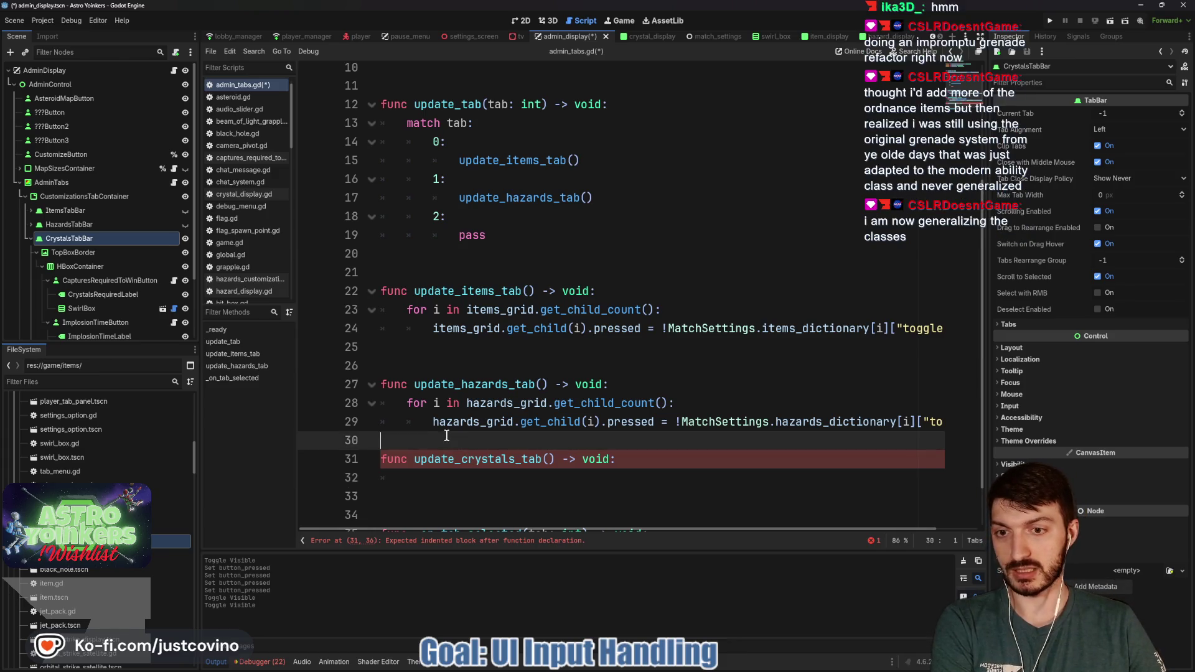
{"action": "key", "text": "Return"}
{"action": "scroll", "coordinate": [459, 435], "scroll_direction": "down", "scroll_amount": 2}
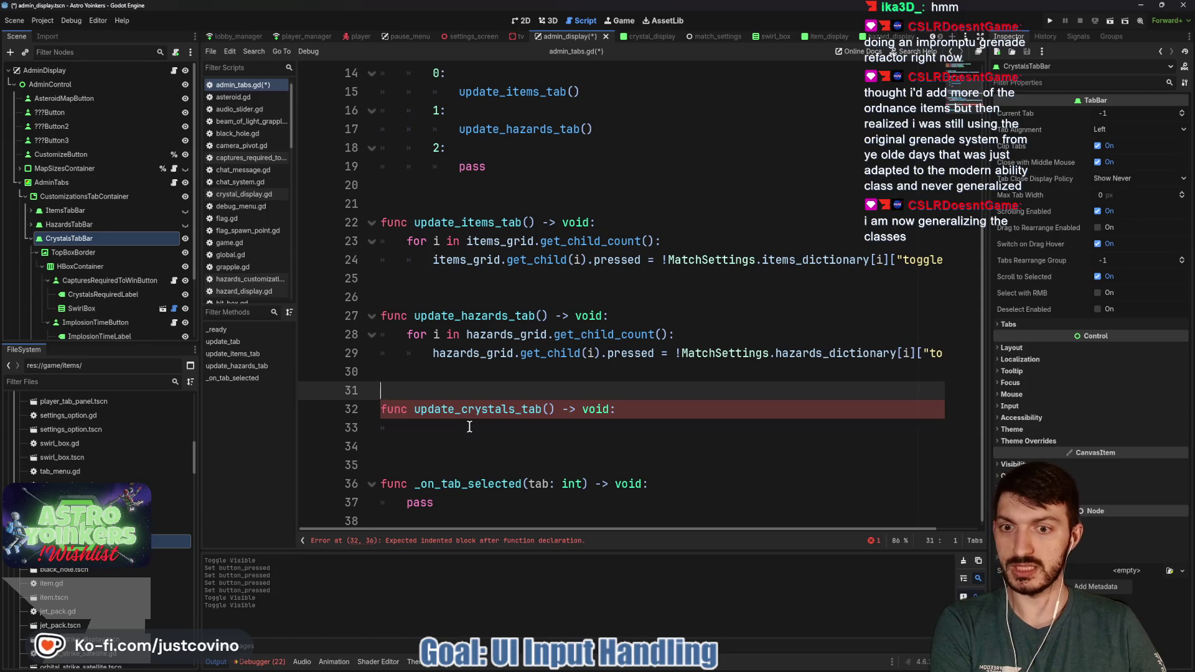
{"action": "left_click", "coordinate": [474, 428]}
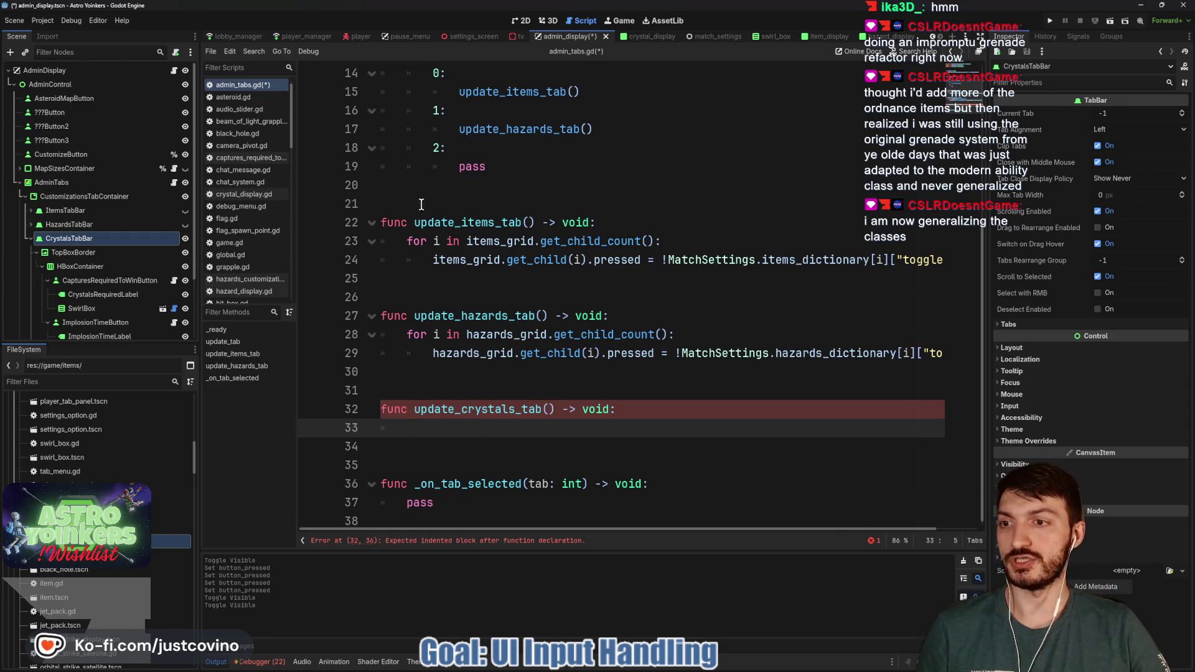
{"action": "scroll", "coordinate": [474, 428], "scroll_direction": "up", "scroll_amount": 5}
Step: Write a ## Crystals Tab ## comment on line 6
{"action": "left_click", "coordinate": [402, 165]}
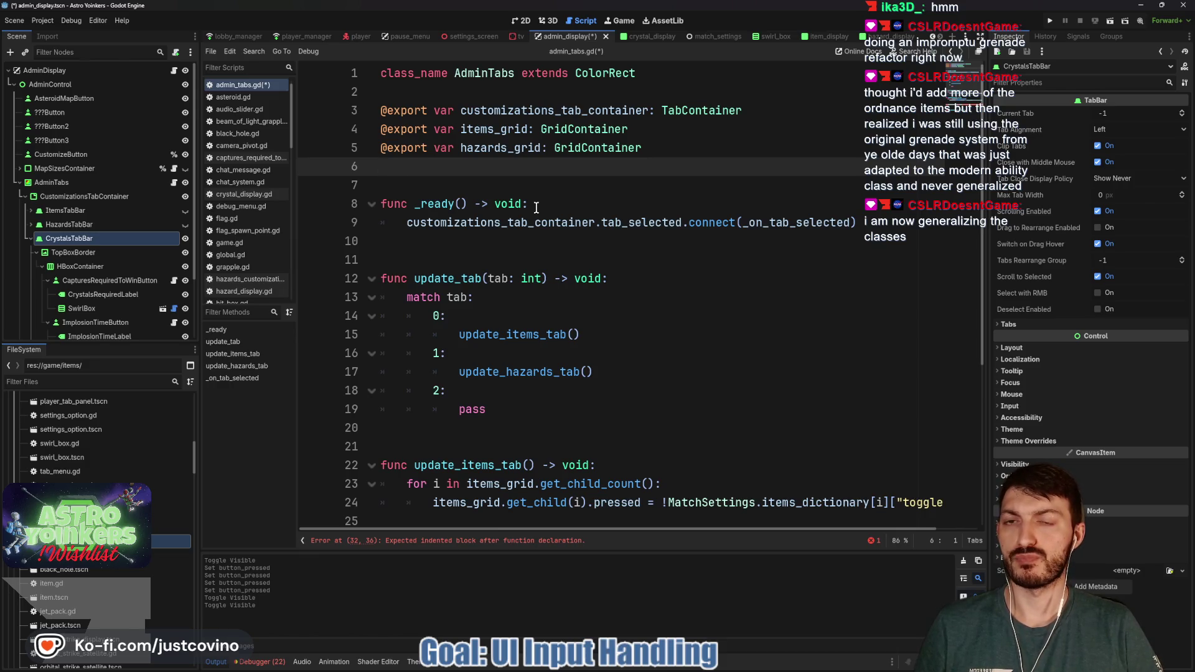
{"action": "type", "text": "#"}
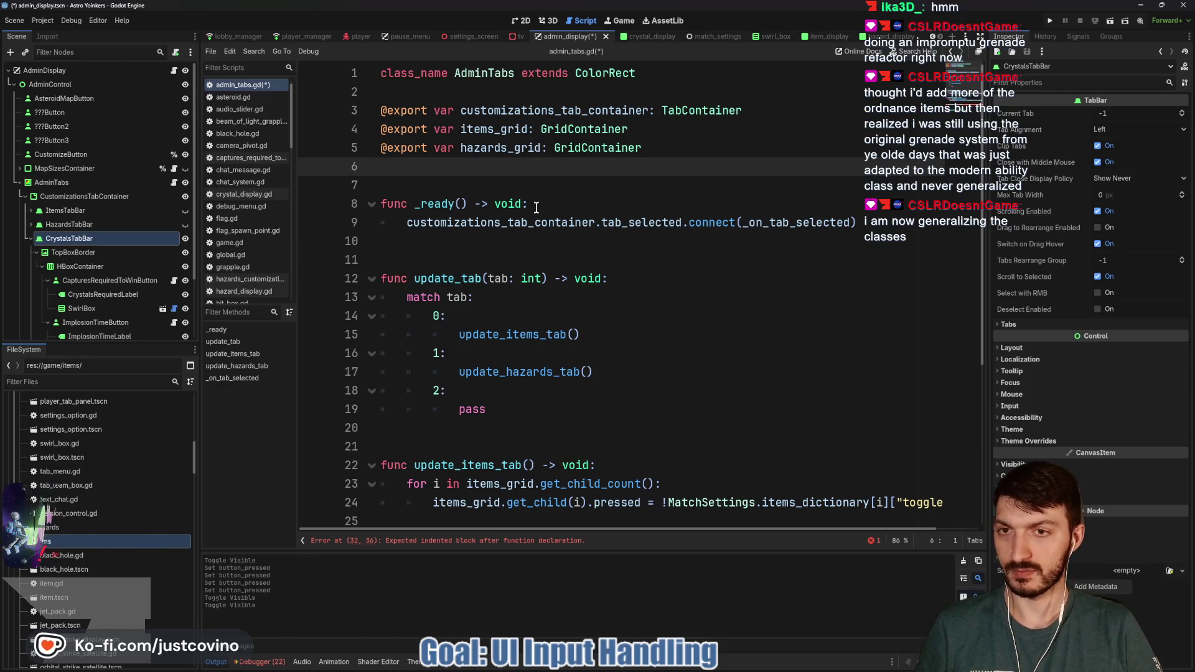
{"action": "type", "text": "#"}
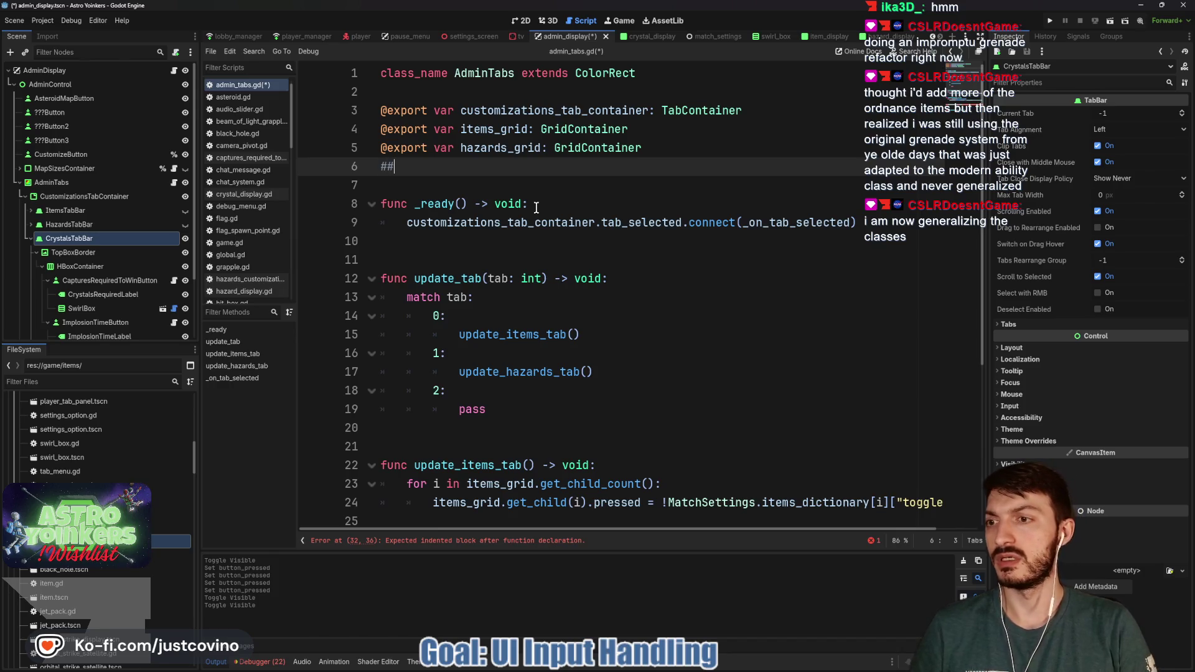
{"action": "type", "text": " Crystals Tab ##"}
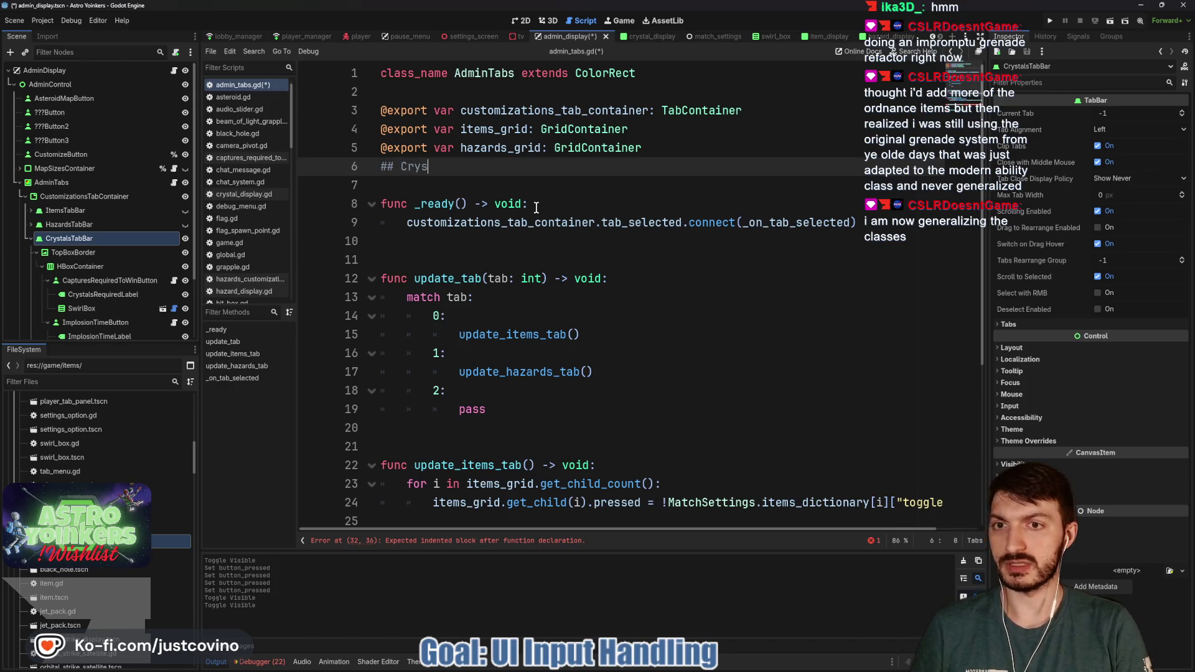
{"action": "key", "text": "Return"}
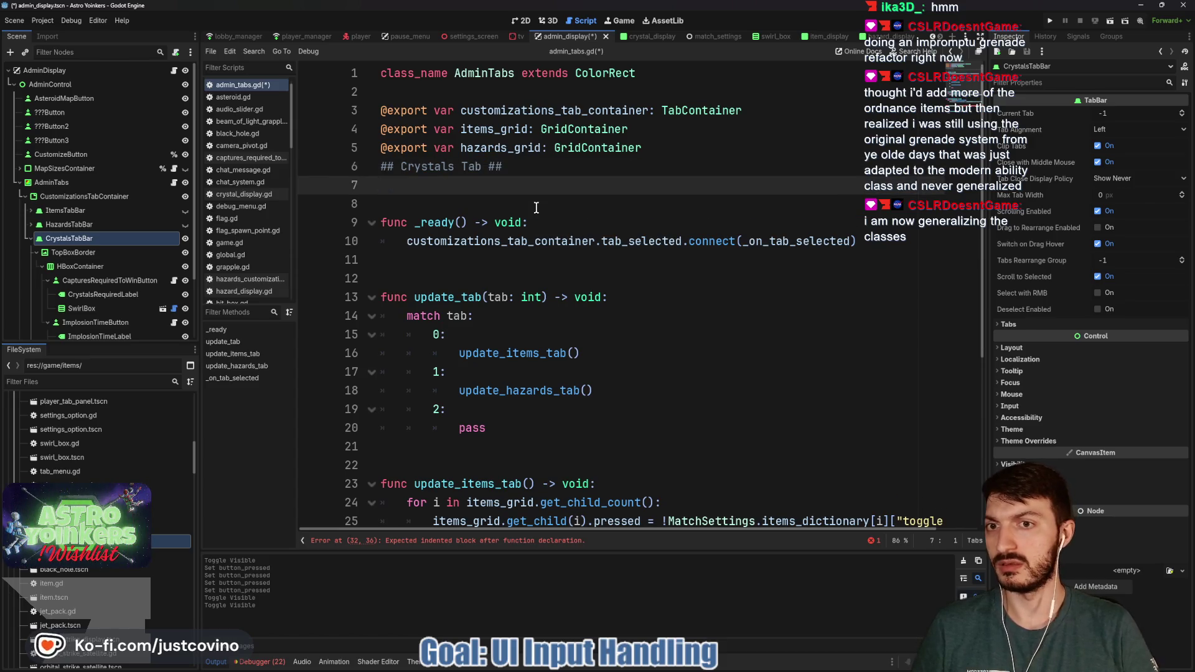
Step: Ctrl-drag CapturesRequiredToWinButton and ImplosionTimeButton onto line 7 as exported variables
{"action": "left_click", "coordinate": [96, 286]}
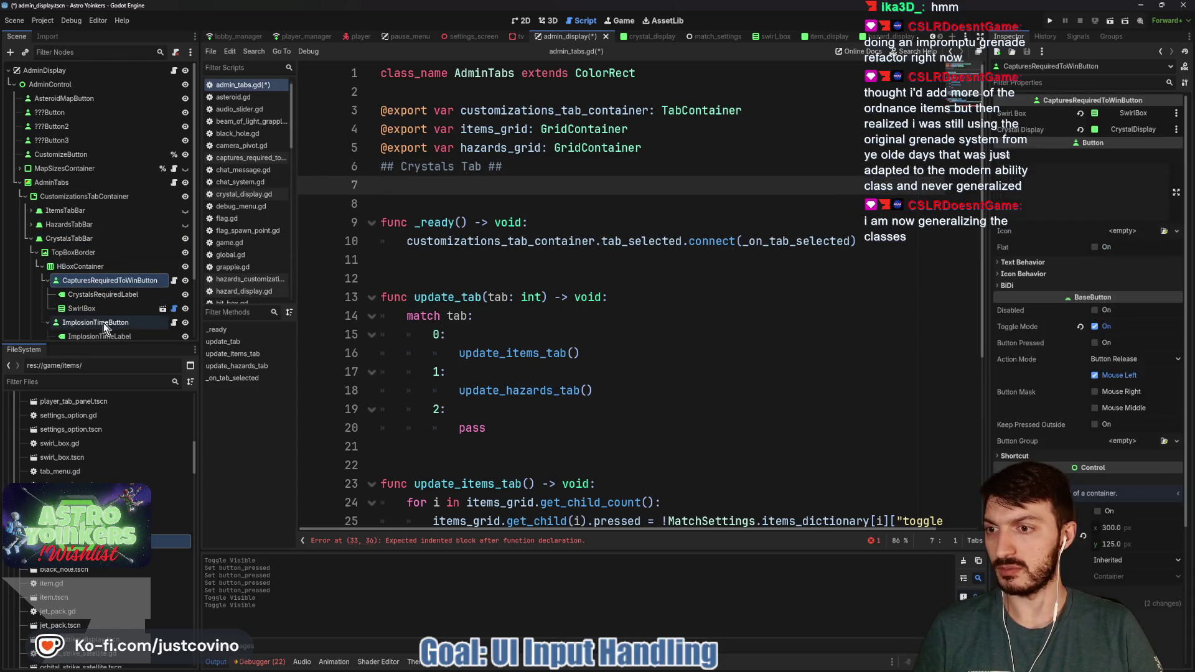
{"action": "left_click", "coordinate": [104, 323], "text": "ctrl"}
{"action": "mouse_move", "coordinate": [101, 281]}
{"action": "left_mouse_down"}
{"action": "mouse_move", "coordinate": [155, 290]}
{"action": "mouse_move", "coordinate": [399, 186]}
{"action": "left_mouse_up"}
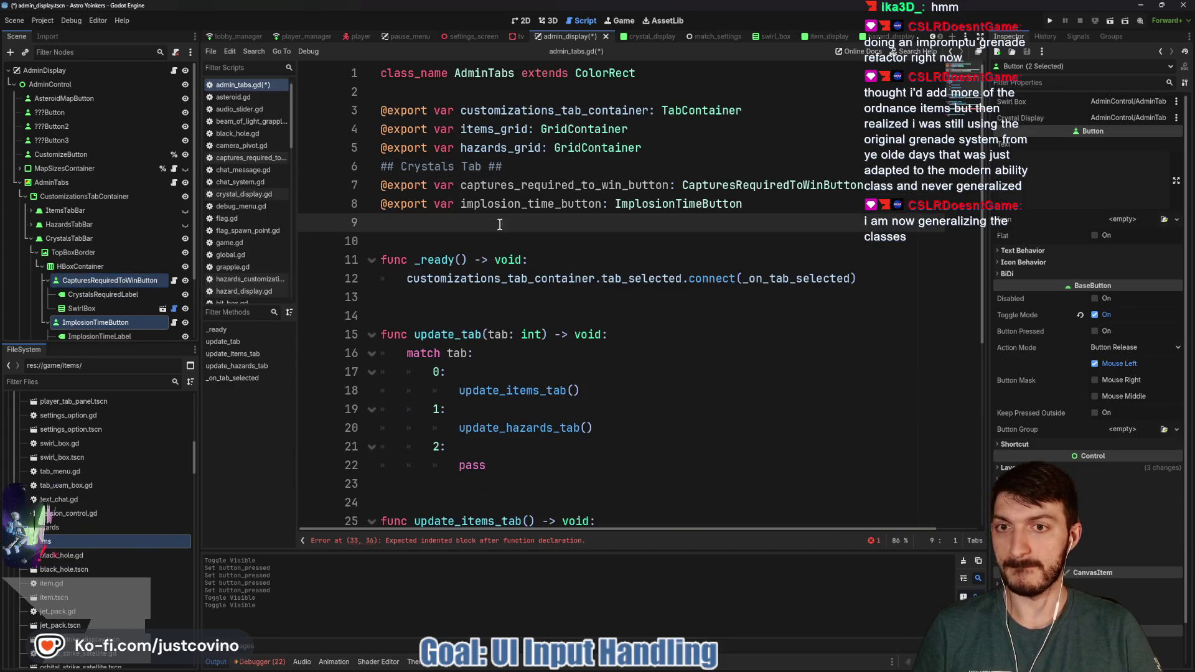
{"action": "scroll", "coordinate": [627, 367], "scroll_direction": "down", "scroll_amount": 5}
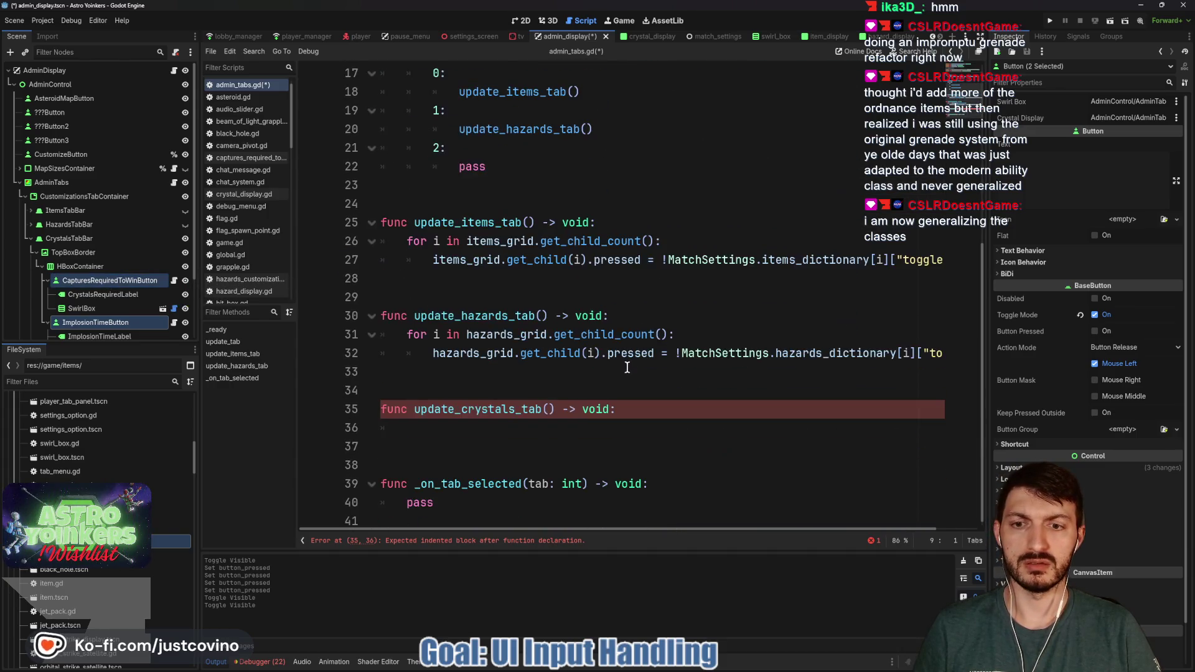
Step: In update_crystals_tab, set captures_required_to_win_button.swirl_box.value = MatchSettings.captures_required_to_win
{"action": "left_click", "coordinate": [503, 431]}
{"action": "type", "text": "captu"}
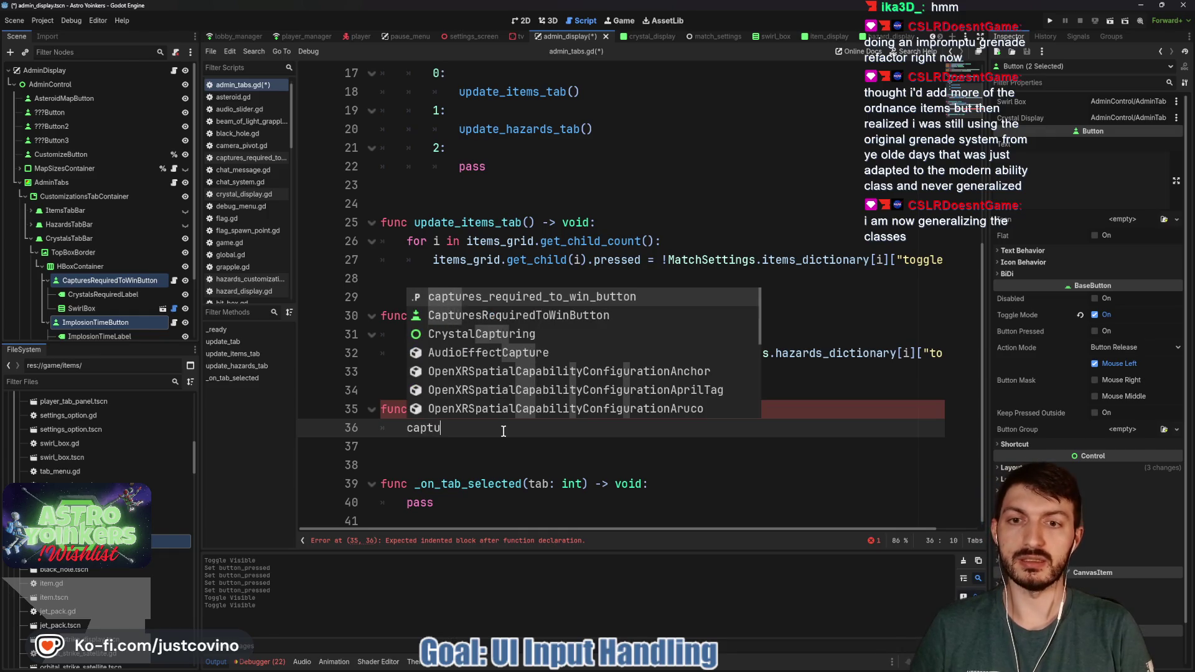
{"action": "key", "text": "Return"}
{"action": "type", "text": ".swirl_box"}
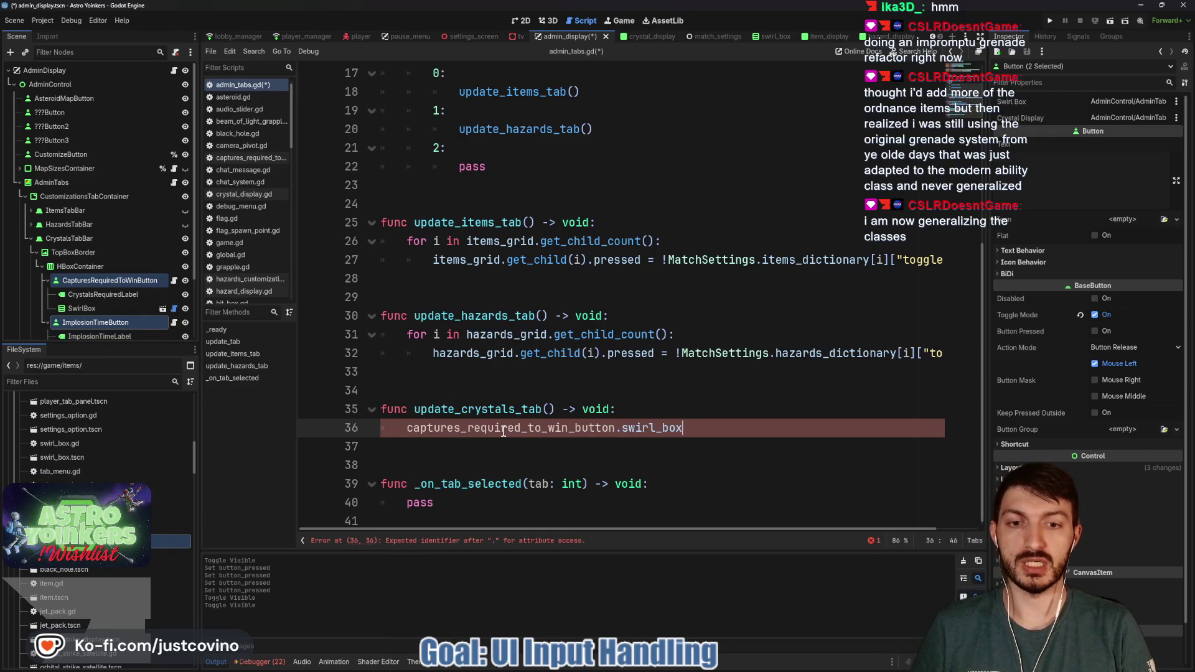
{"action": "type", "text": ".value = "}
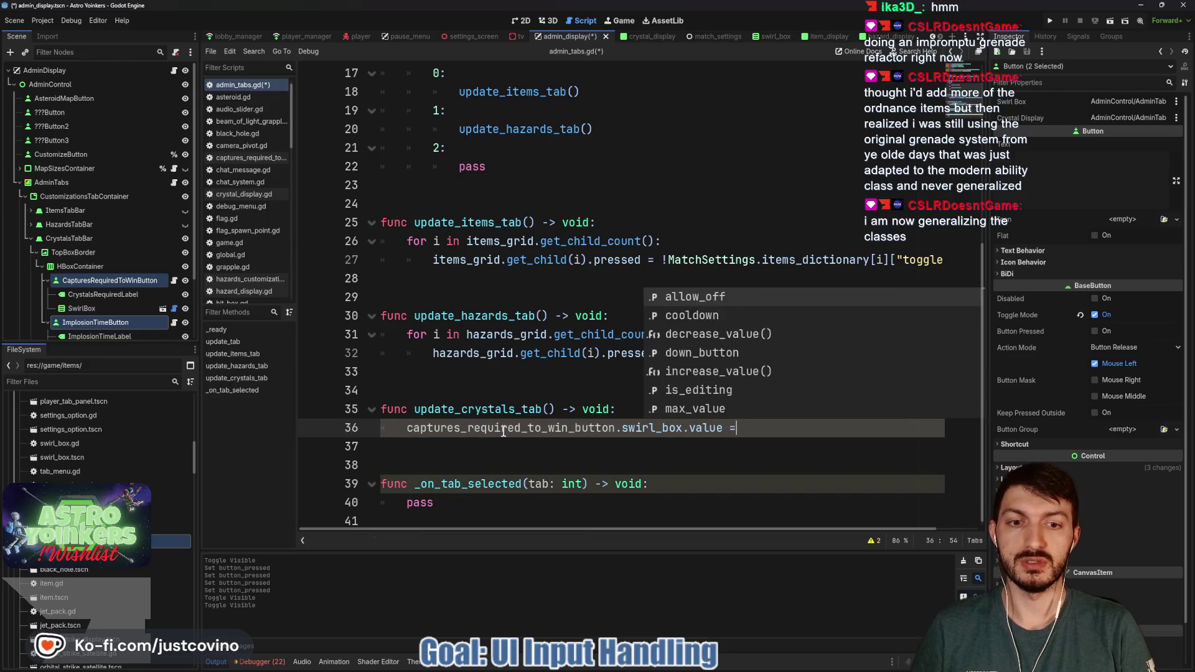
{"action": "type", "text": "MatchS"}
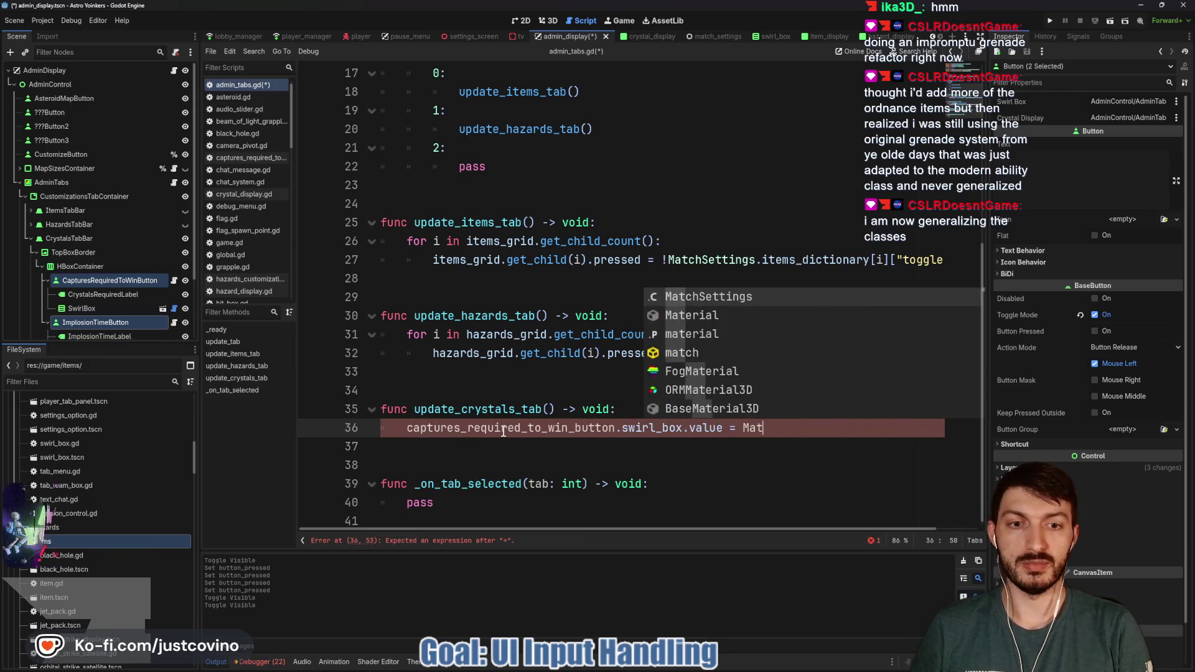
{"action": "key", "text": "Return"}
{"action": "type", "text": "."}
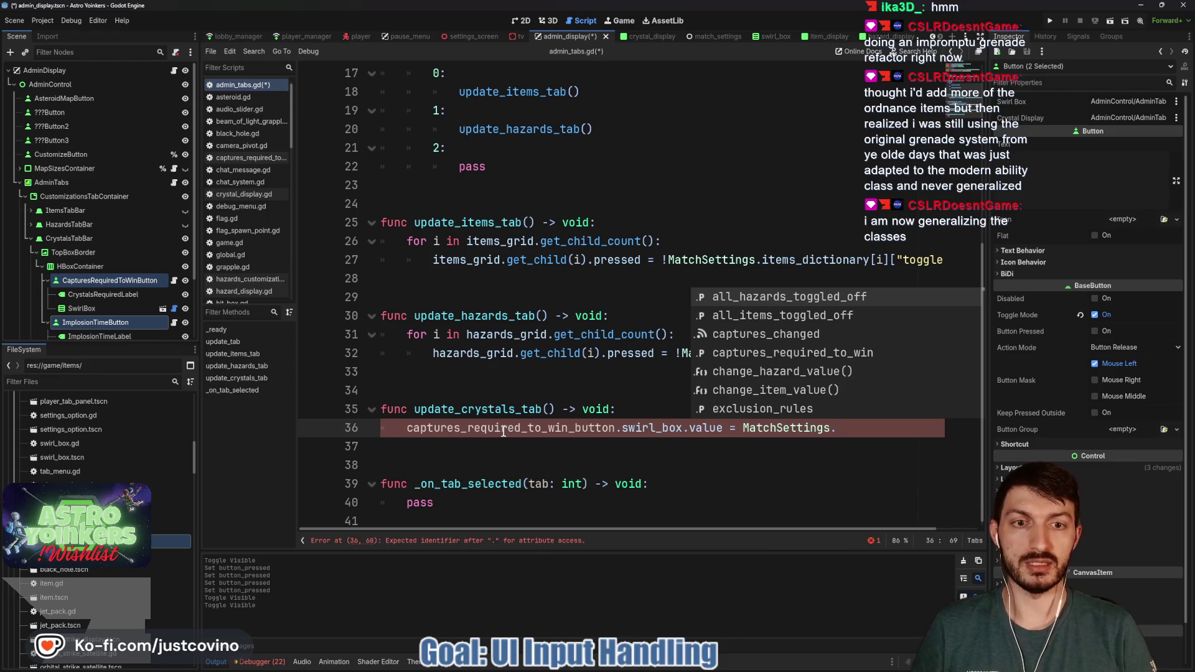
{"action": "key", "text": "Down"}
{"action": "key", "text": "Down"}
{"action": "key", "text": "Down"}
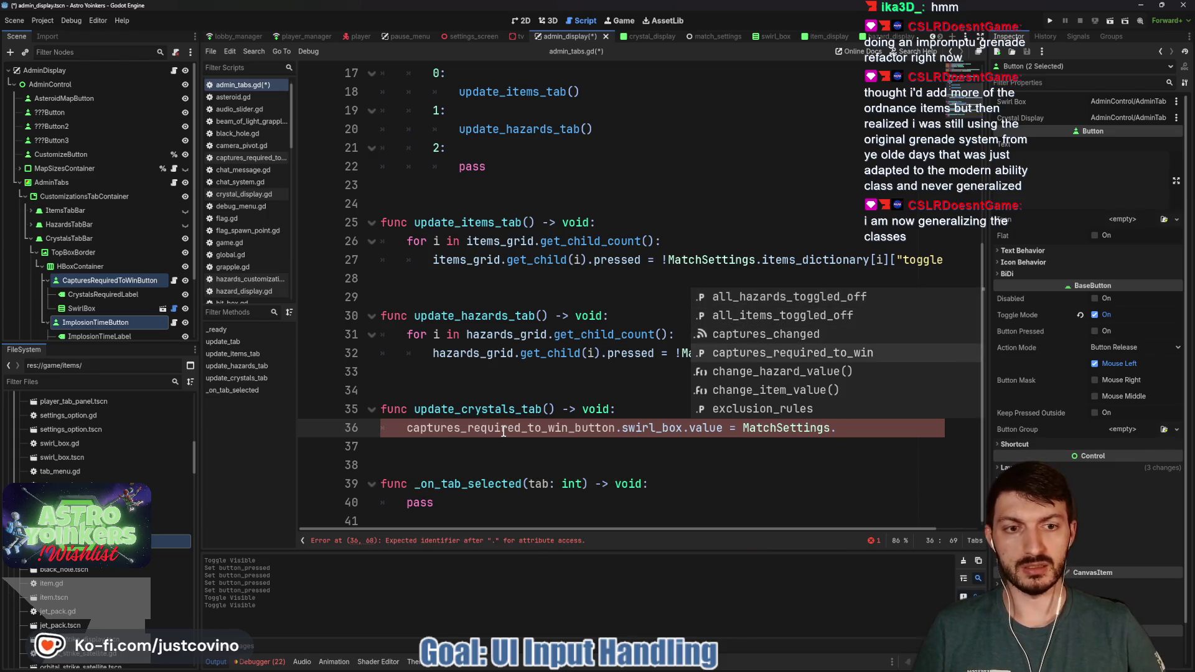
{"action": "key", "text": "Return"}
Step: Set implosion_time_button.swirl_box.value = MatchSettings.flag_implosion_time and save
{"action": "key", "text": "Return"}
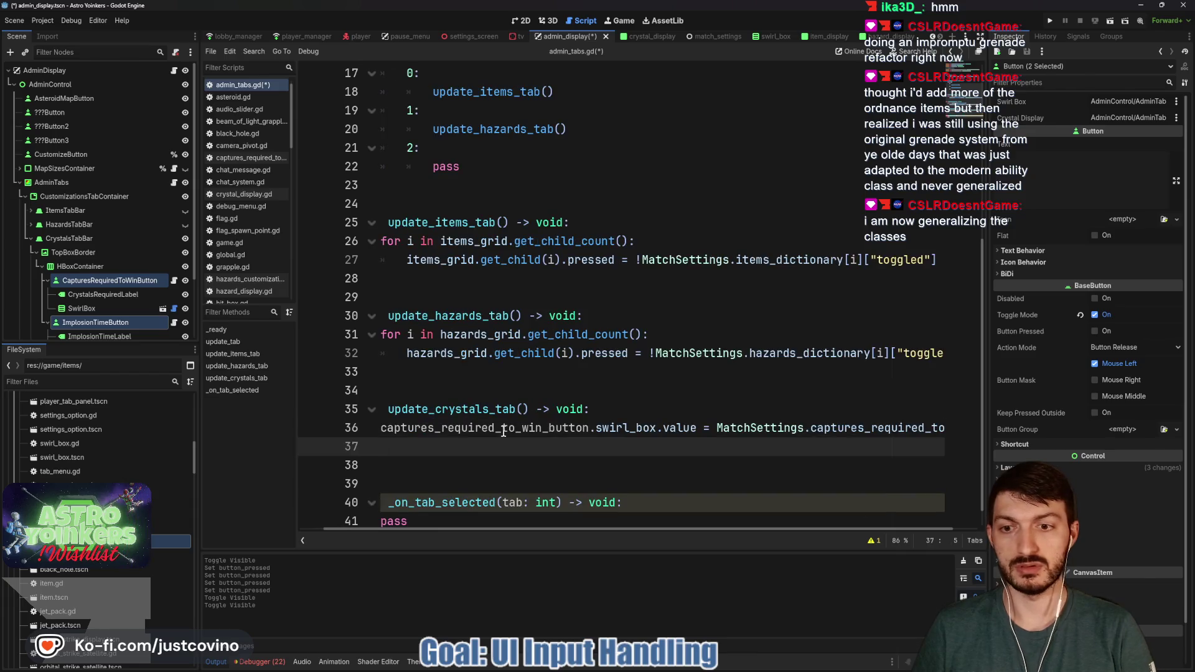
{"action": "type", "text": "impl"}
{"action": "key", "text": "Return"}
{"action": "type", "text": "."}
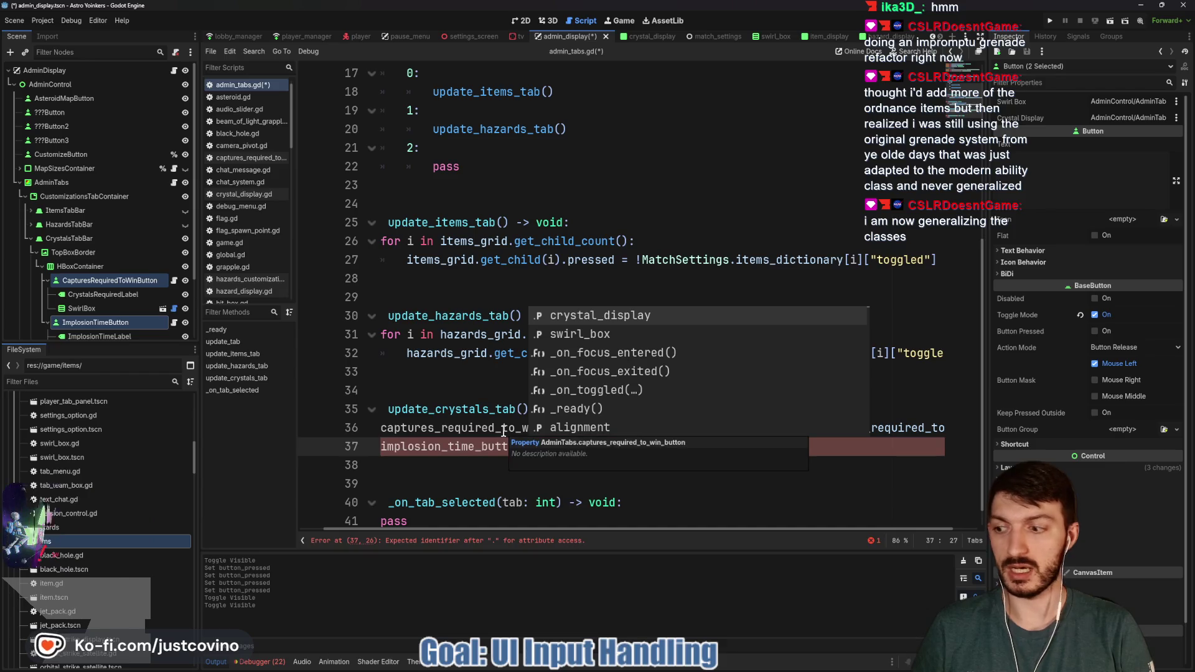
{"action": "type", "text": "swi"}
{"action": "key", "text": "Return"}
{"action": "type", "text": "."}
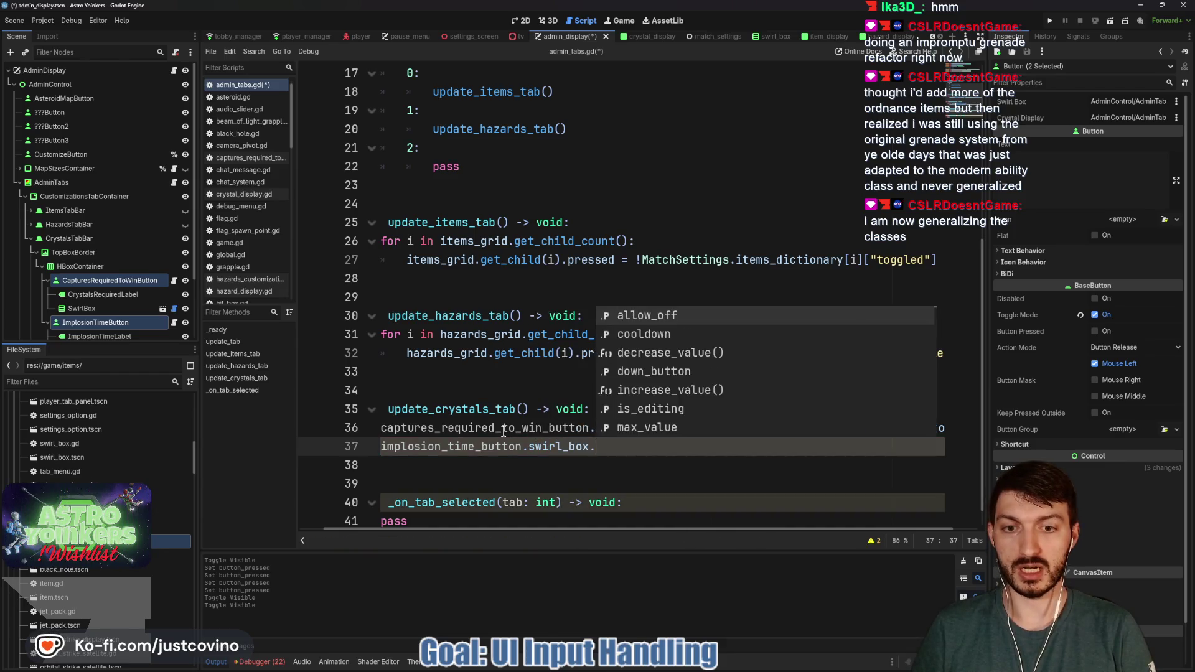
{"action": "type", "text": "value = "}
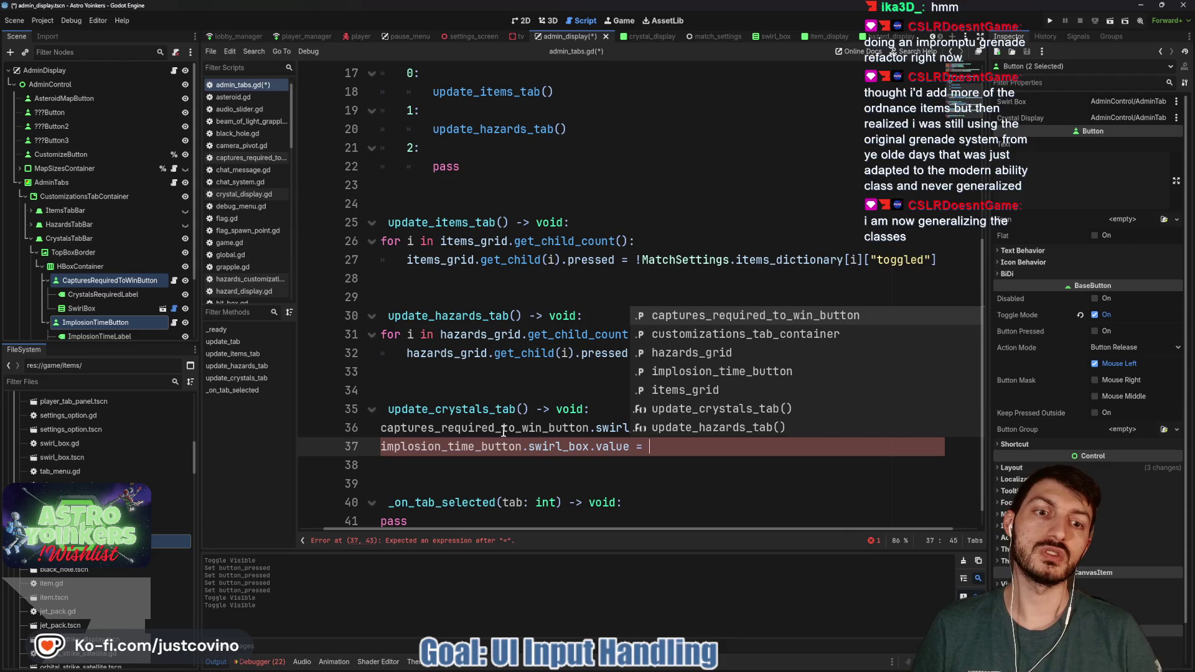
{"action": "type", "text": "MatchSetti"}
{"action": "key", "text": "Return"}
{"action": "type", "text": "."}
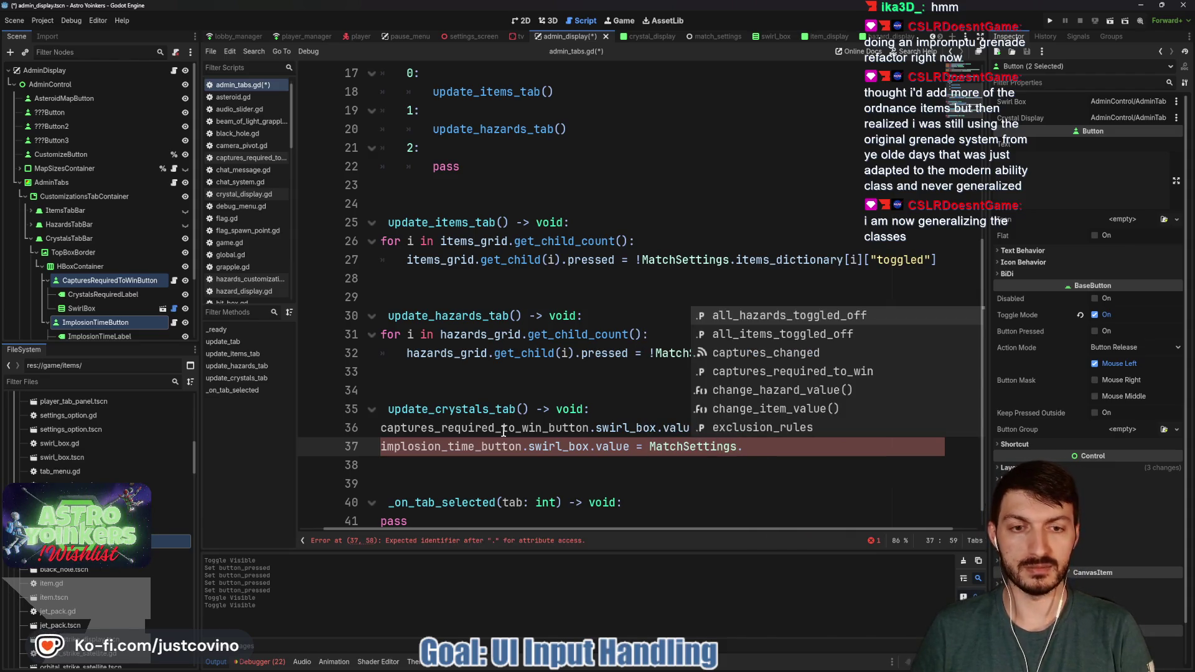
{"action": "type", "text": "impl"}
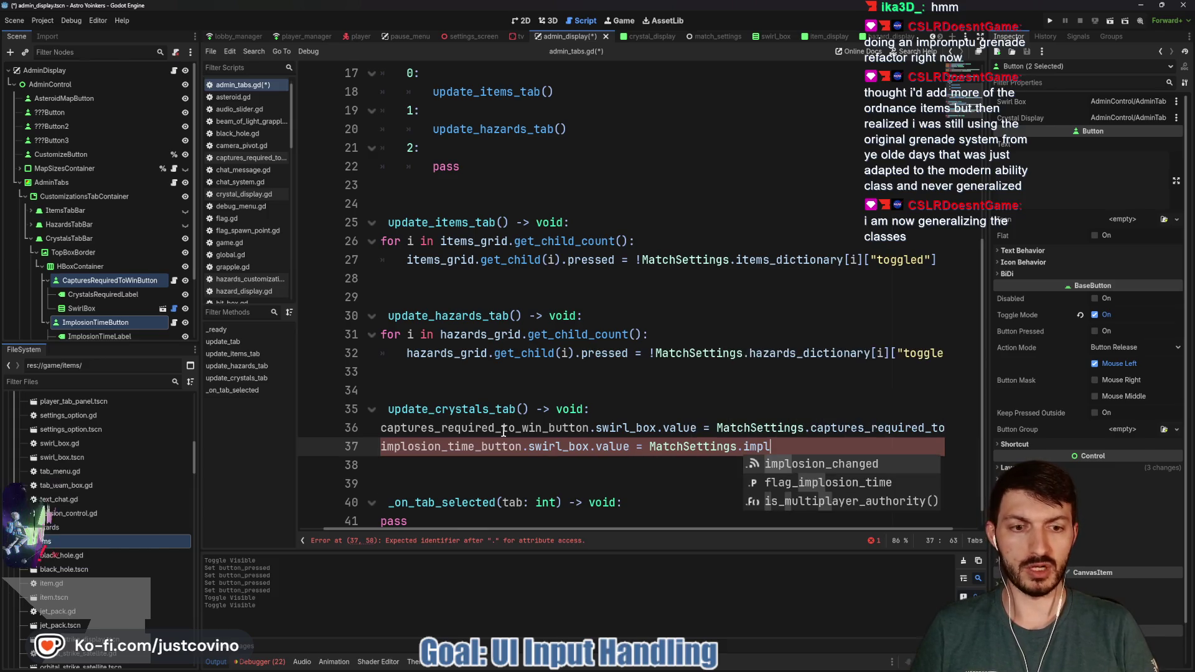
{"action": "key", "text": "Return"}
{"action": "left_click", "coordinate": [671, 472]}
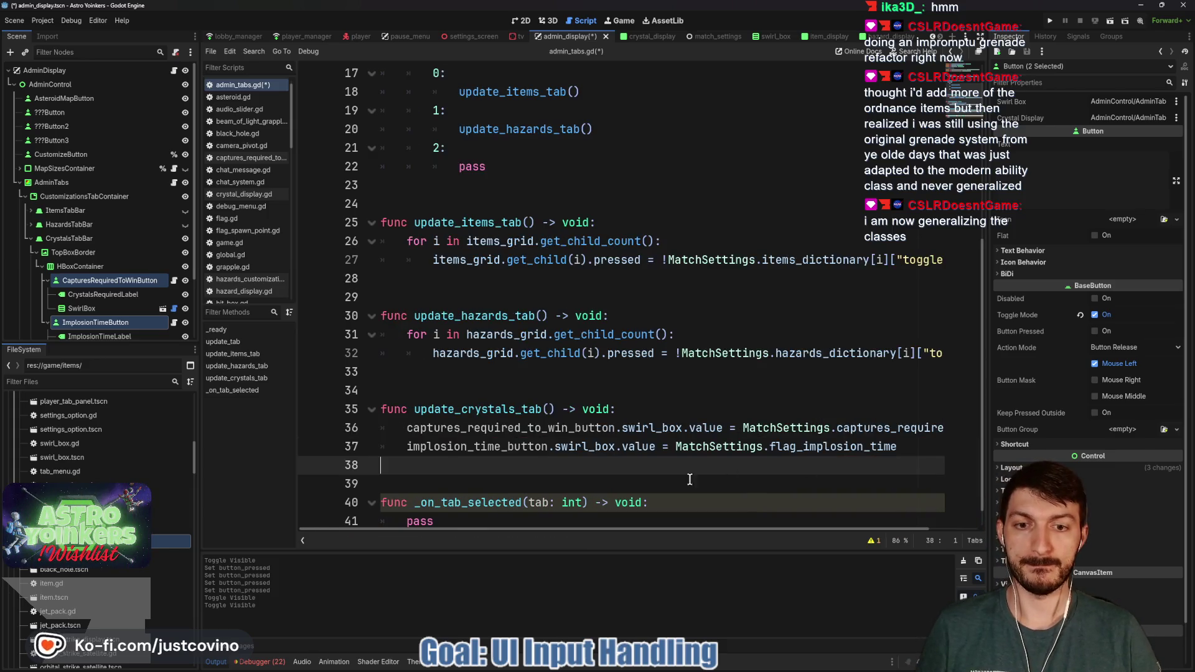
{"action": "key", "text": "ctrl+s"}
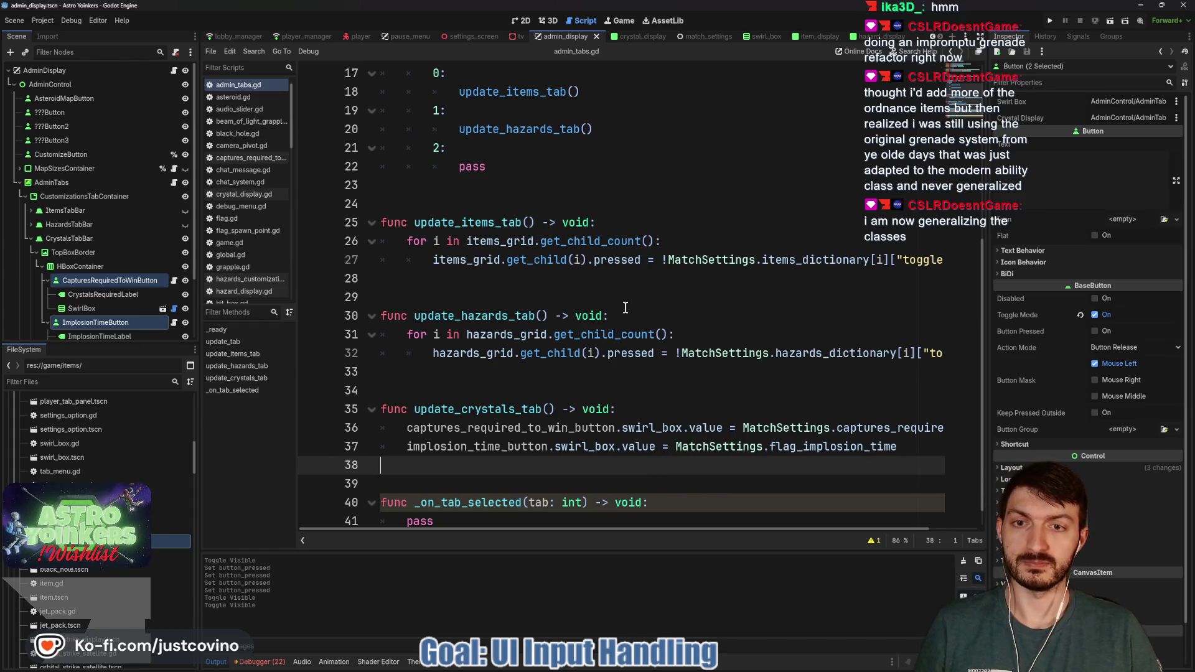
Step: Replace pass in update_tab's case 2 with update_crystals_tab() and save
{"action": "left_click", "coordinate": [500, 166]}
{"action": "key", "text": "BackSpace"}
{"action": "key", "text": "BackSpace"}
{"action": "type", "text": "upda"}
{"action": "key", "text": "Return"}
{"action": "left_click", "coordinate": [482, 202]}
{"action": "key", "text": "ctrl+s"}
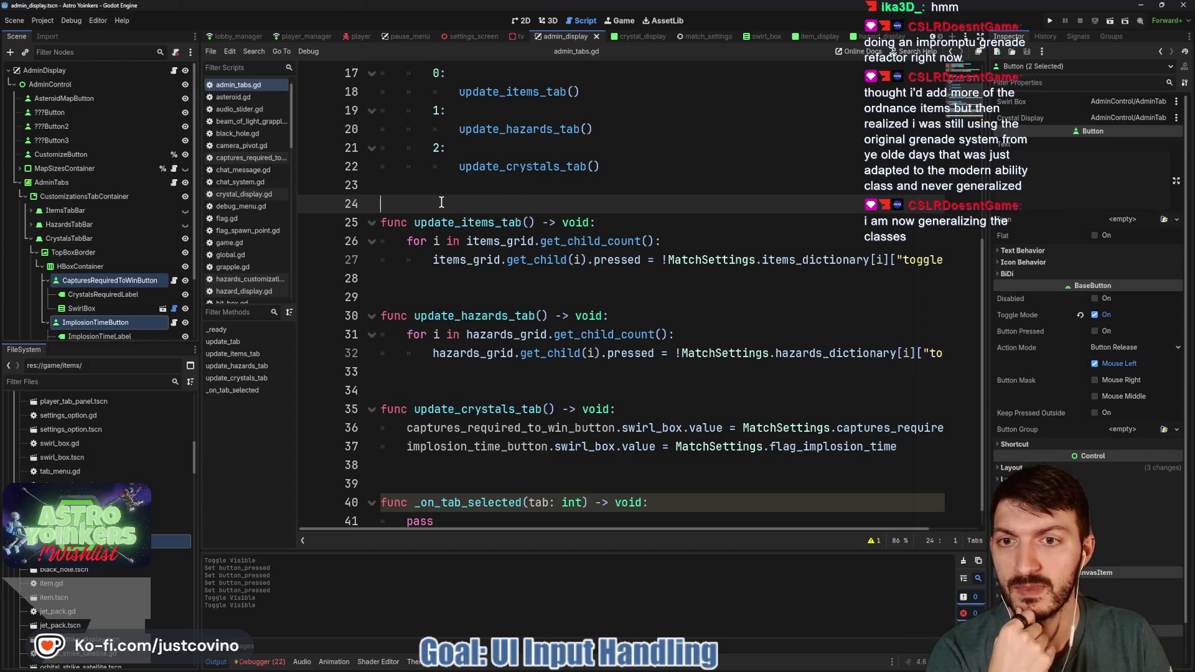
{"action": "scroll", "coordinate": [441, 202], "scroll_direction": "up", "scroll_amount": 3}
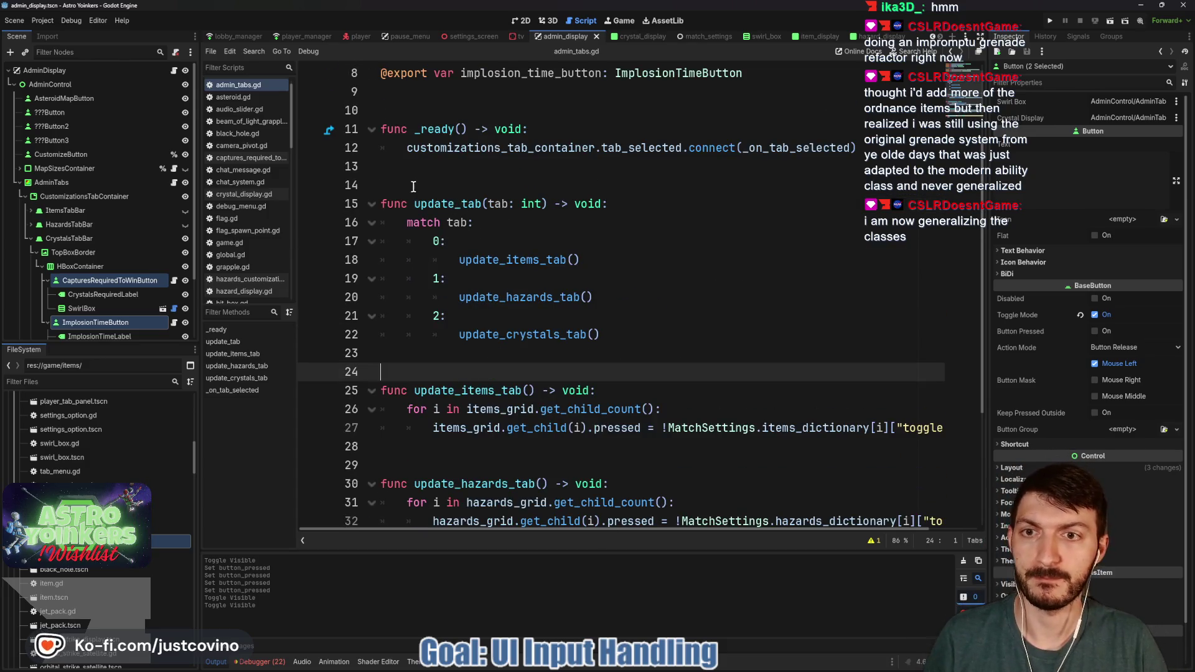
Step: Wrap the tab update functions in #region Tab Updates … #endregion, preceded by a blank line, and save
{"action": "left_click", "coordinate": [445, 186]}
{"action": "type", "text": "#r"}
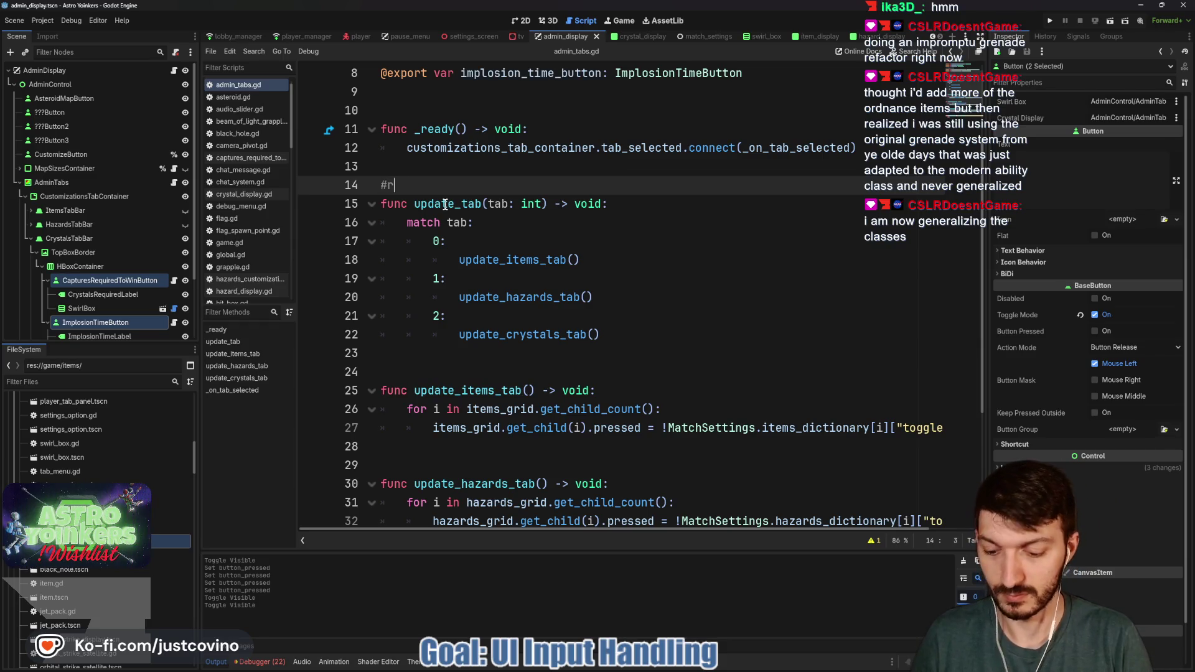
{"action": "type", "text": "pdates"}
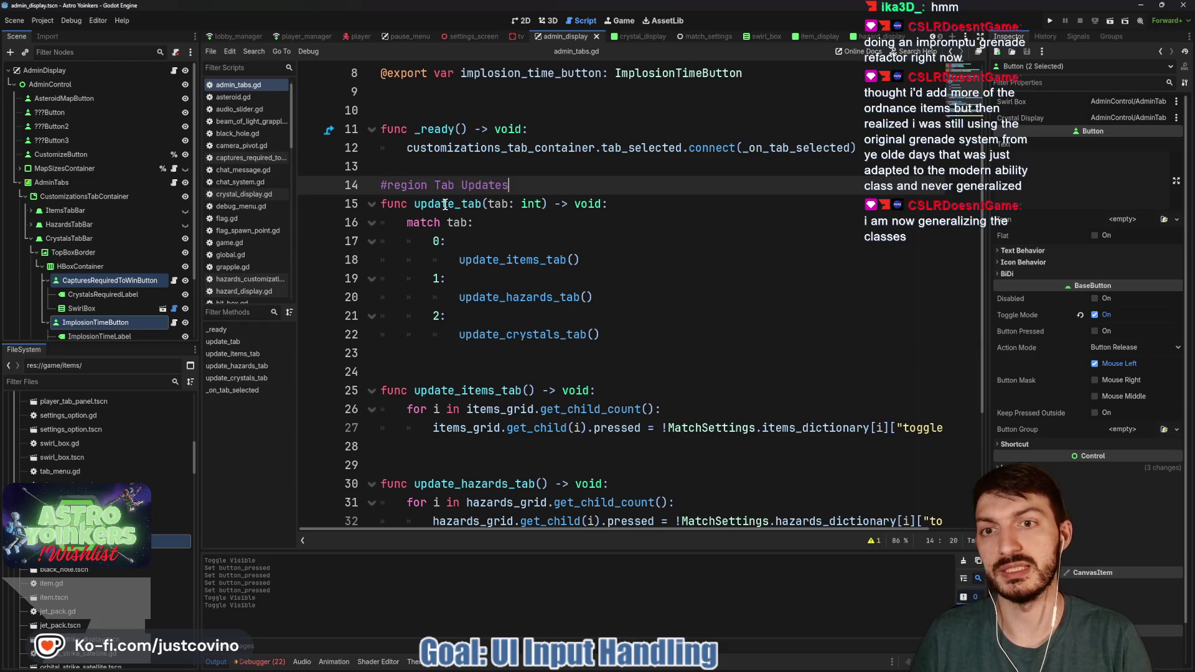
{"action": "scroll", "coordinate": [413, 448], "scroll_direction": "down", "scroll_amount": 3}
{"action": "left_click", "coordinate": [413, 449]}
{"action": "type", "text": "#endregion"}
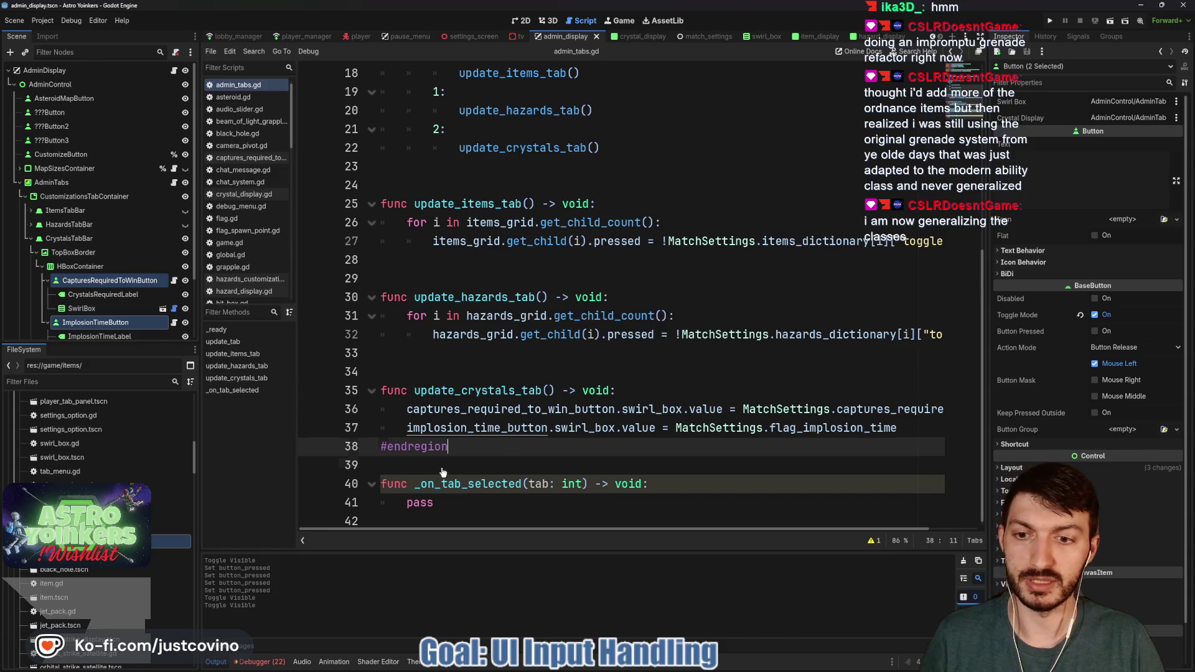
{"action": "left_click", "coordinate": [441, 467]}
{"action": "type", "text": "\\"}
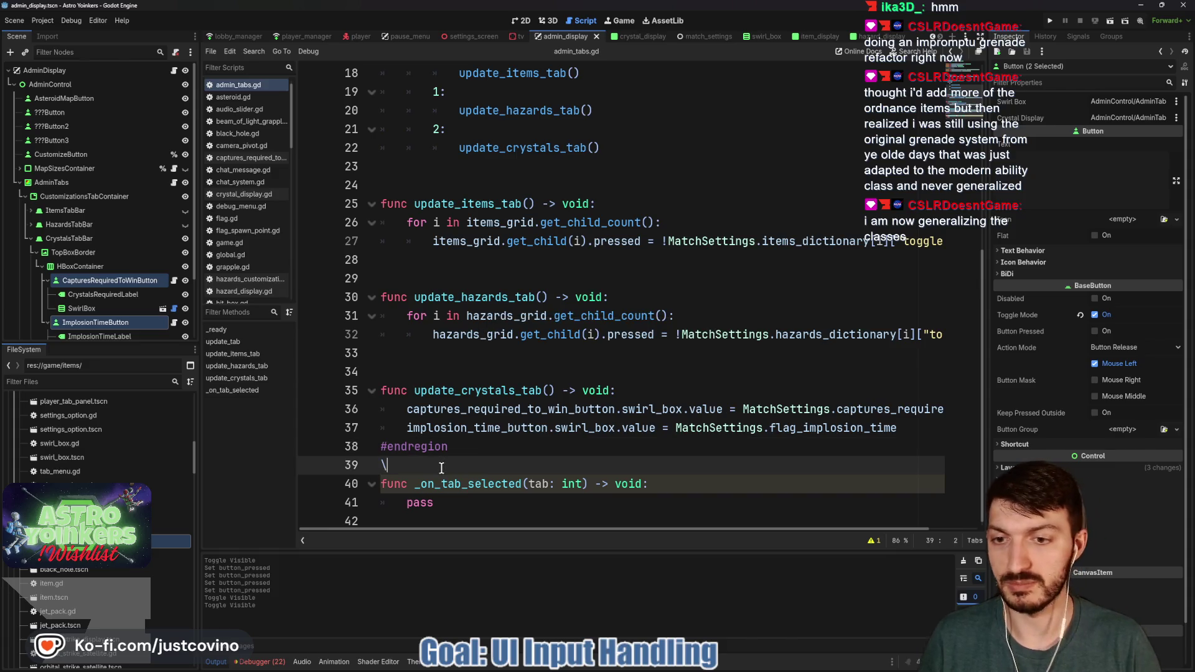
{"action": "key", "text": "BackSpace"}
{"action": "key", "text": "ctrl+s"}
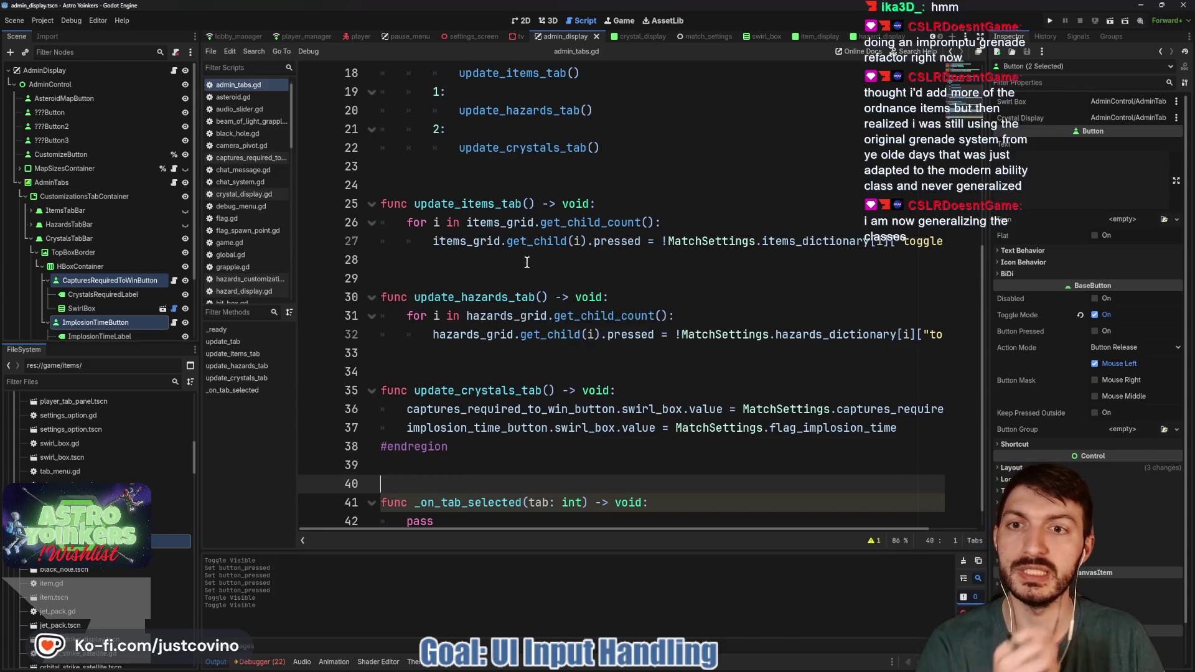
{"action": "scroll", "coordinate": [510, 272], "scroll_direction": "up", "scroll_amount": 5}
{"action": "left_click", "coordinate": [412, 297]}
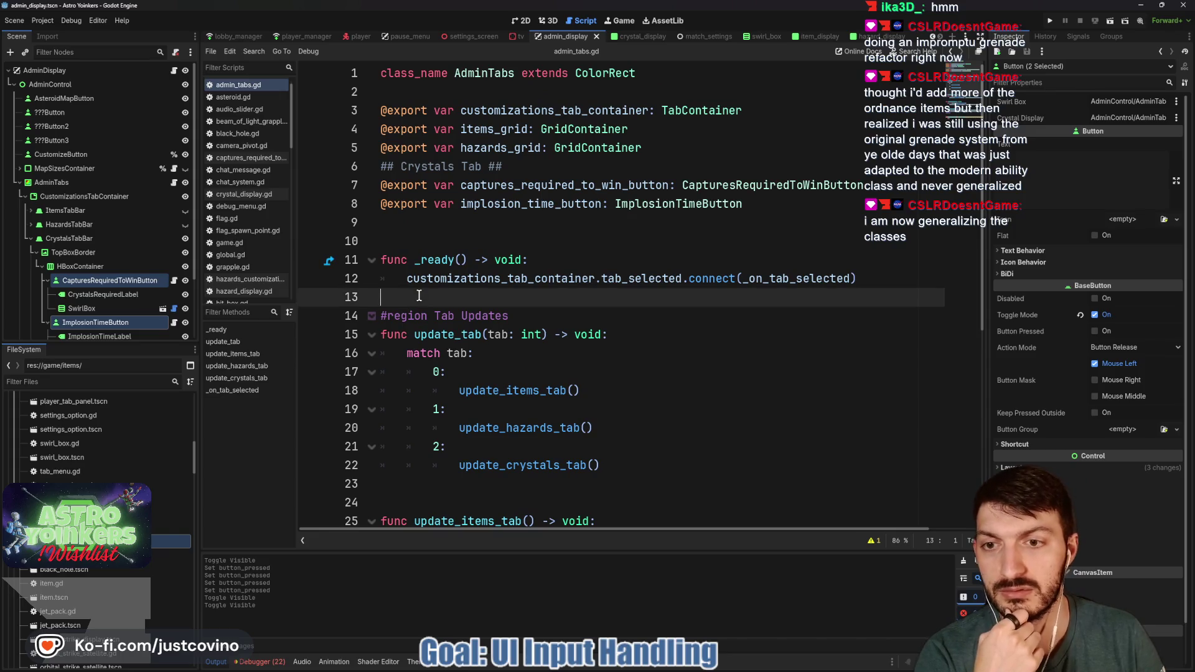
{"action": "key", "text": "Return"}
Step: Replace pass in _on_tab_selected with update_tab(tab) and save
{"action": "scroll", "coordinate": [454, 292], "scroll_direction": "down", "scroll_amount": 6}
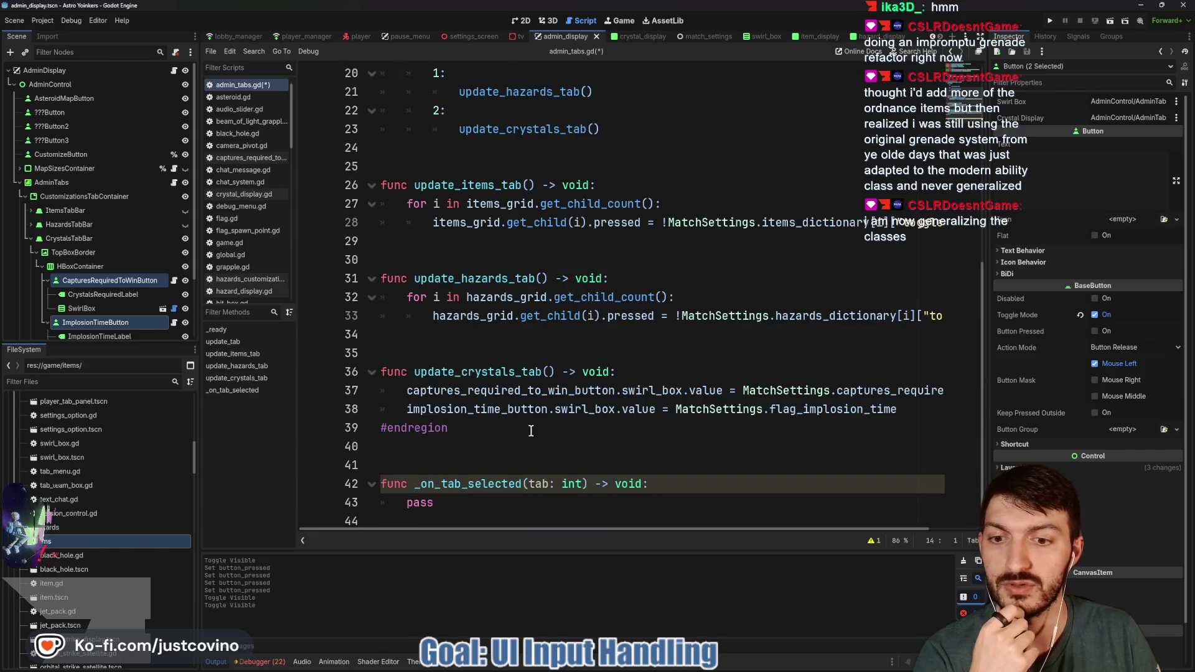
{"action": "left_click", "coordinate": [715, 502]}
{"action": "key", "text": "BackSpace"}
{"action": "key", "text": "BackSpace"}
{"action": "key", "text": "BackSpace"}
{"action": "type", "text": "update"}
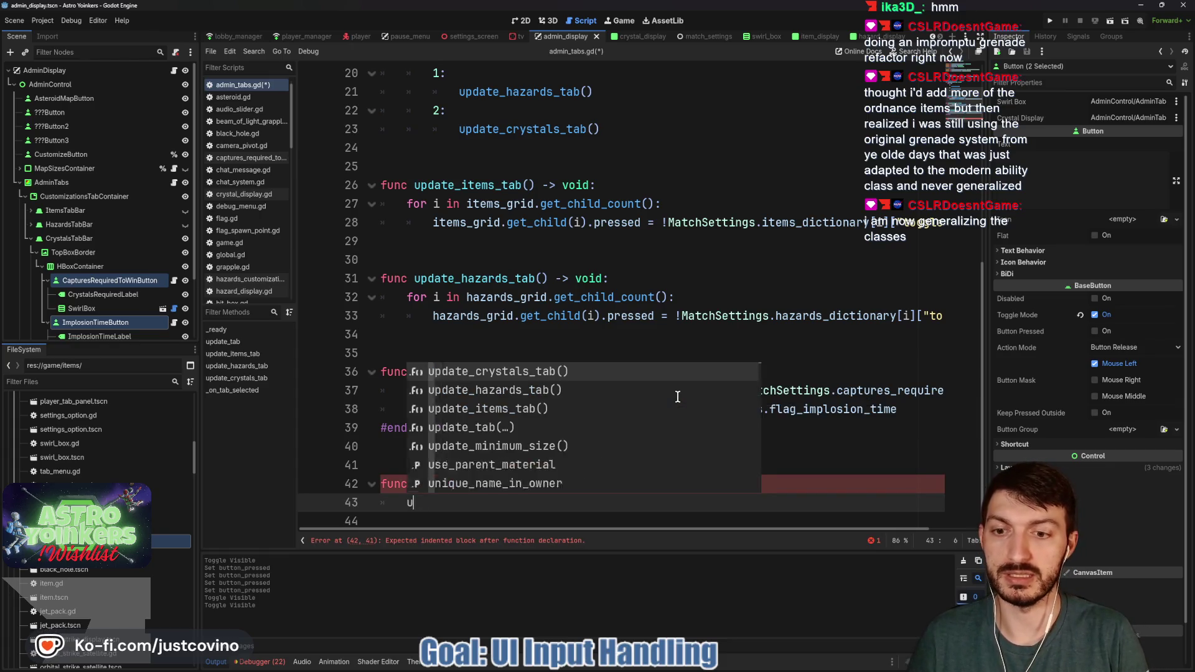
{"action": "key", "text": "Down"}
{"action": "key", "text": "Down"}
{"action": "key", "text": "Down"}
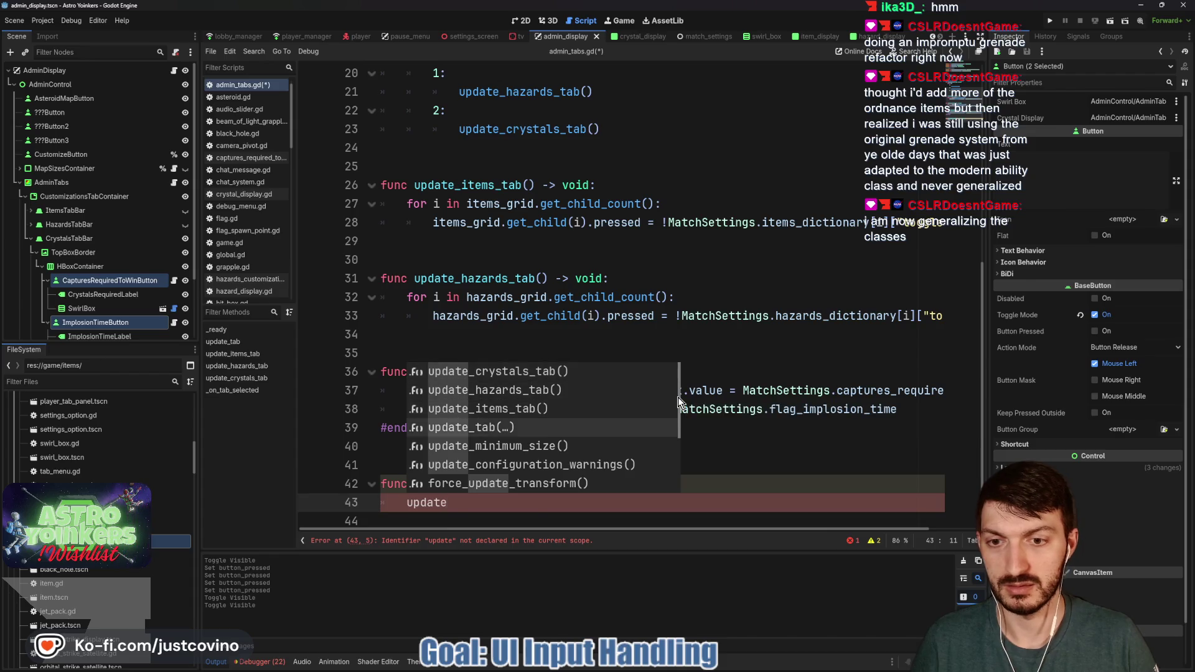
{"action": "key", "text": "Return"}
{"action": "type", "text": "tab(tab"}
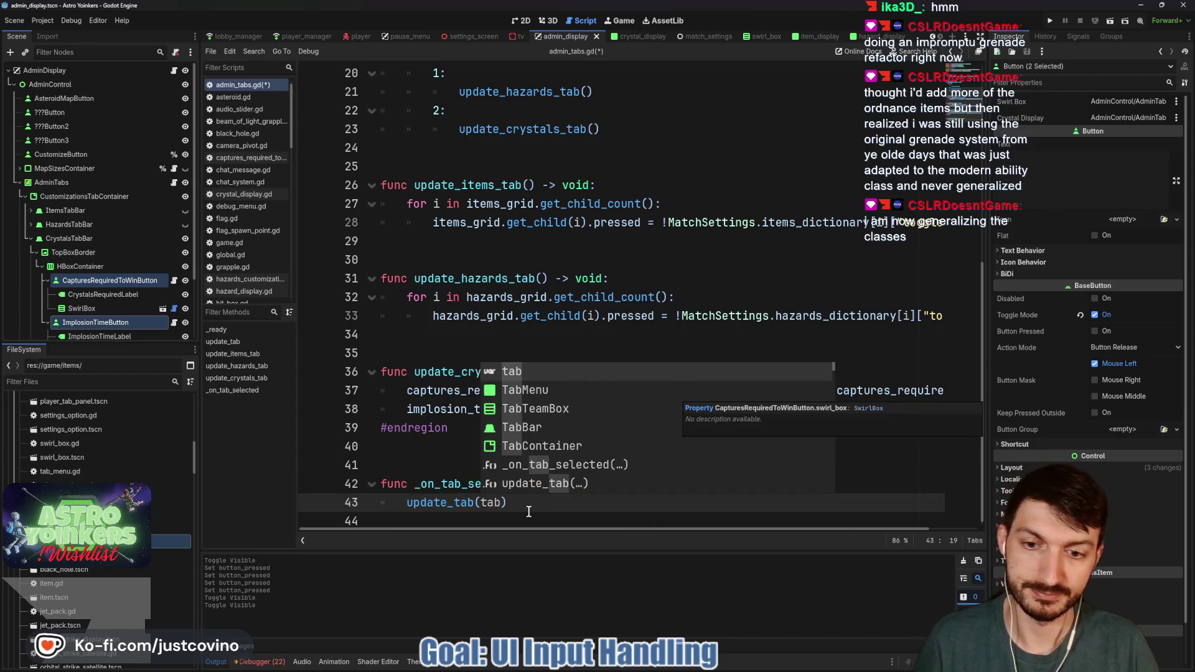
{"action": "left_click", "coordinate": [526, 506]}
{"action": "key", "text": "ctrl+s"}
Step: Collapse the Tab Updates region
{"action": "scroll", "coordinate": [478, 334], "scroll_direction": "up", "scroll_amount": 3}
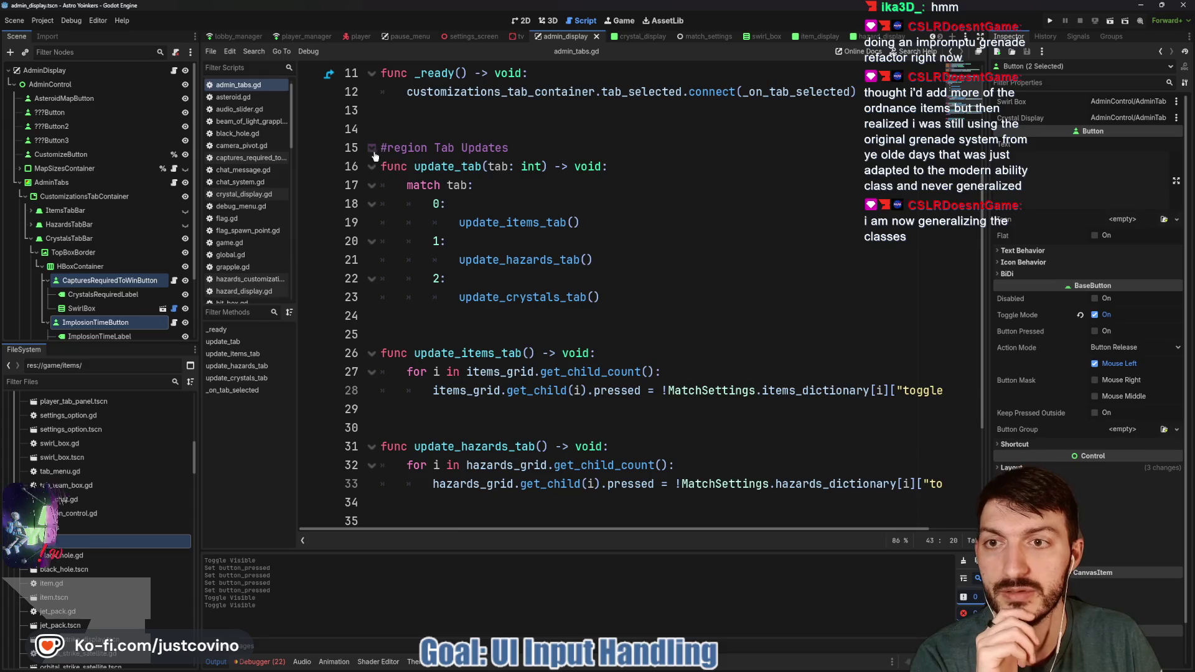
{"action": "left_click", "coordinate": [371, 156]}
{"action": "scroll", "coordinate": [374, 186], "scroll_direction": "up", "scroll_amount": 3}
{"action": "left_click", "coordinate": [447, 311]}
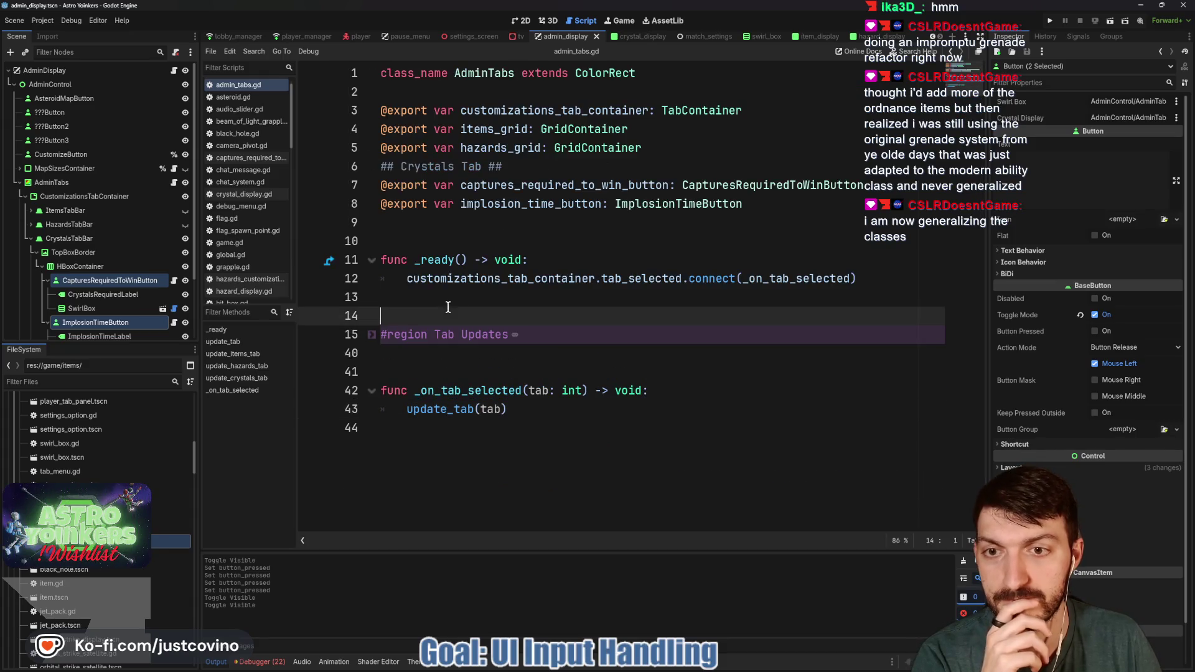
Step: Run the game, host a lobby and open the admin Hazards tab, hitting the 'pressed' assignment error at line 33
{"action": "left_click", "coordinate": [521, 301]}
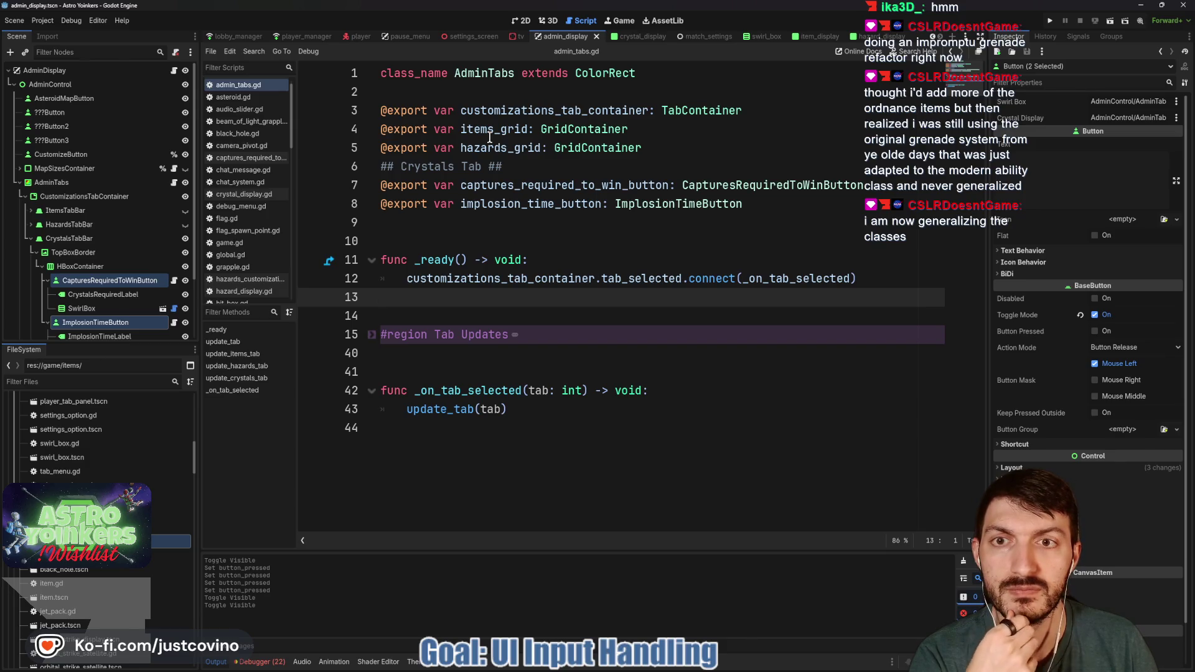
{"action": "left_click", "coordinate": [1050, 20]}
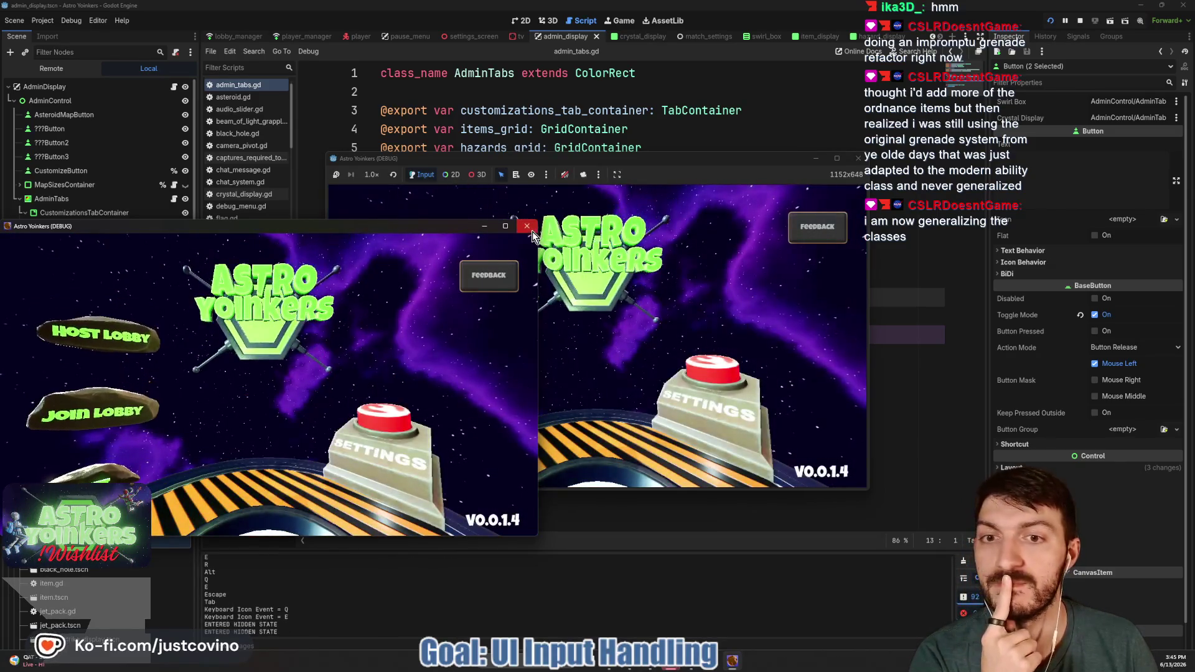
{"action": "left_click", "coordinate": [435, 280]}
{"action": "left_click", "coordinate": [553, 281]}
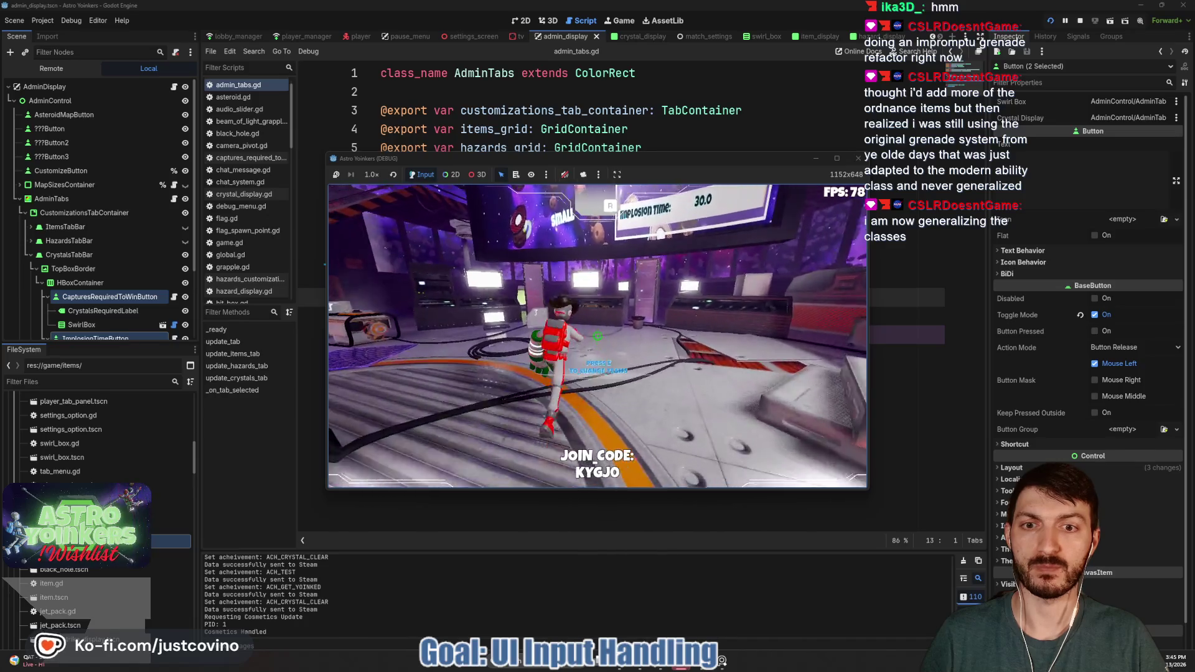
{"action": "key", "text": "e"}
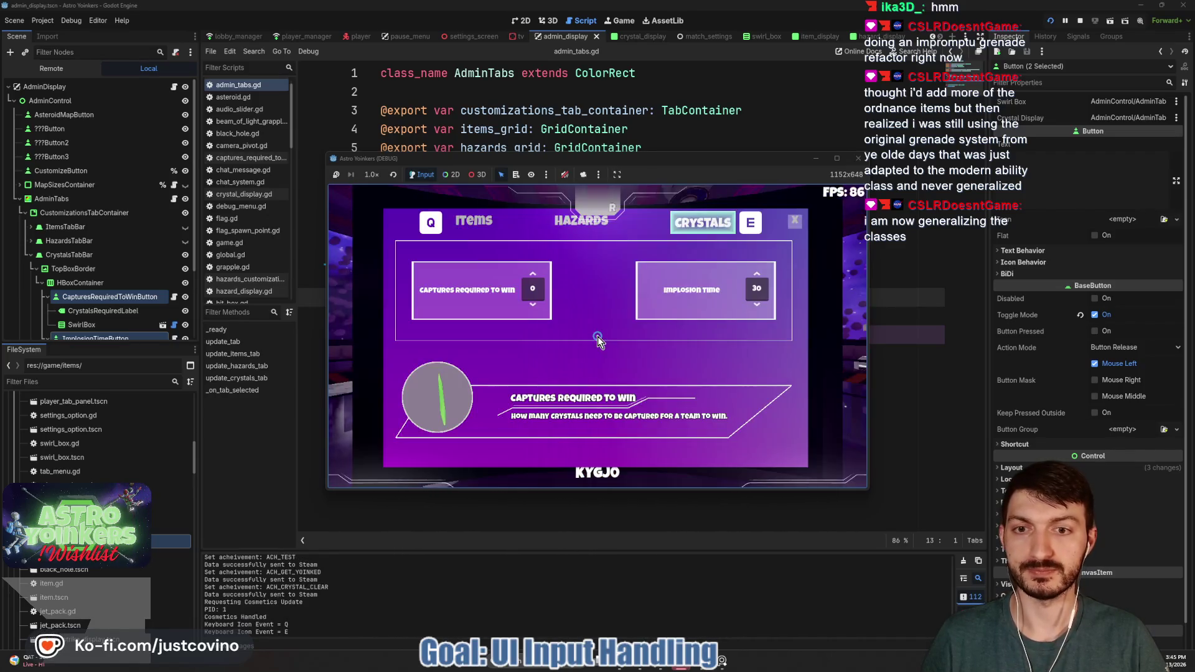
{"action": "left_click", "coordinate": [562, 231]}
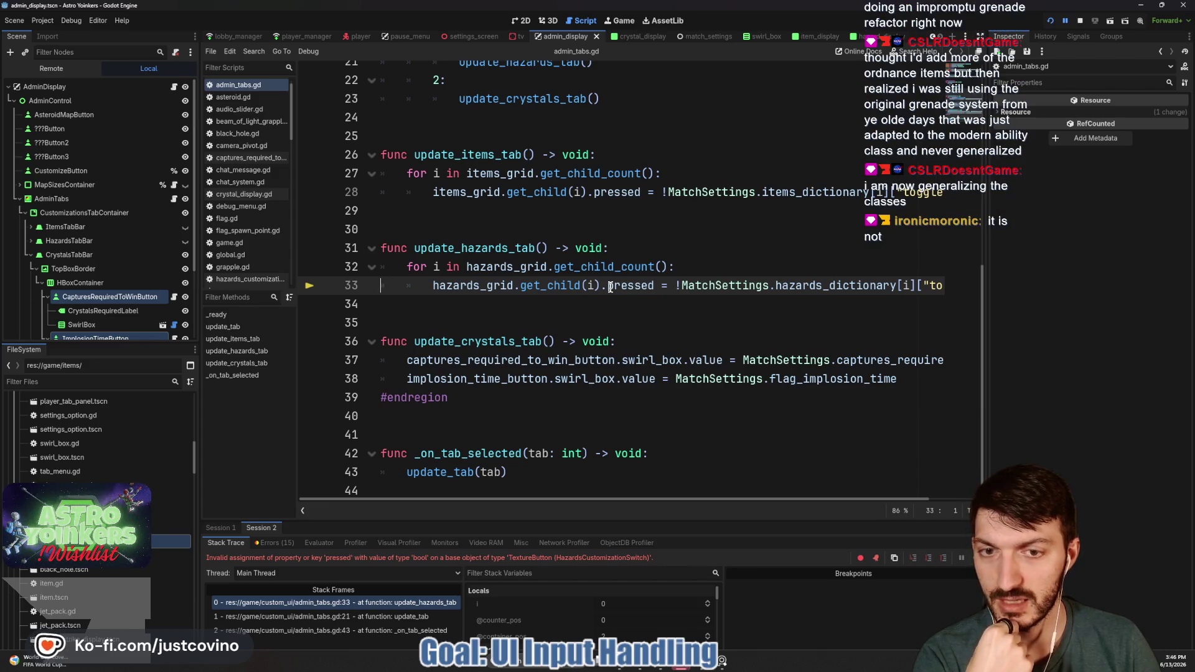
Step: Stop the debug session and select ExplosiveAsteroidsSwitch under HazardsTabBar in the scene tree
{"action": "left_click", "coordinate": [1079, 21]}
{"action": "left_click", "coordinate": [487, 286]}
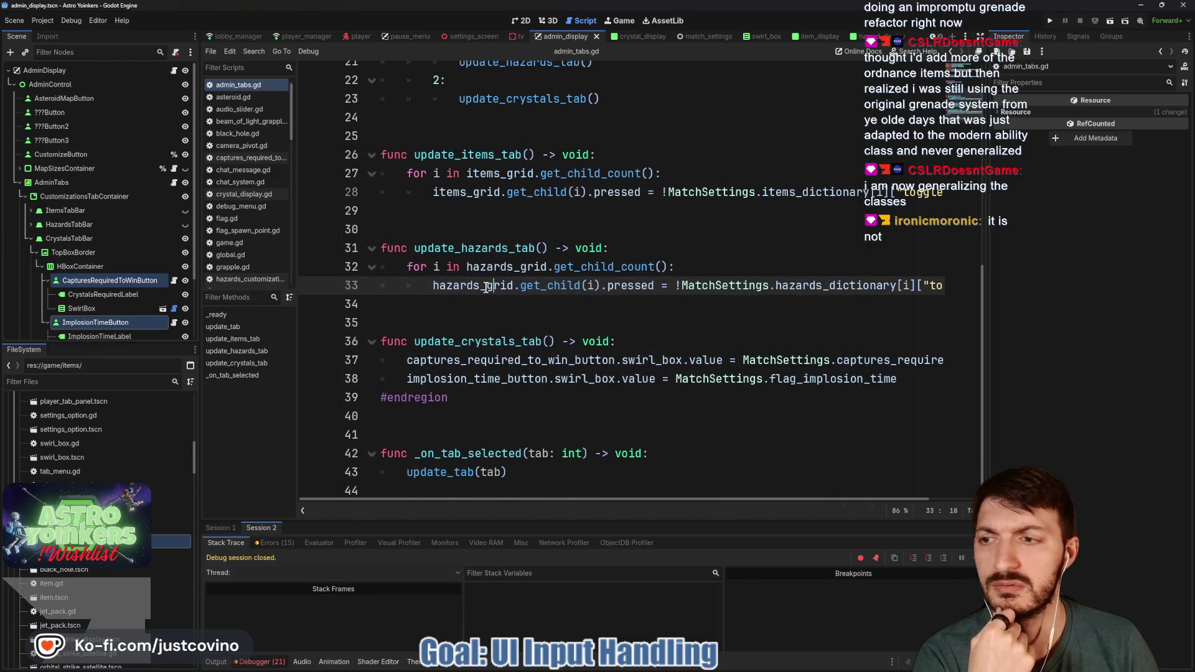
{"action": "left_click", "coordinate": [32, 239]}
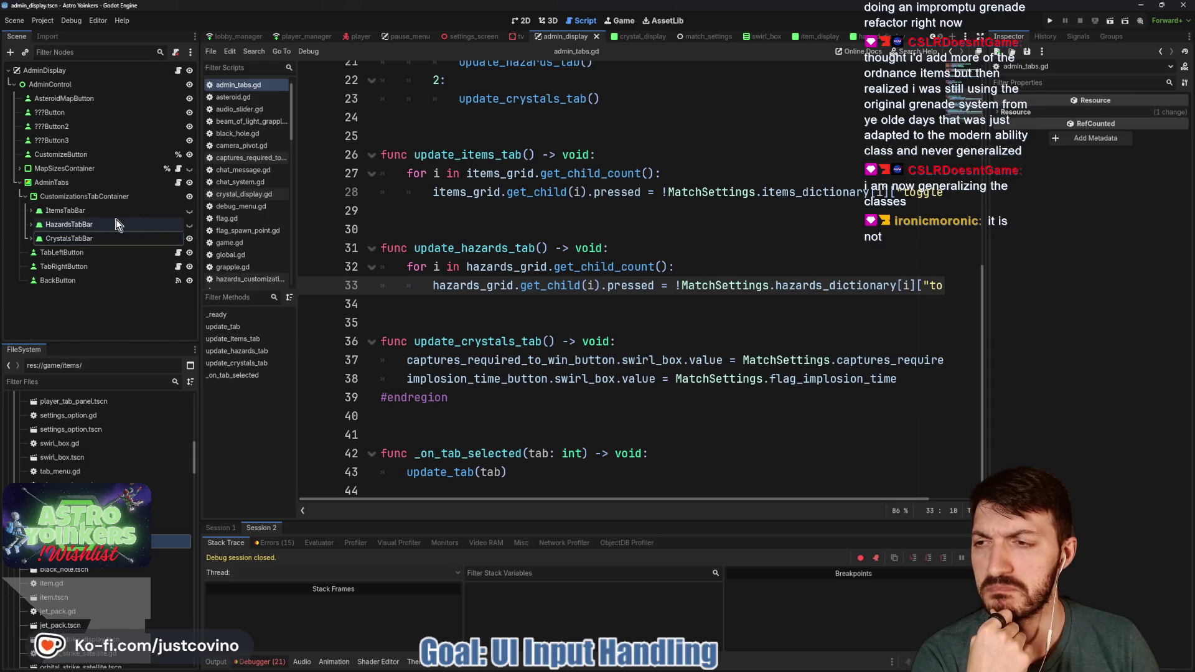
{"action": "left_click", "coordinate": [32, 224]}
{"action": "left_click", "coordinate": [72, 267]}
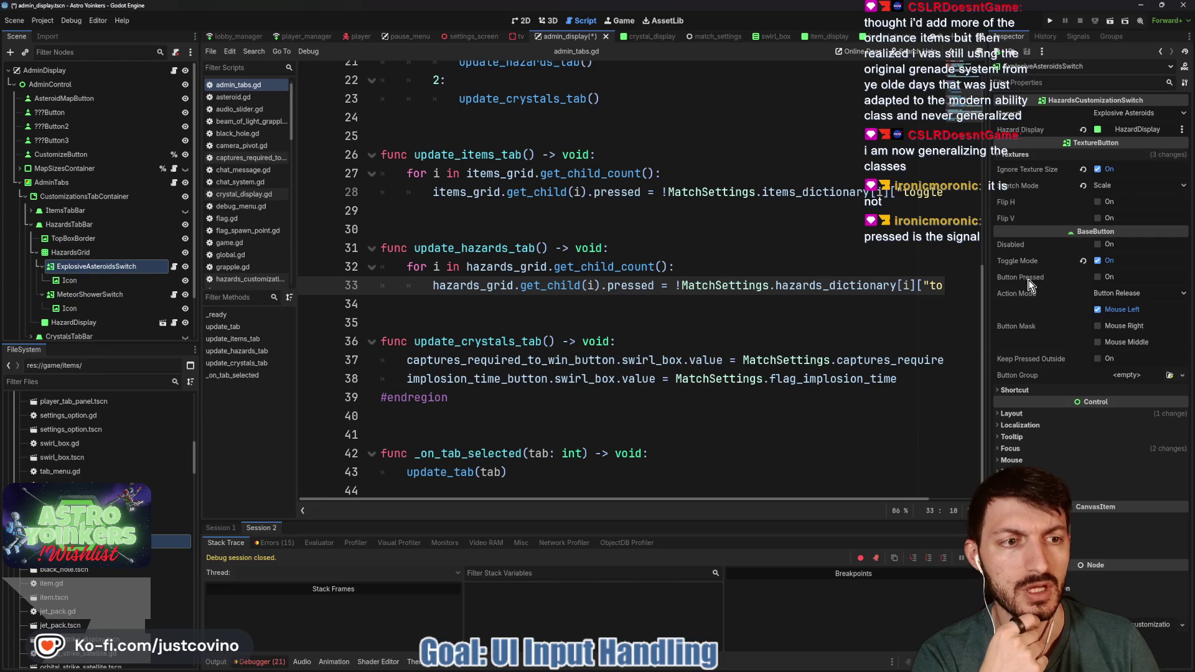
Step: Change 'pressed' to 'button_pressed' on lines 33 and 28, save the script, and relaunch the game
{"action": "key", "text": "ctrl+Right"}
{"action": "key", "text": "ctrl+Right"}
{"action": "key", "text": "ctrl+Right"}
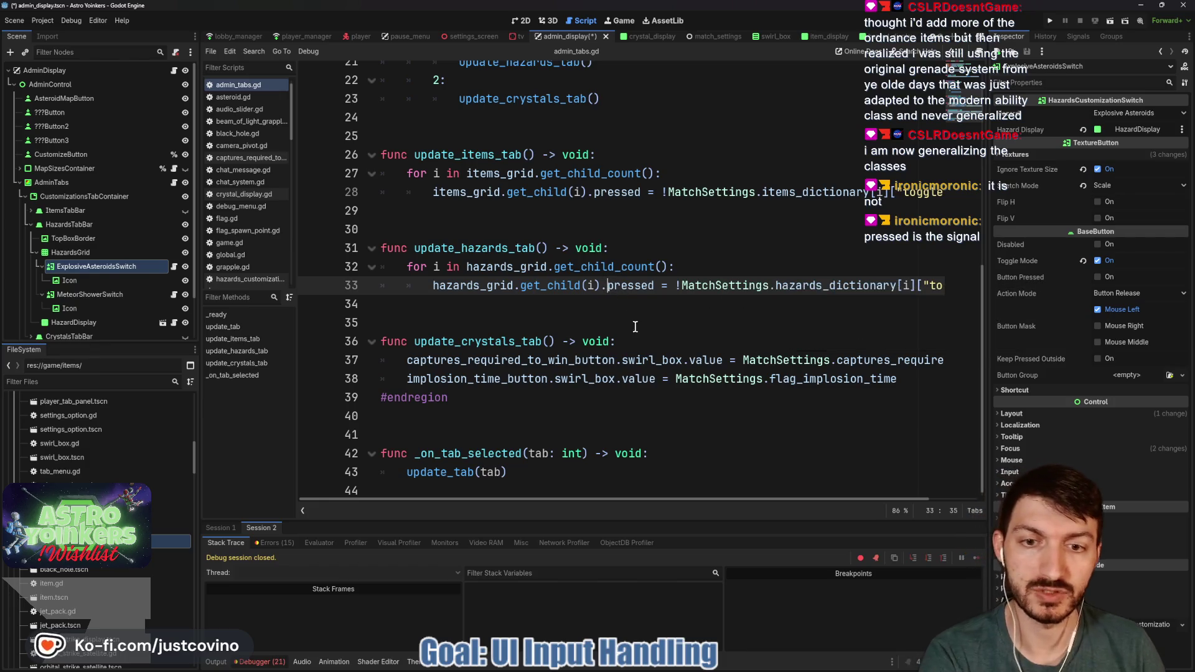
{"action": "type", "text": "button_"}
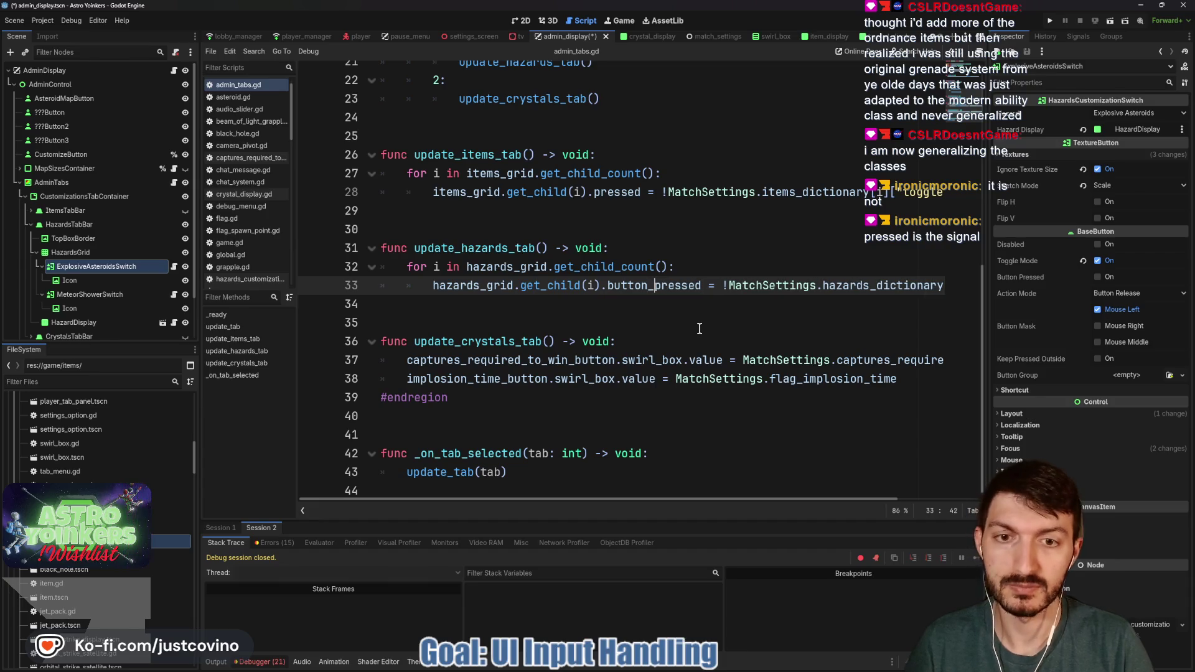
{"action": "left_click", "coordinate": [595, 186]}
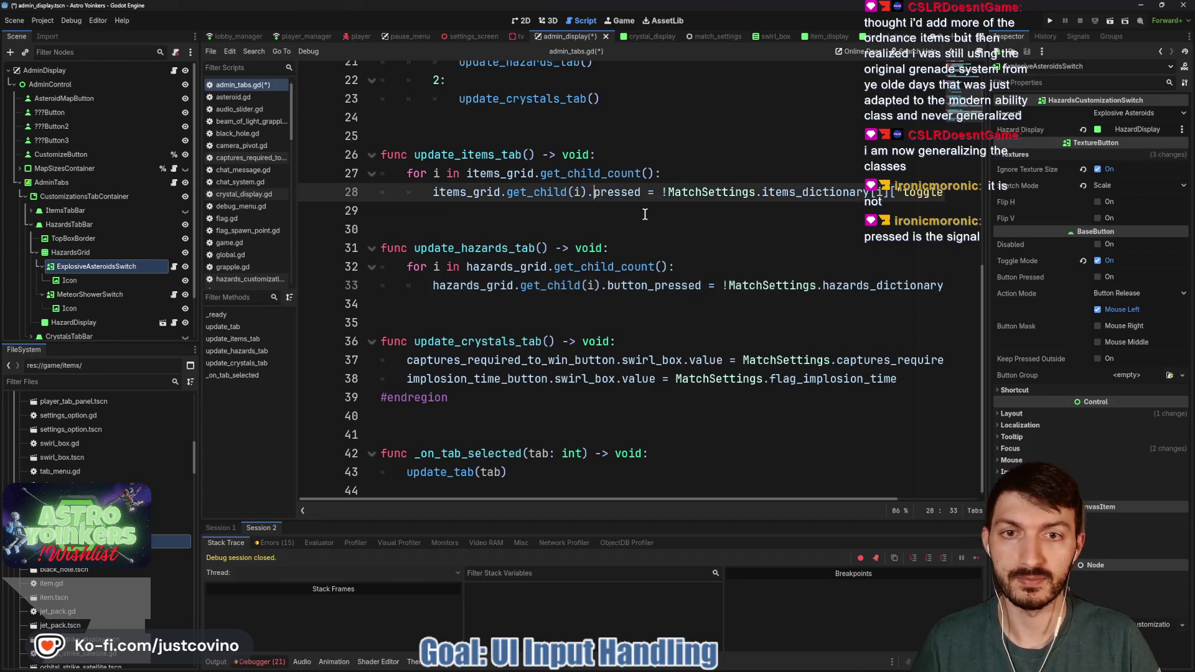
{"action": "type", "text": "button_"}
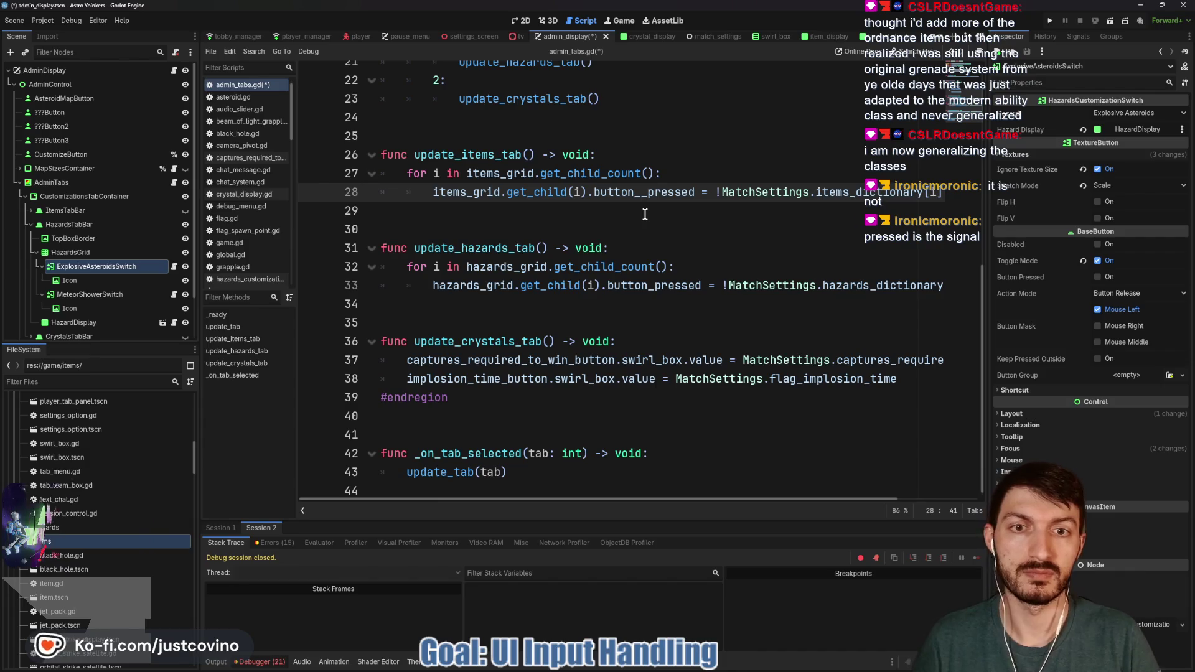
{"action": "key", "text": "ctrl+s"}
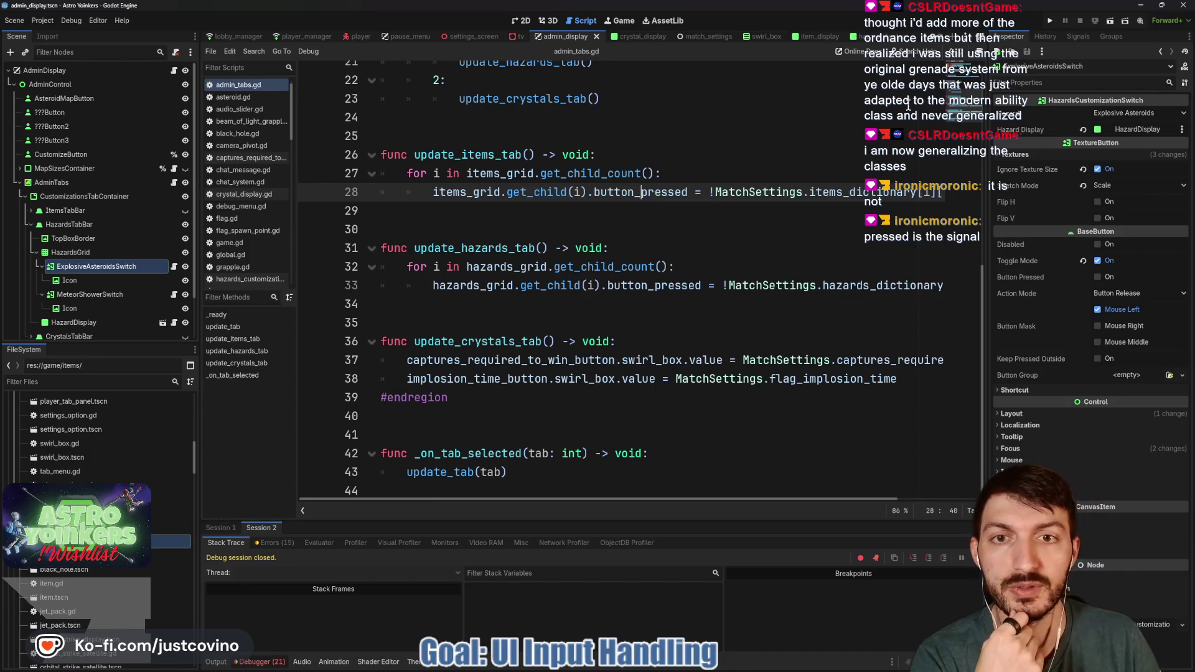
{"action": "left_click", "coordinate": [1050, 23]}
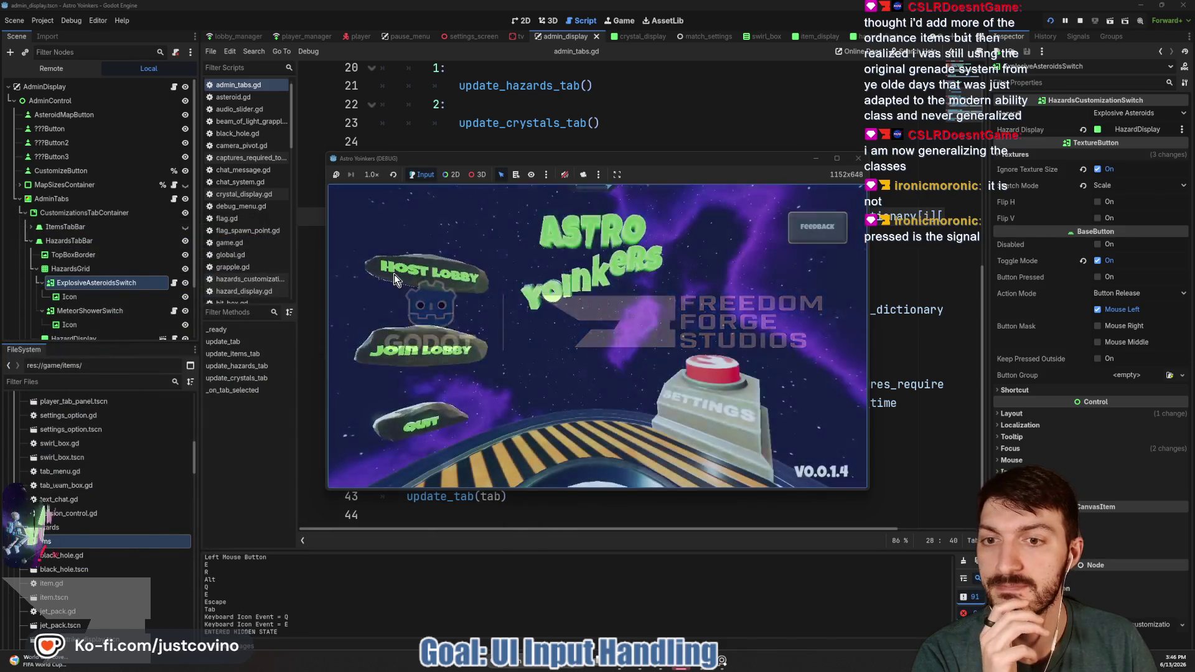
Step: Host a lobby, open the admin panel, and turn off the Explosive Asteroids and Meteor Shower hazards
{"action": "left_click", "coordinate": [396, 268]}
{"action": "left_click", "coordinate": [603, 304]}
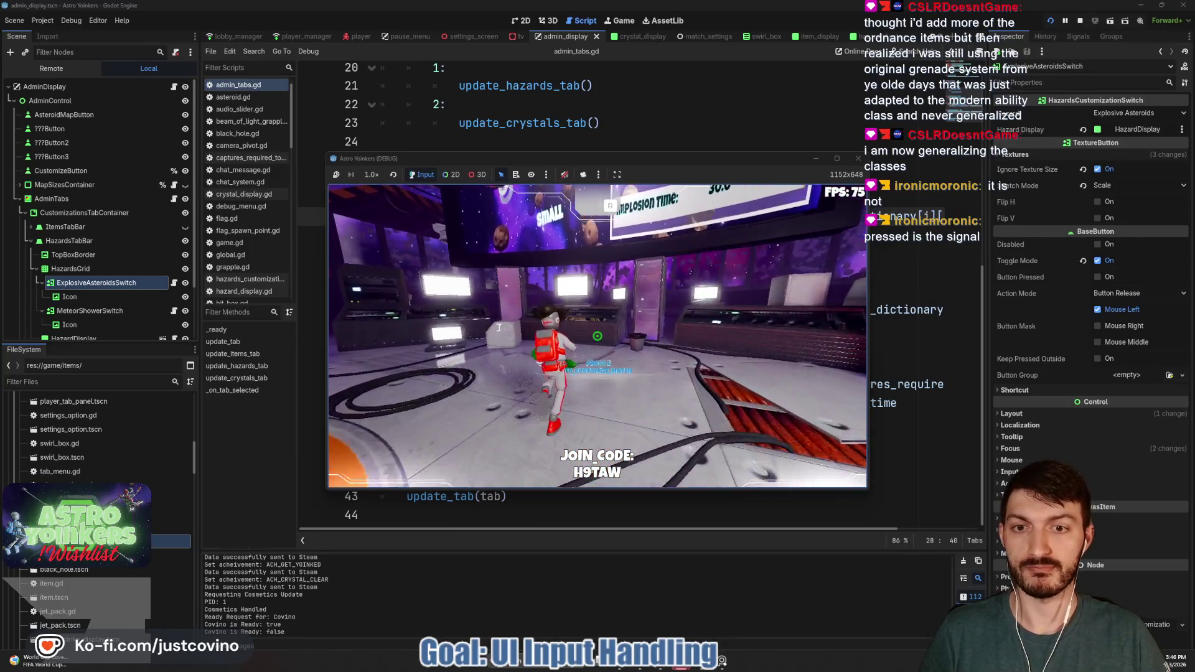
{"action": "key", "text": "e"}
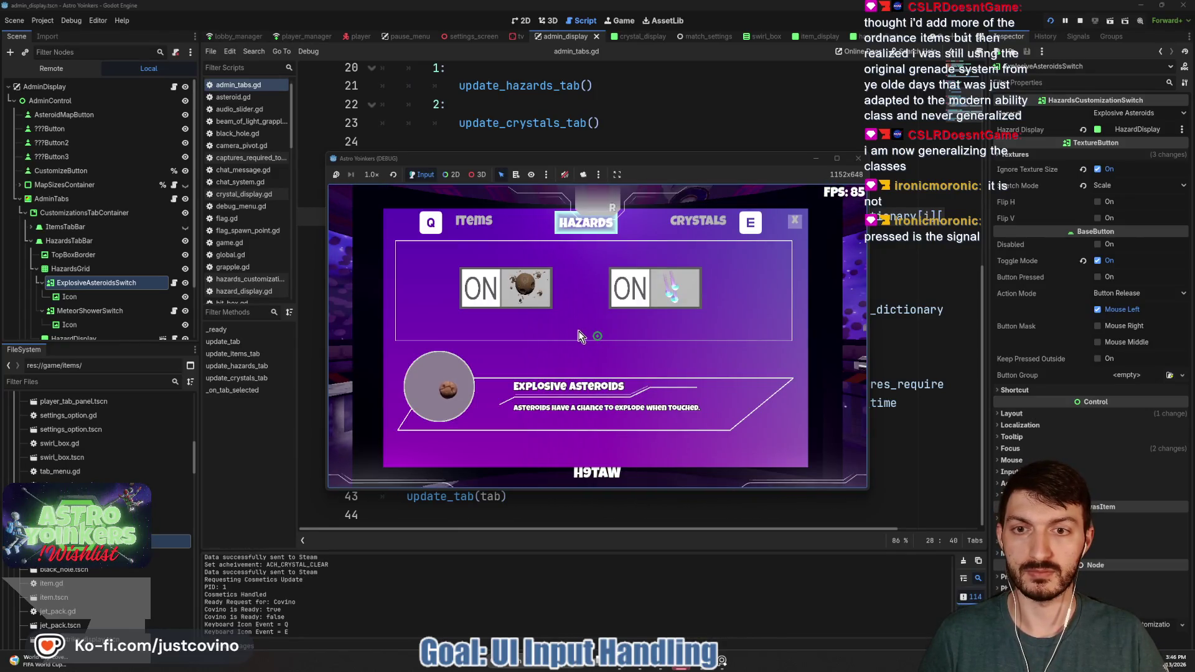
{"action": "left_click", "coordinate": [505, 289]}
{"action": "left_click", "coordinate": [630, 288]}
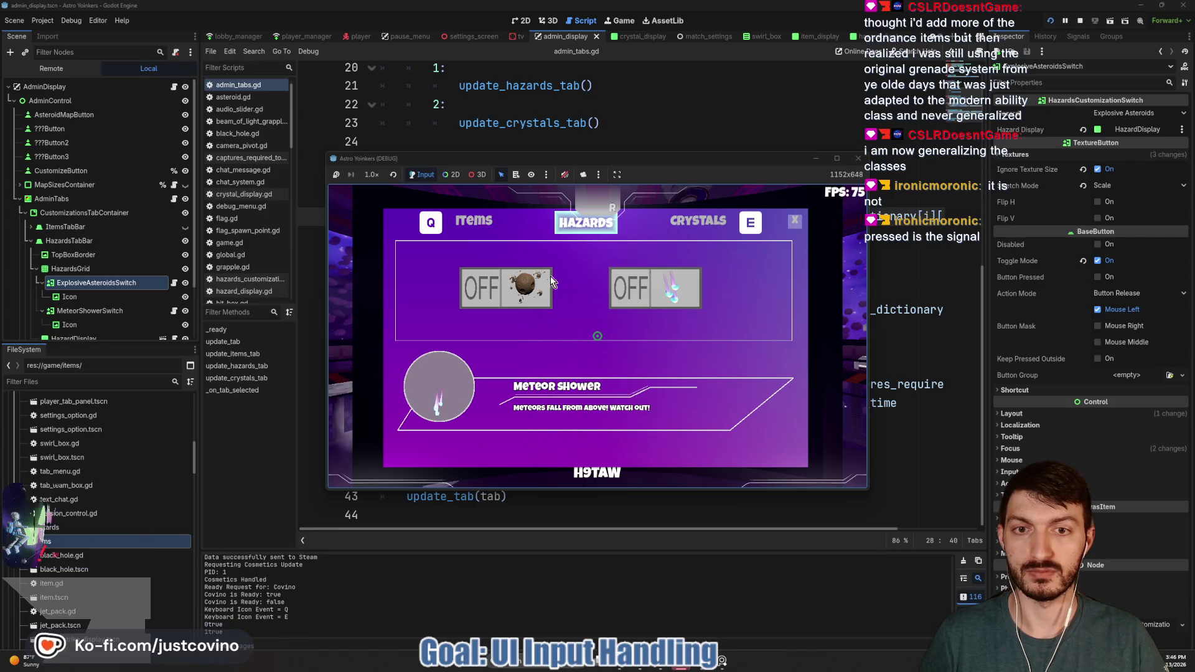
Step: Turn on Position Scrambler in the Items tab, then switch the hazards off in the Hazards tab
{"action": "left_click", "coordinate": [480, 229]}
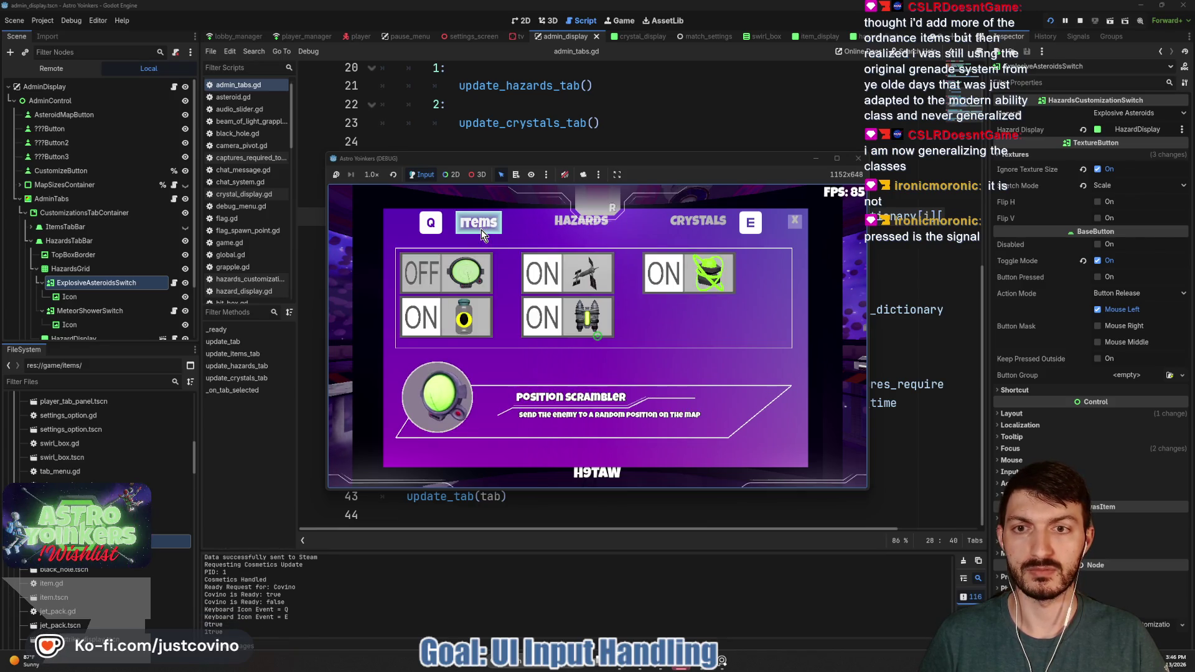
{"action": "left_click", "coordinate": [453, 275]}
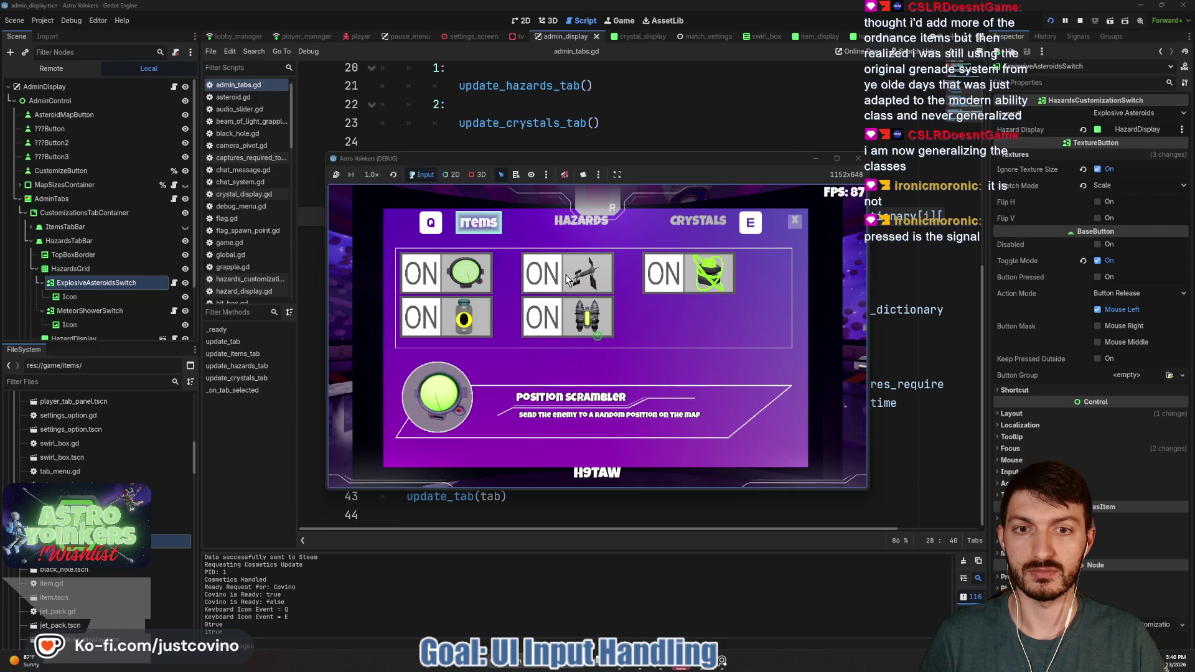
{"action": "left_click", "coordinate": [563, 225]}
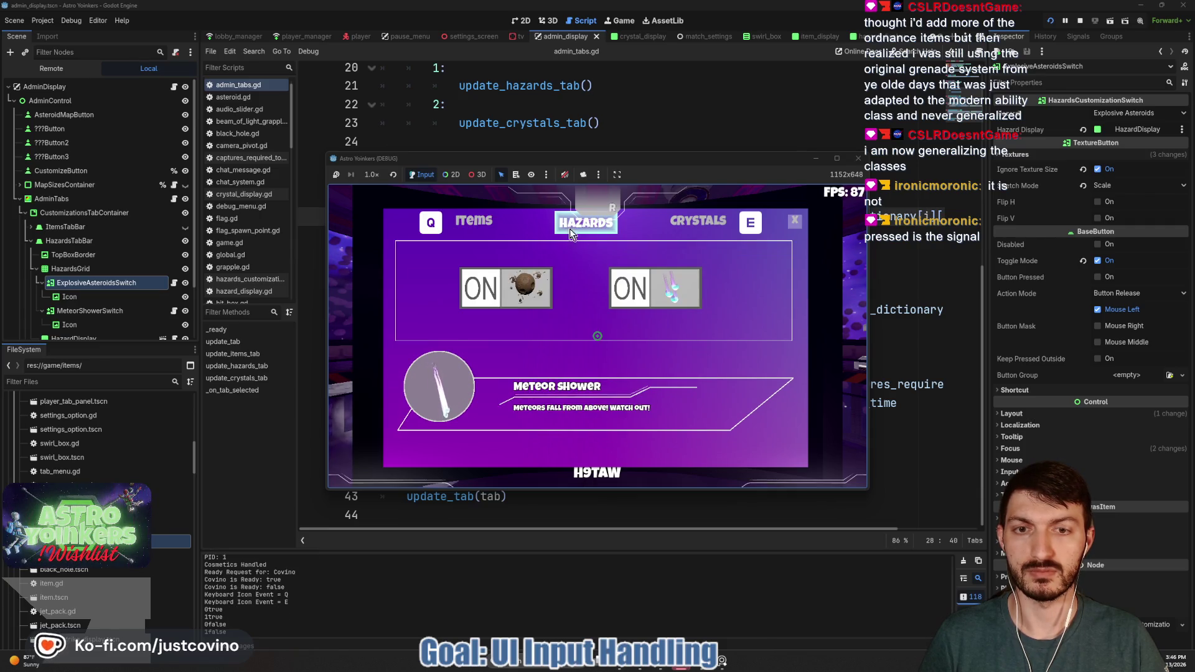
{"action": "left_click", "coordinate": [680, 301]}
{"action": "left_click", "coordinate": [520, 297]}
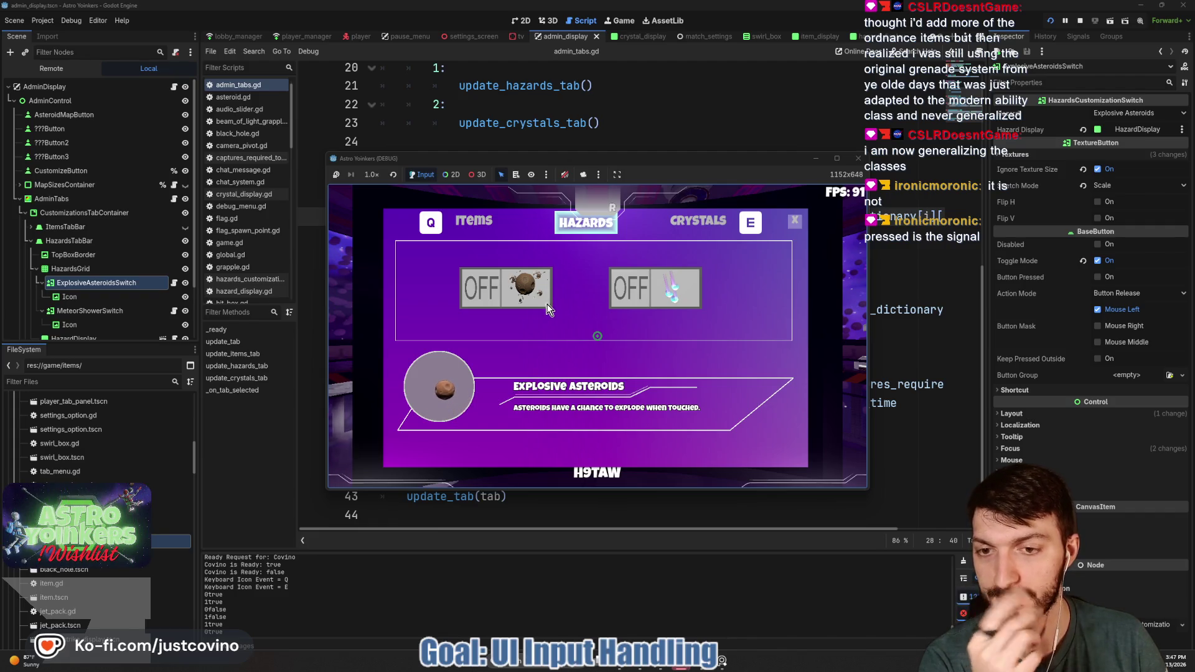
Step: Toggle Position Scrambler and Explosive Asteroids again, then stop the game
{"action": "left_click", "coordinate": [477, 232]}
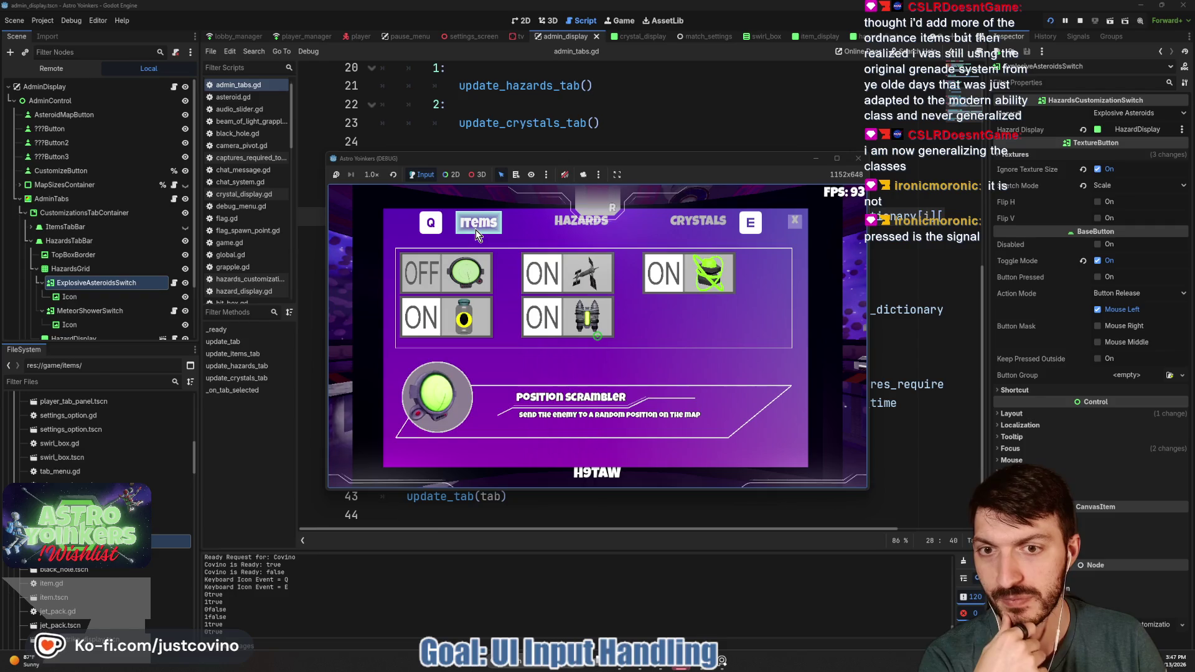
{"action": "left_click", "coordinate": [460, 283]}
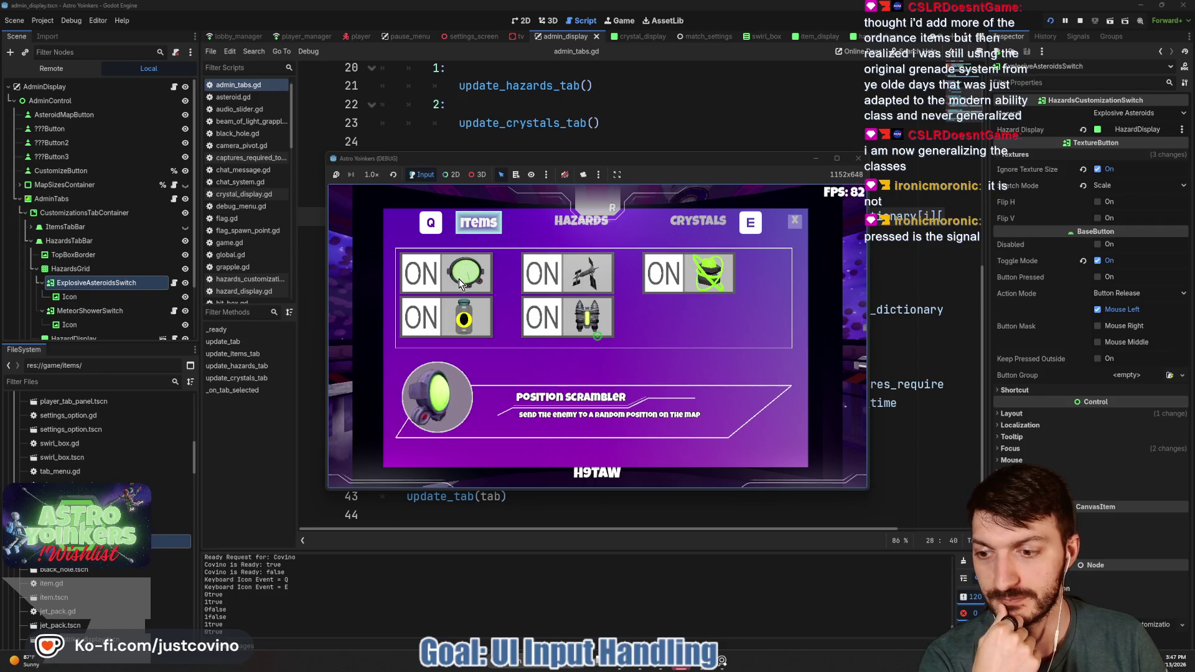
{"action": "left_click", "coordinate": [579, 225]}
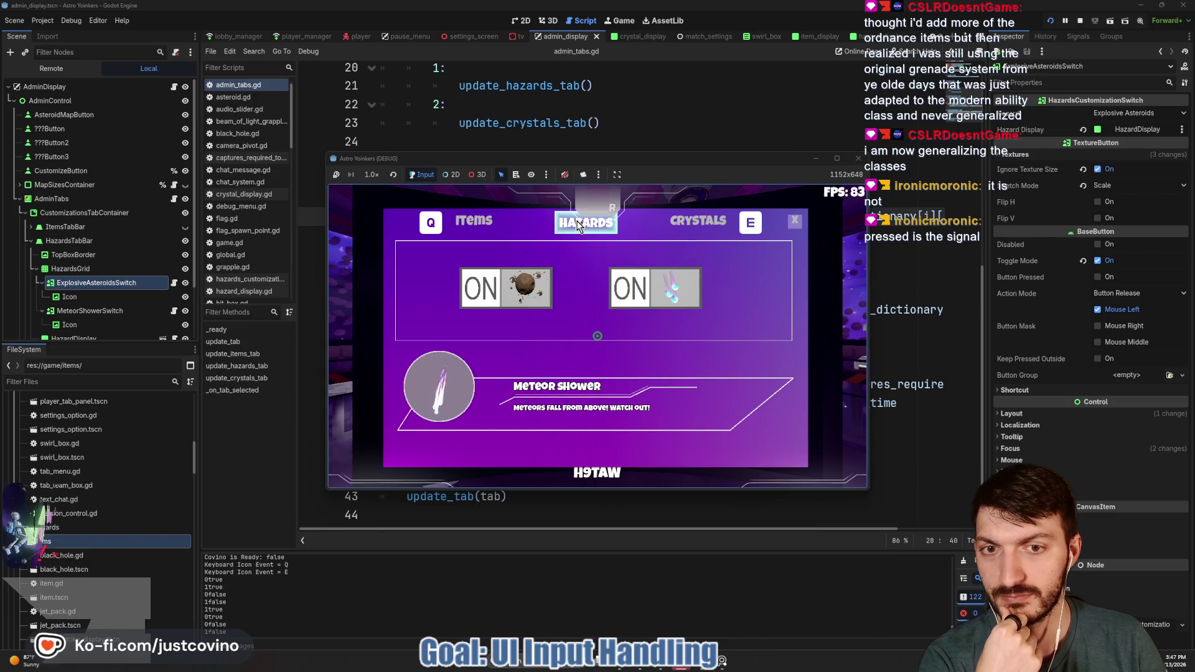
{"action": "left_click", "coordinate": [491, 297]}
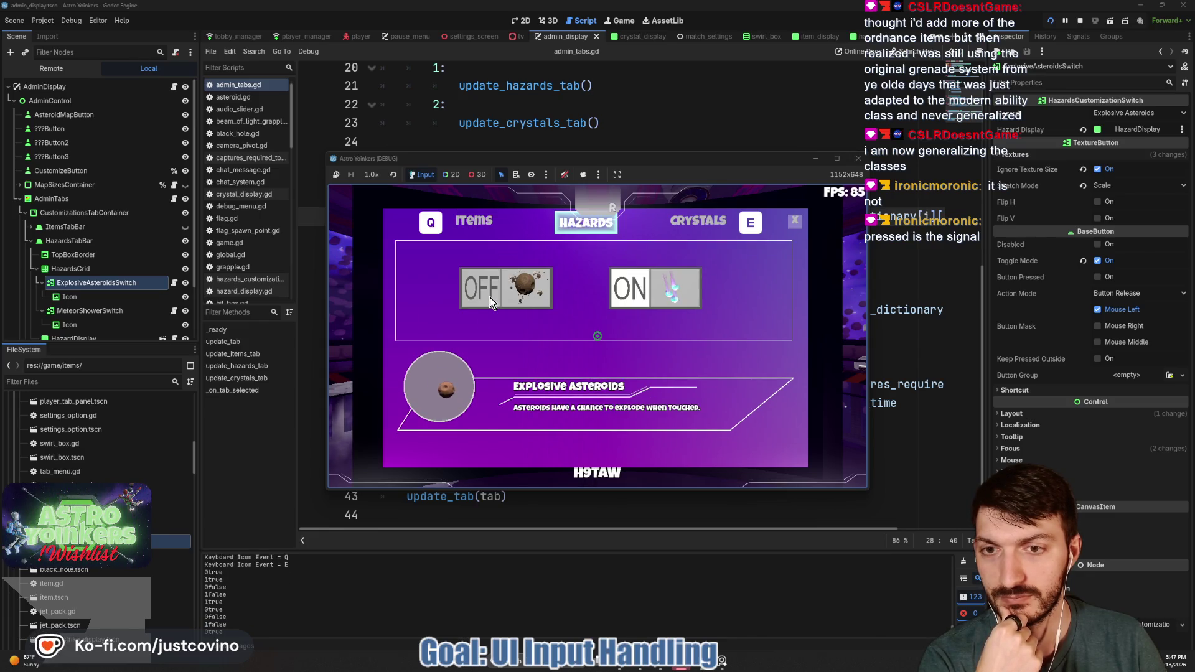
{"action": "left_click", "coordinate": [1078, 23]}
Step: Drop the negation from the button_pressed assignments on lines 28 and 33, save, and expand the switch's Textures
{"action": "left_click", "coordinate": [710, 216]}
{"action": "type", "text": "!"}
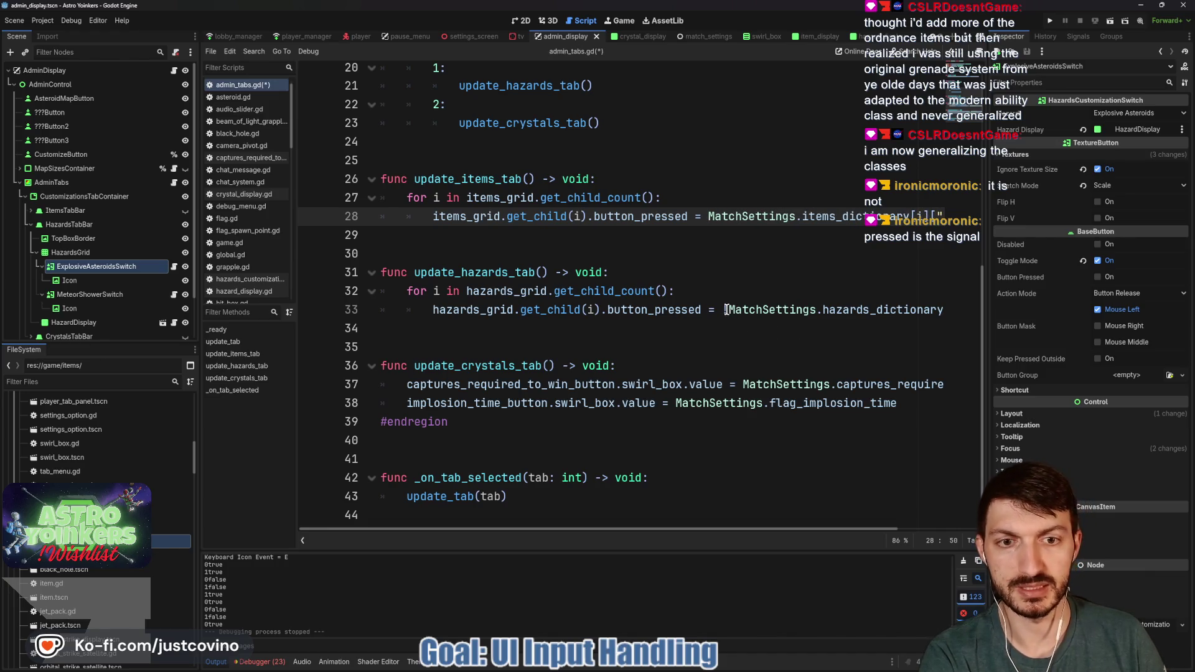
{"action": "left_click", "coordinate": [726, 309]}
{"action": "key", "text": "BackSpace"}
{"action": "left_click", "coordinate": [714, 249]}
{"action": "key", "text": "ctrl+s"}
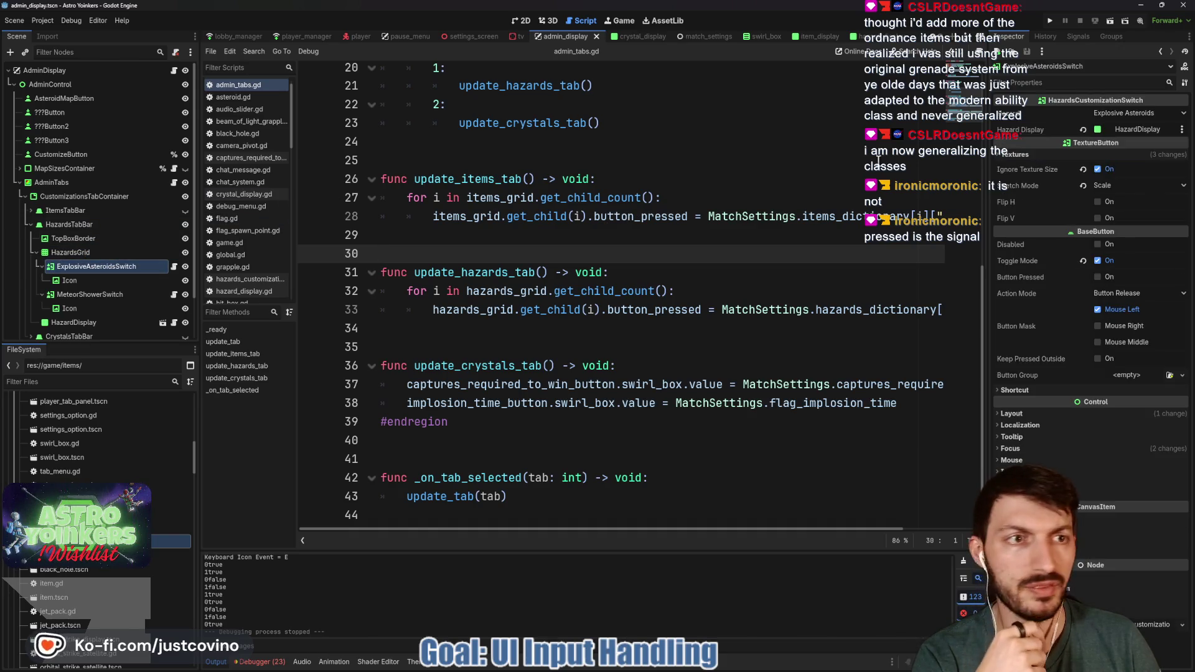
{"action": "left_click", "coordinate": [1024, 155]}
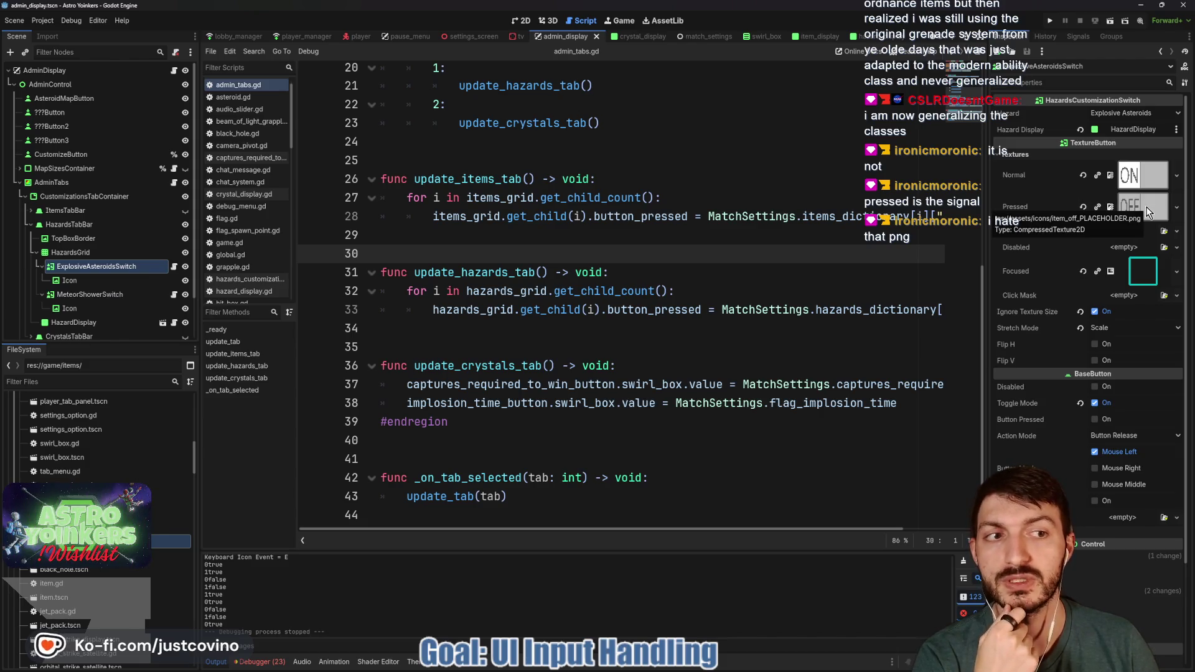
Step: Clear the switch's Pressed and Normal textures and quick-load item_off_PLACEHOLDER as the Normal texture
{"action": "left_click", "coordinate": [1083, 207]}
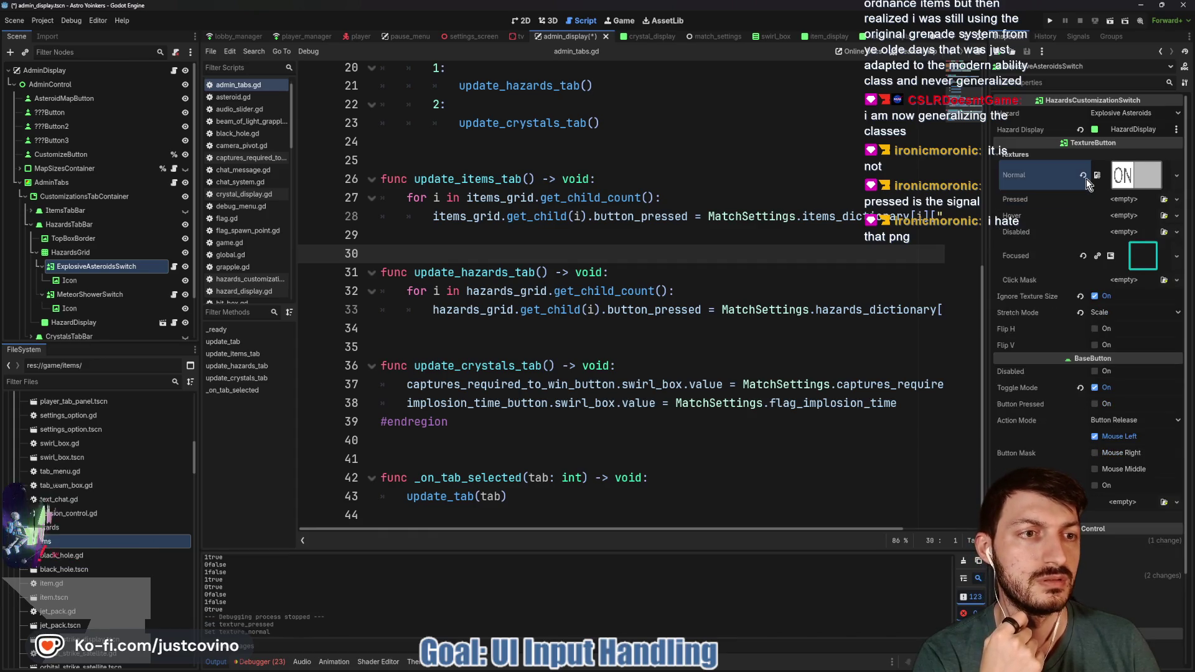
{"action": "left_click", "coordinate": [1083, 179]}
{"action": "left_click", "coordinate": [1115, 170]}
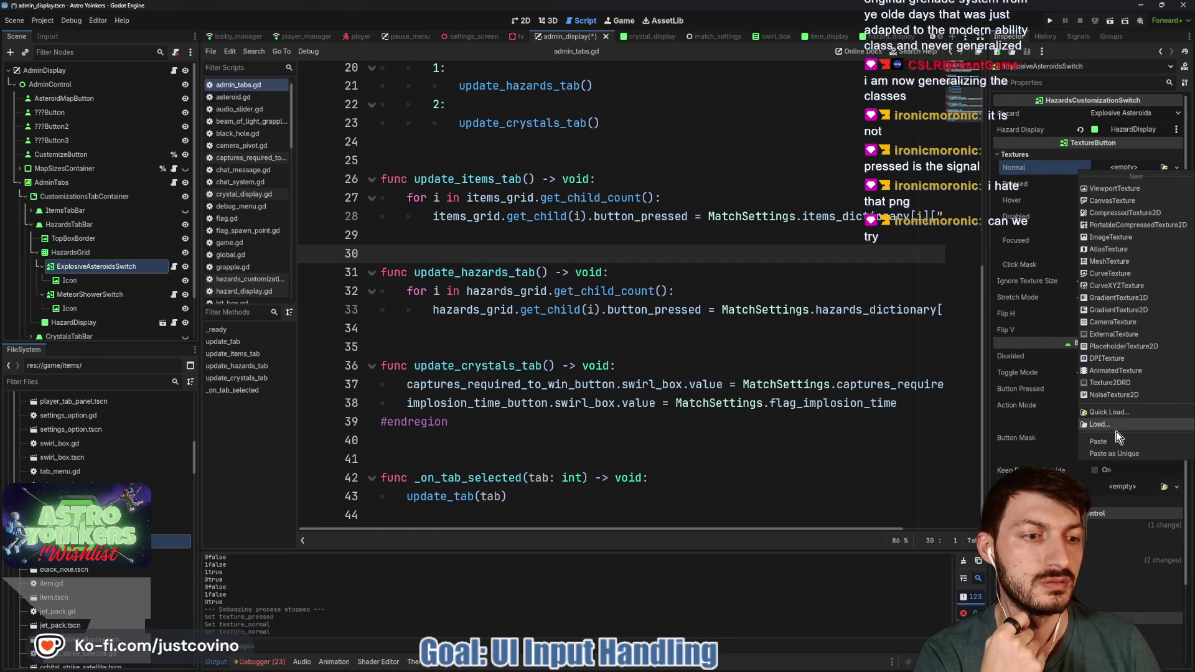
{"action": "left_click", "coordinate": [1109, 413]}
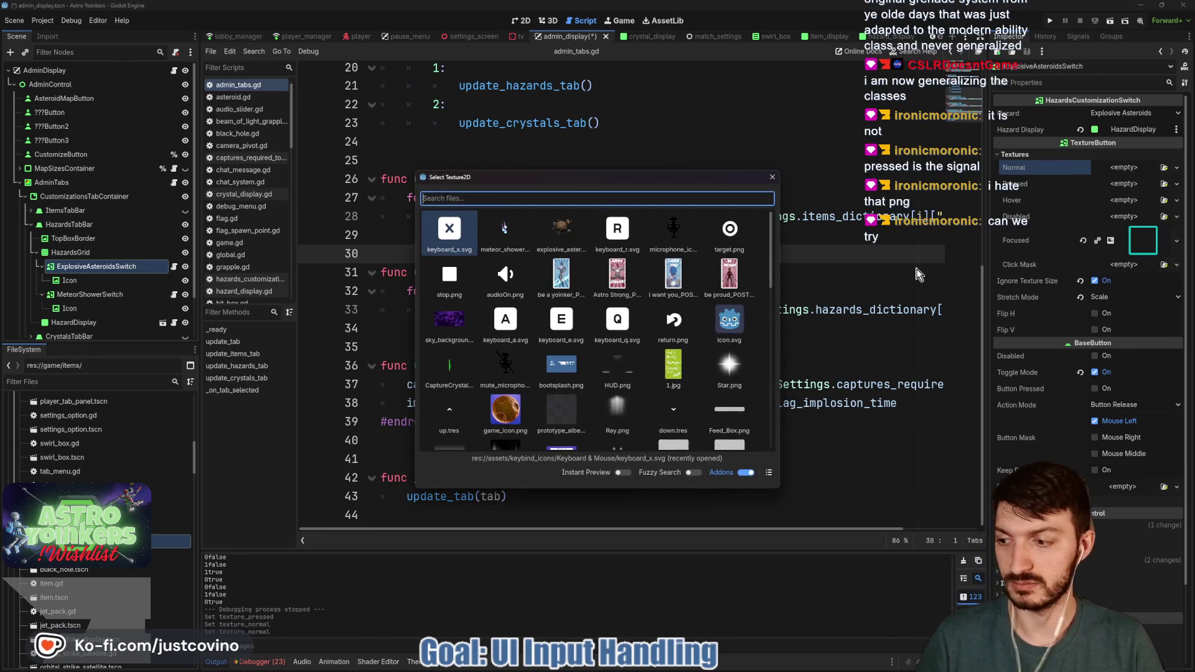
{"action": "type", "text": "presse"}
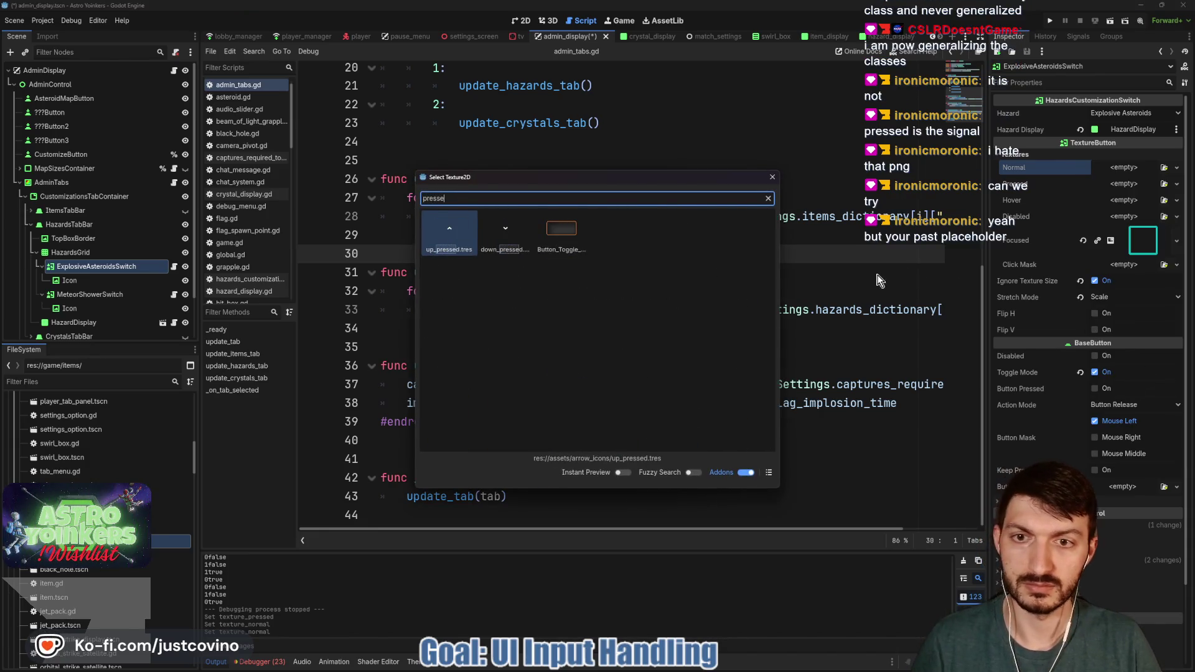
{"action": "key", "text": "BackSpace"}
{"action": "key", "text": "BackSpace"}
{"action": "key", "text": "BackSpace"}
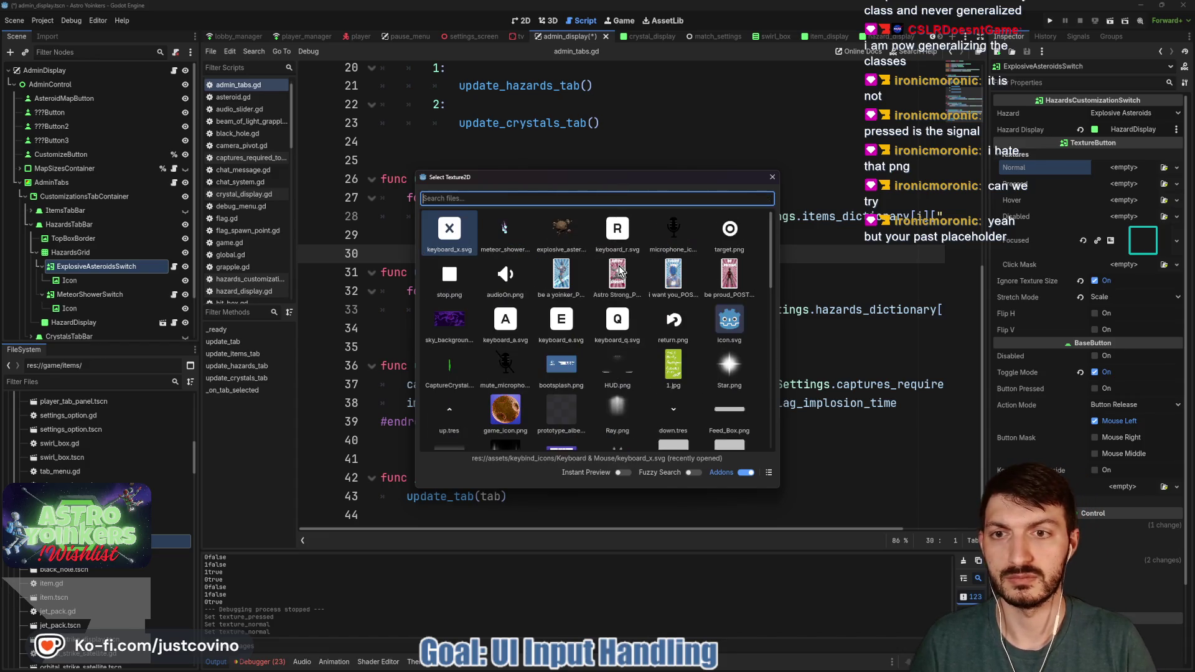
{"action": "type", "text": "on"}
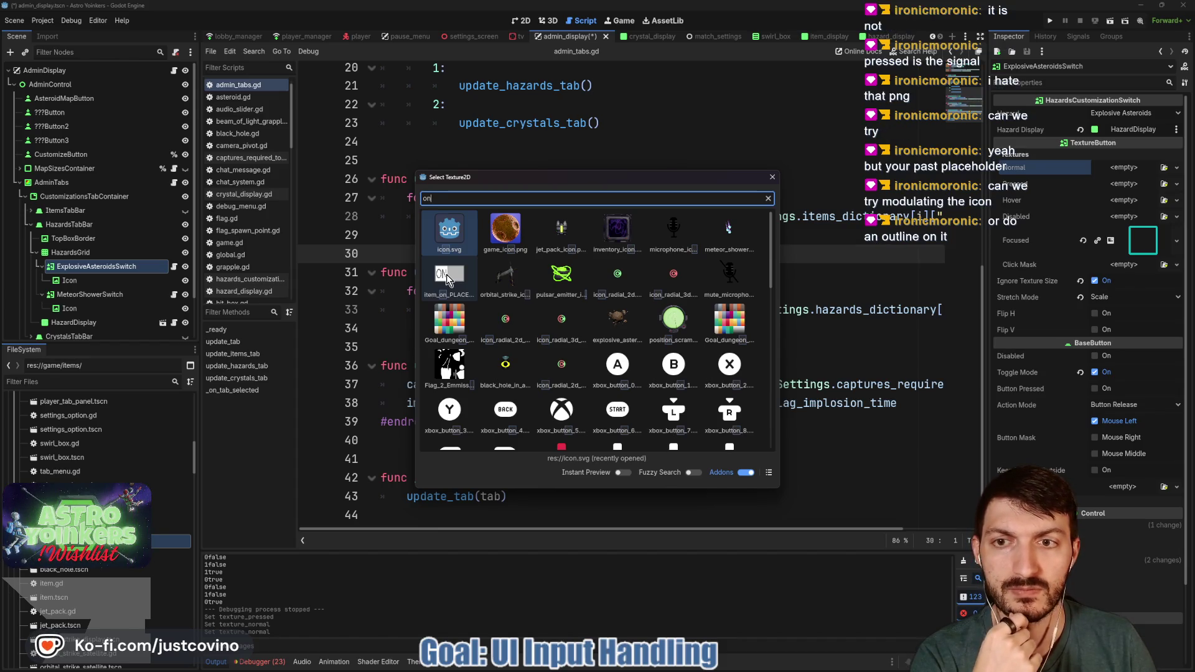
{"action": "key", "text": "BackSpace"}
{"action": "key", "text": "BackSpace"}
{"action": "type", "text": "off"}
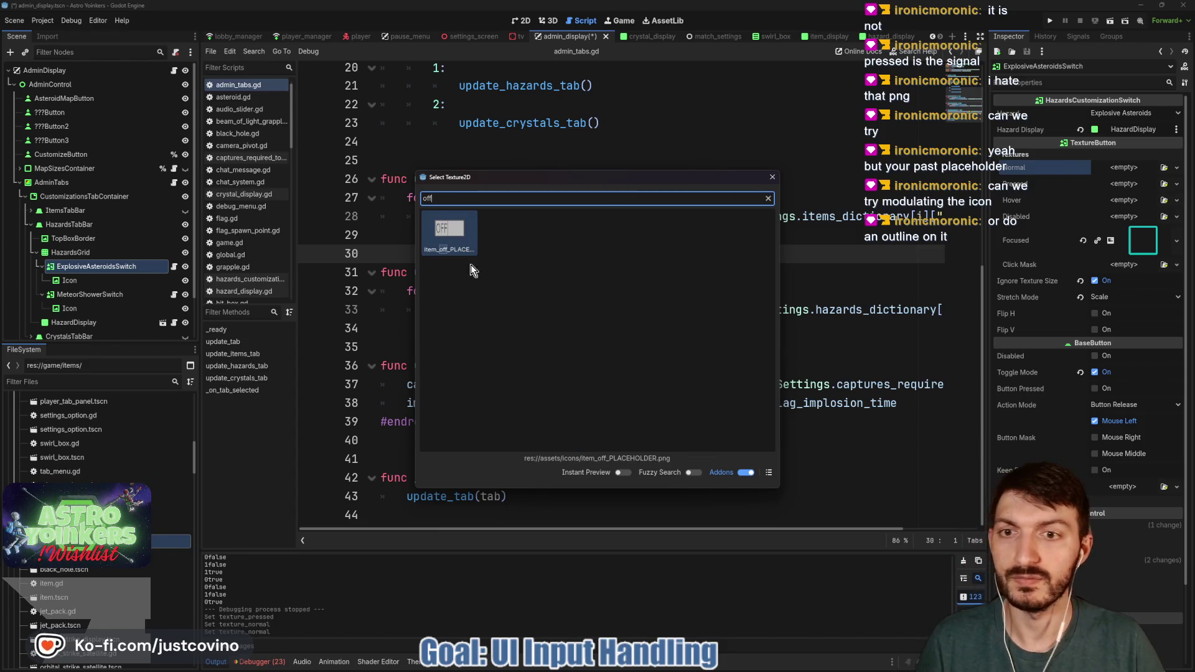
{"action": "key", "text": "Return"}
Step: Quick-load item_on_PLACEHOLDER as the Pressed texture
{"action": "left_click", "coordinate": [1124, 200]}
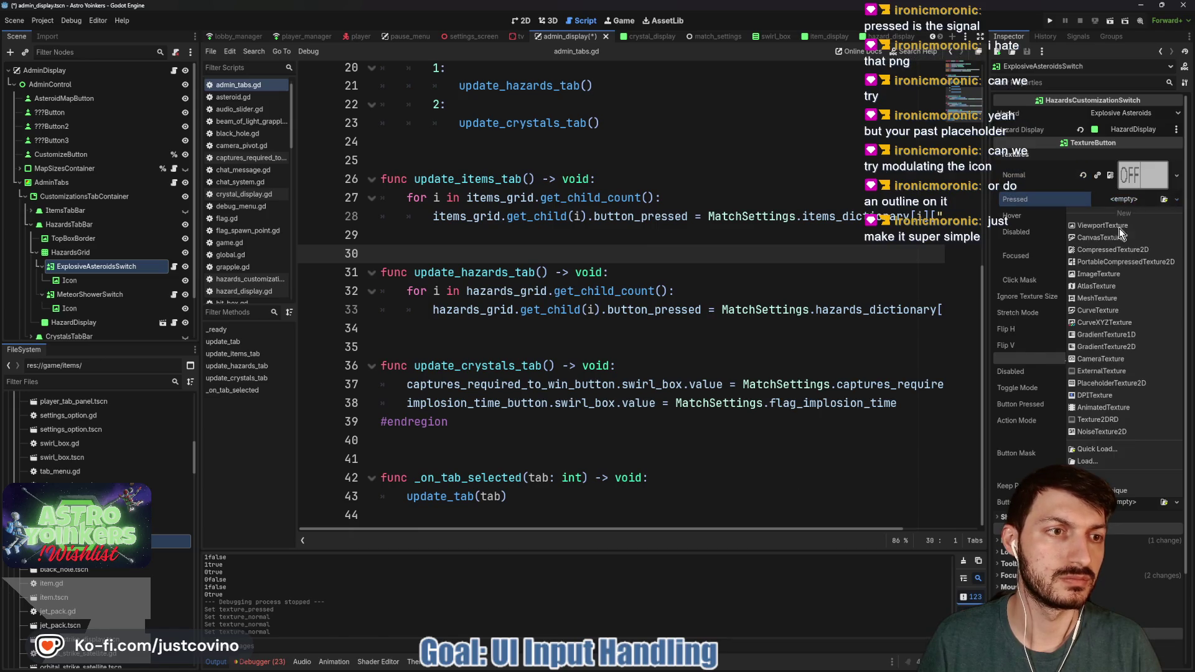
{"action": "left_click", "coordinate": [1105, 453]}
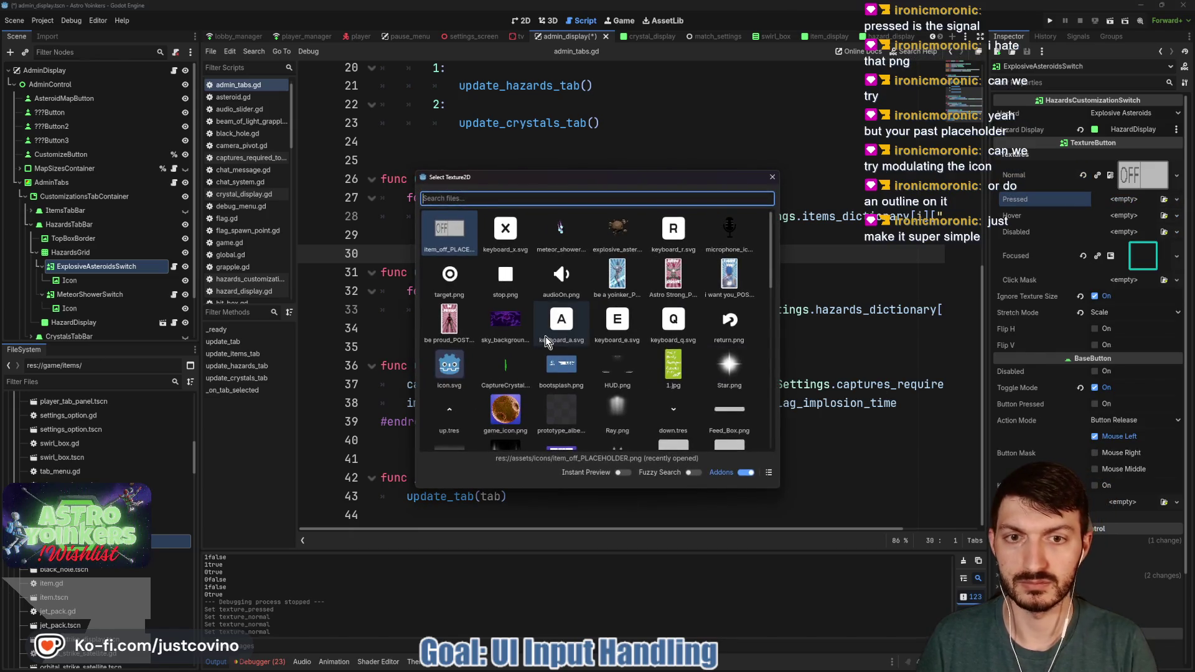
{"action": "type", "text": "on"}
{"action": "double_click", "coordinate": [430, 280]}
{"action": "left_click", "coordinate": [592, 236]}
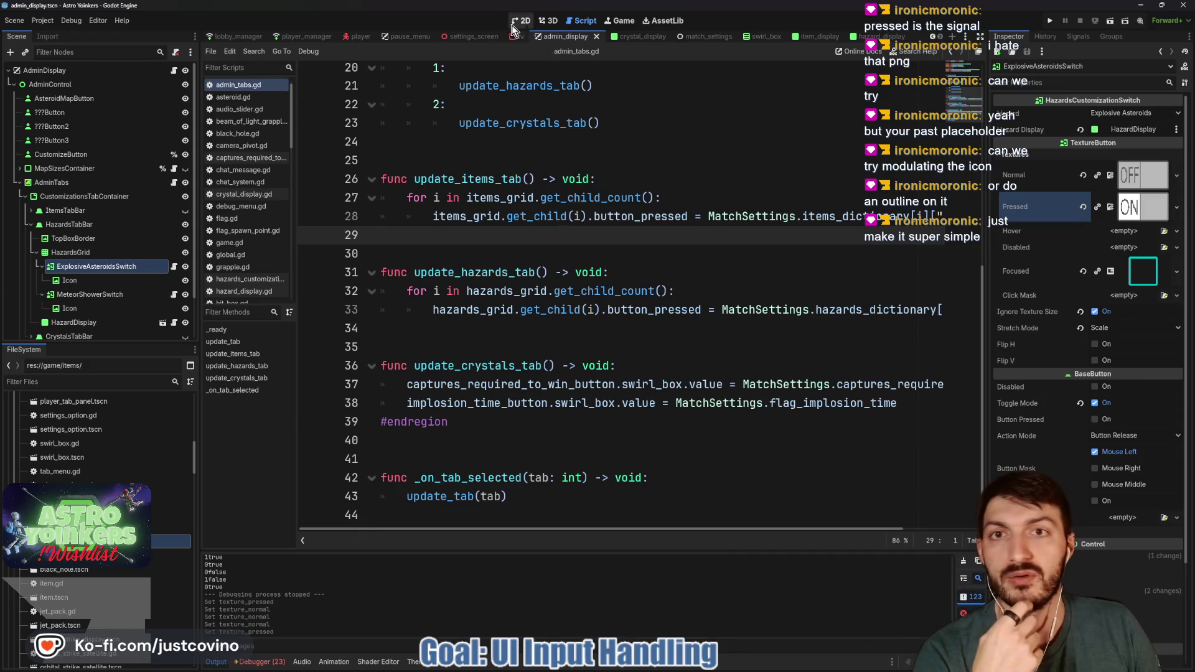
Step: Switch to the 2D view showing the Hazards tab, with Explosive Asteroids reading OFF
{"action": "key", "text": "ctrl+F1"}
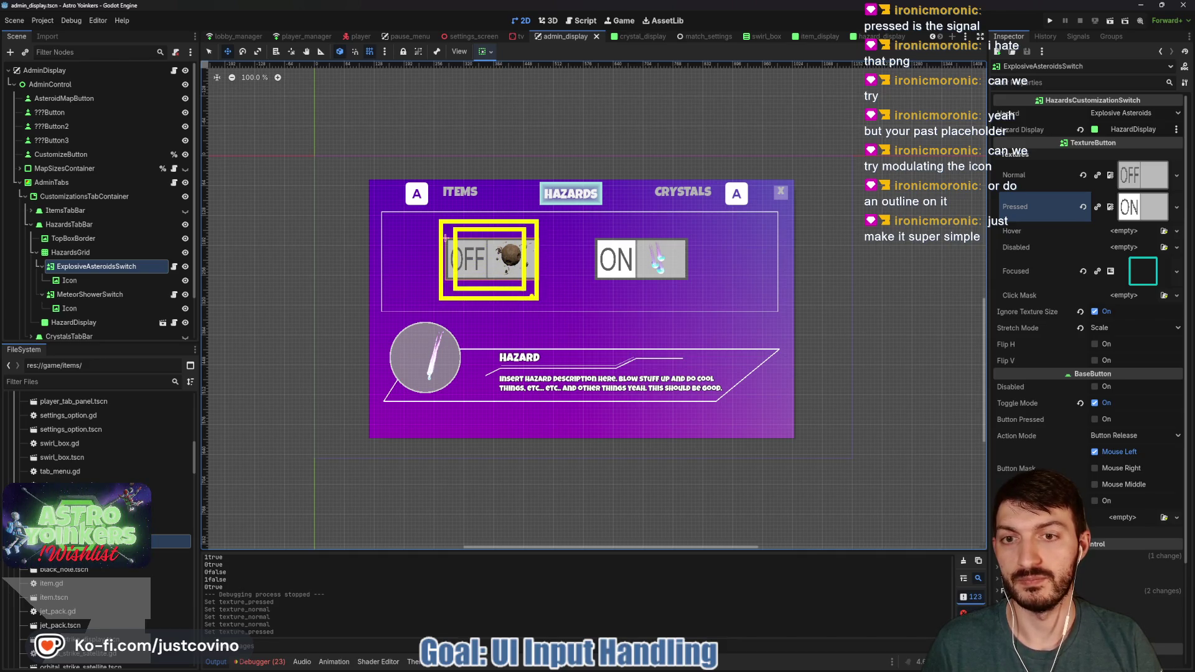
{"action": "left_click_drag", "start_coordinate": [468, 240], "coordinate": [526, 288]}
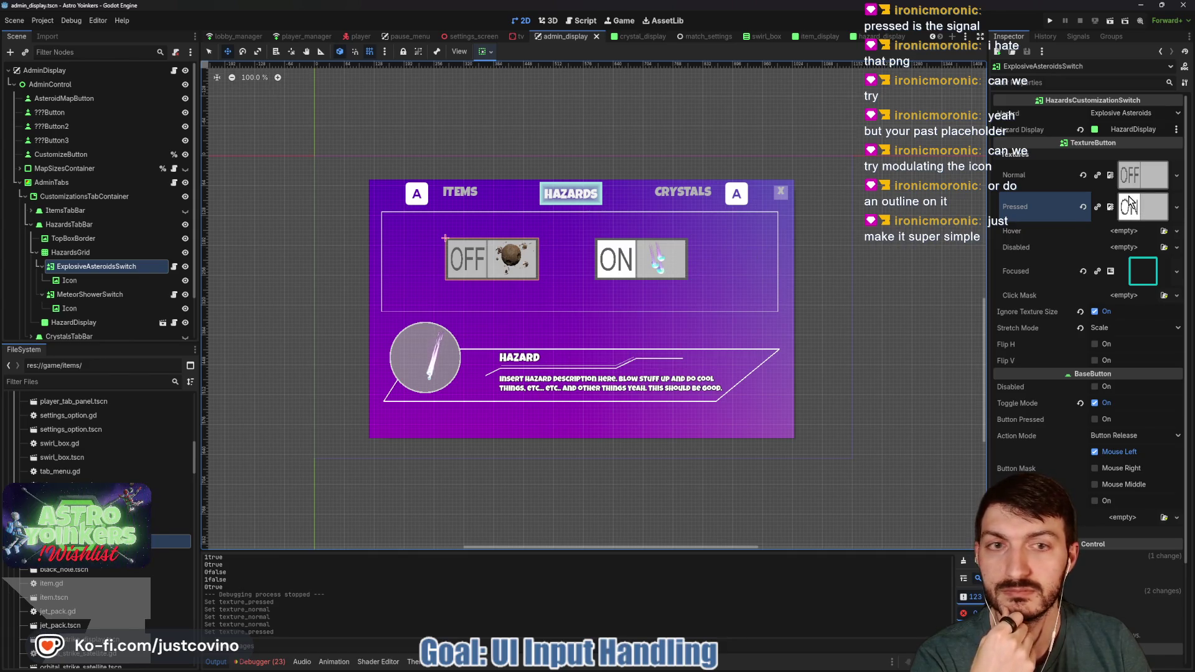
Step: Select MeteorShowerSwitch, clear its Normal texture, and quick-load the OFF image into Normal
{"action": "left_click", "coordinate": [106, 293]}
{"action": "left_click", "coordinate": [1052, 154]}
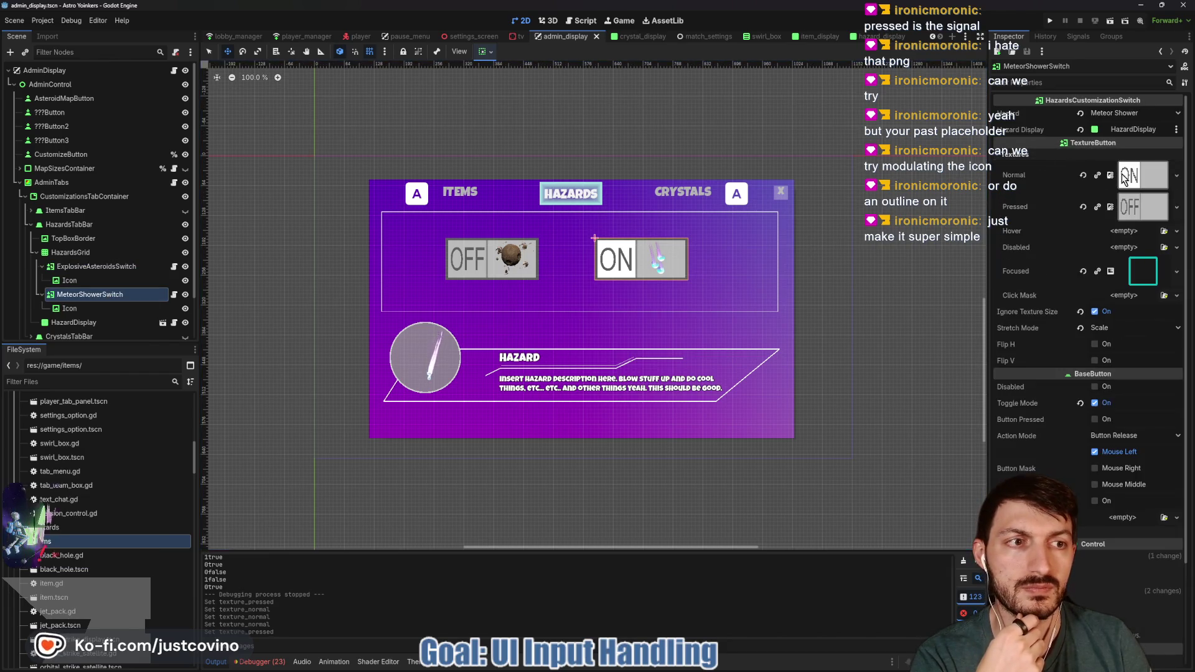
{"action": "left_click", "coordinate": [1083, 178]}
{"action": "left_click", "coordinate": [1127, 167]}
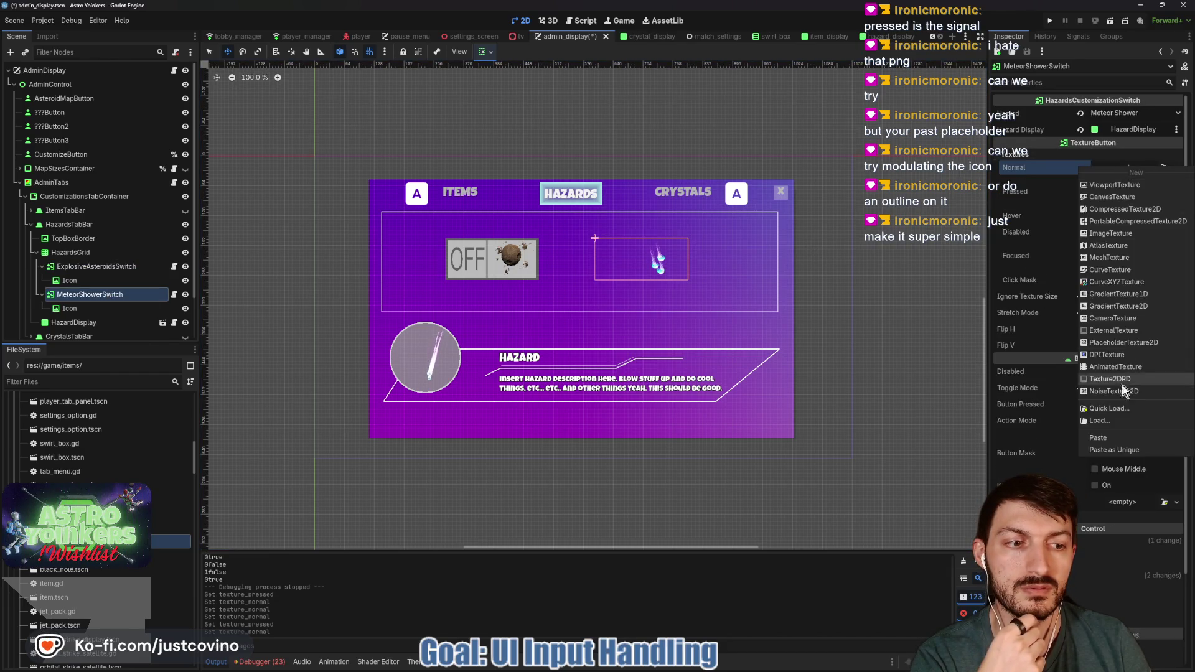
{"action": "left_click", "coordinate": [1114, 423]}
{"action": "double_click", "coordinate": [507, 232]}
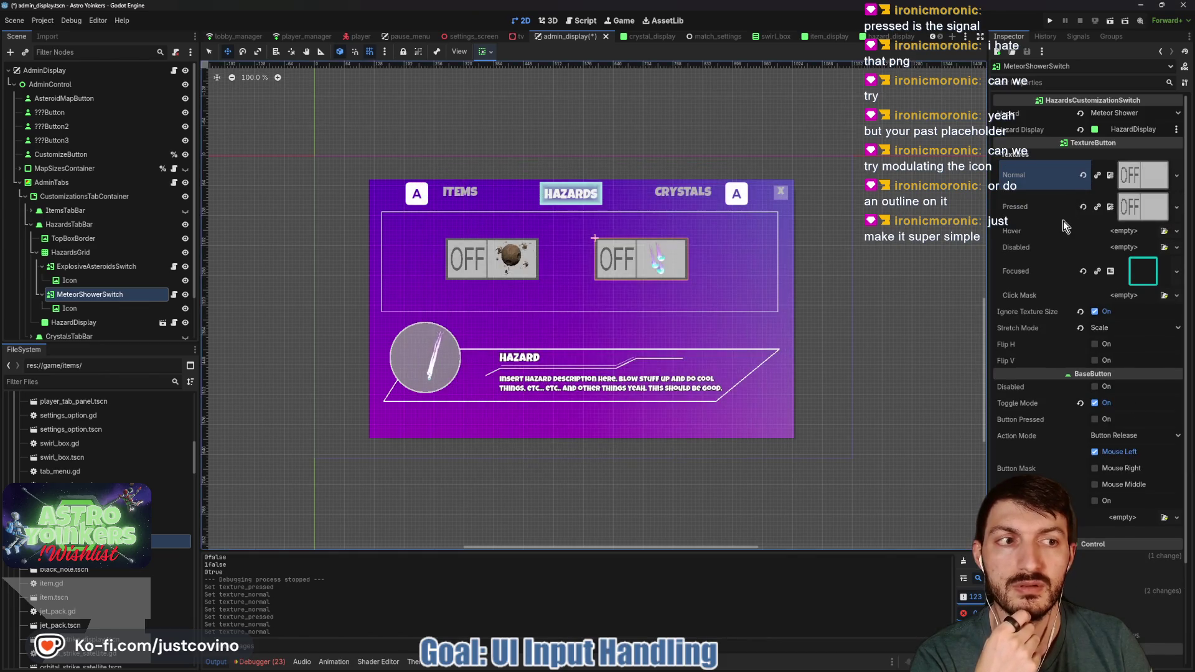
Step: Quick-load the ON image into Pressed, then check the Icon node and reselect the switch
{"action": "left_click", "coordinate": [1121, 199]}
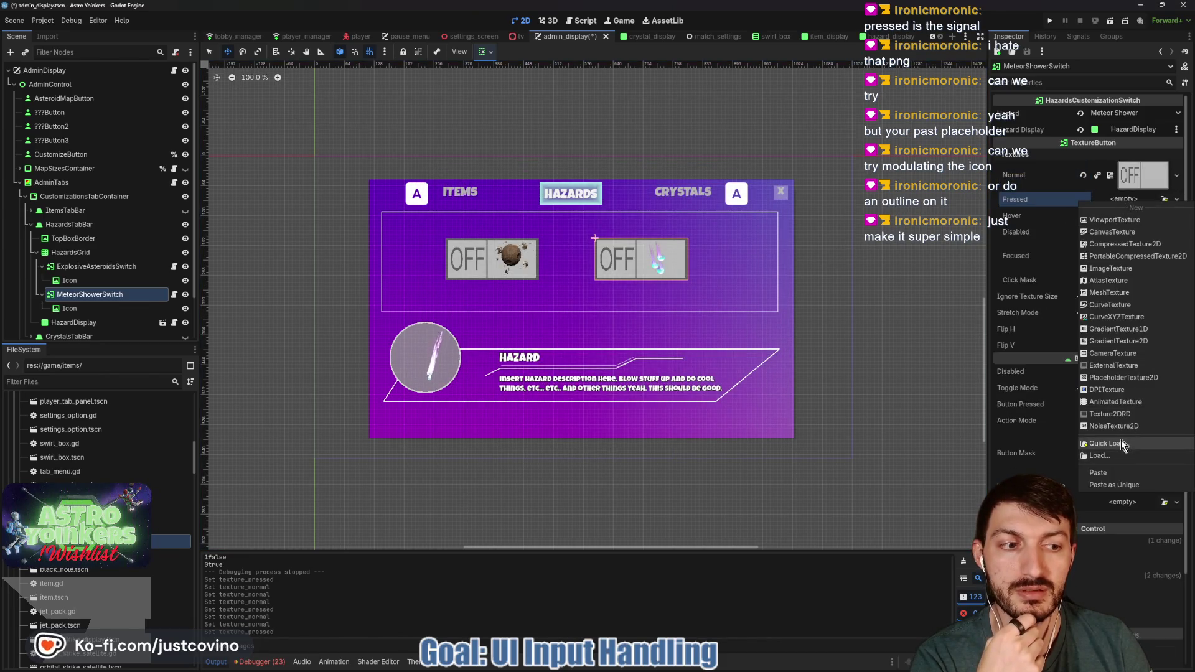
{"action": "left_click", "coordinate": [1122, 443]}
{"action": "double_click", "coordinate": [496, 239]}
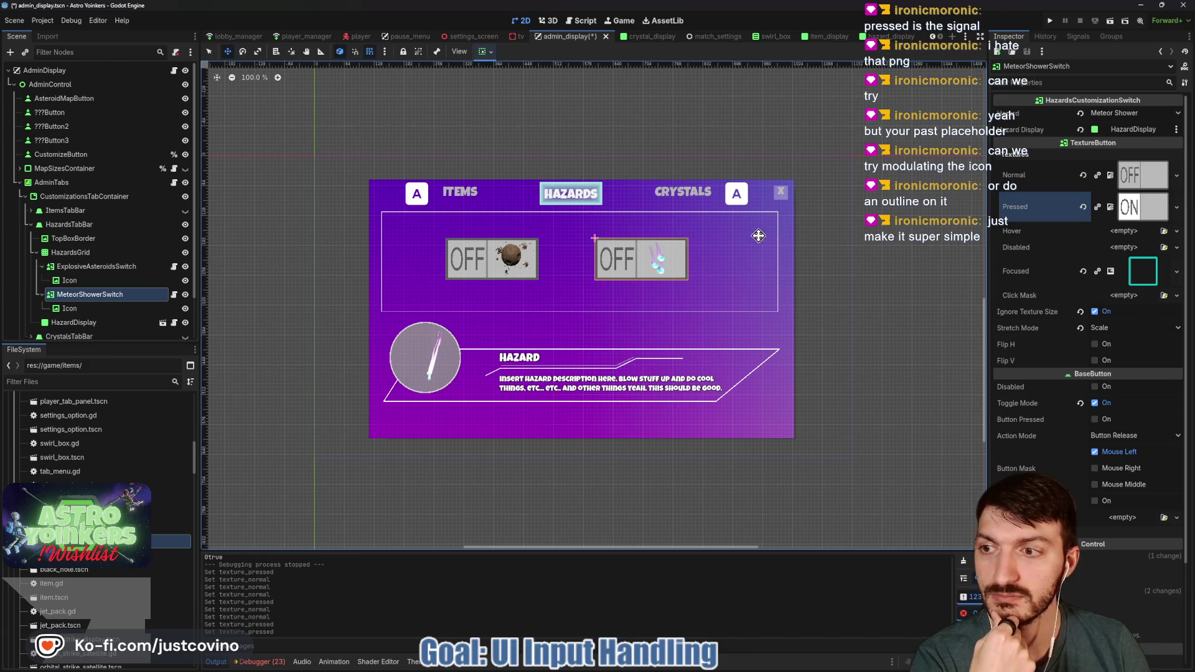
{"action": "left_click", "coordinate": [70, 309]}
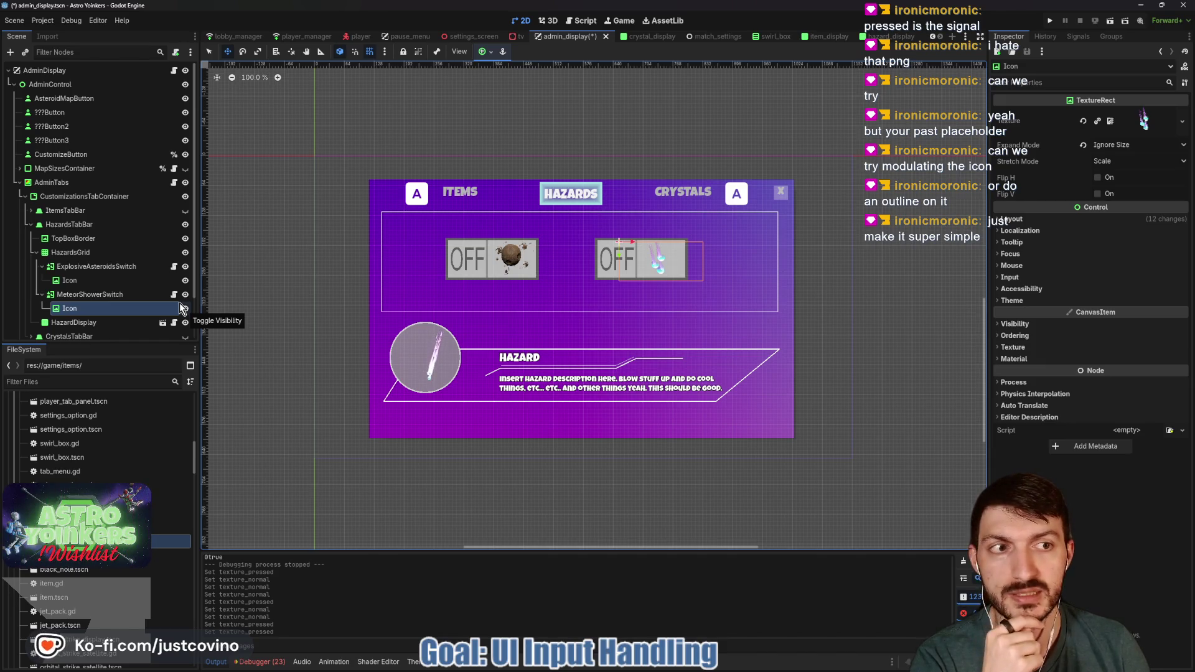
{"action": "left_click", "coordinate": [81, 293]}
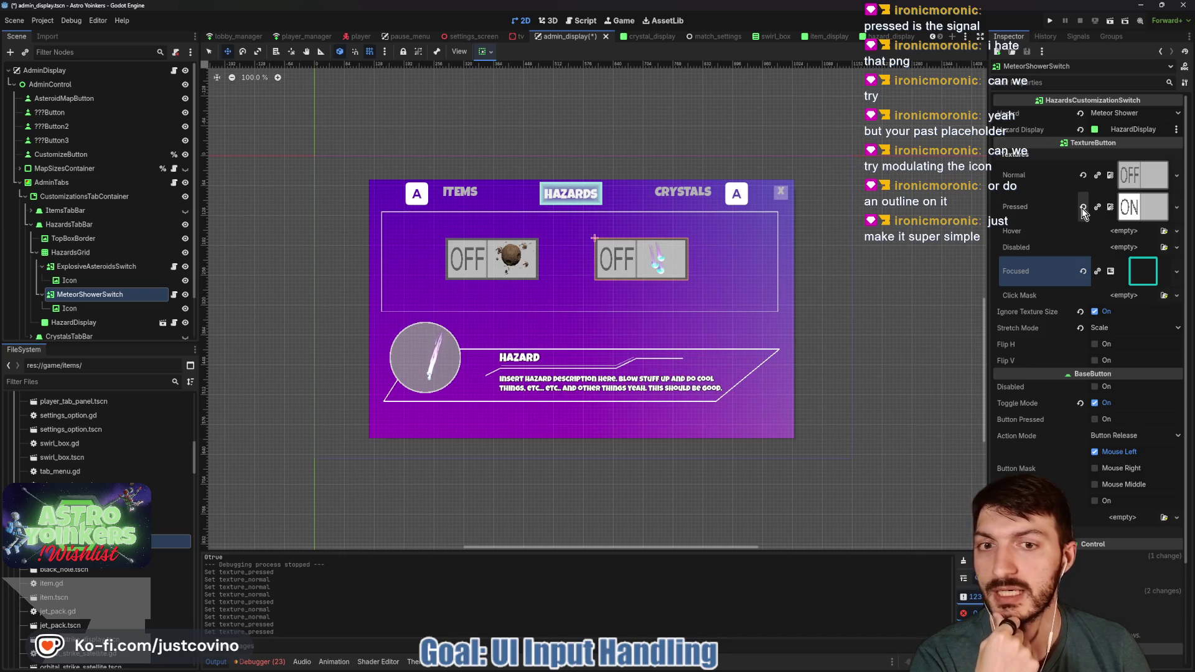
Step: Clear the Pressed texture, try a GradientTexture2D there, then clear it again
{"action": "left_click", "coordinate": [1082, 209]}
{"action": "left_click", "coordinate": [1123, 199]}
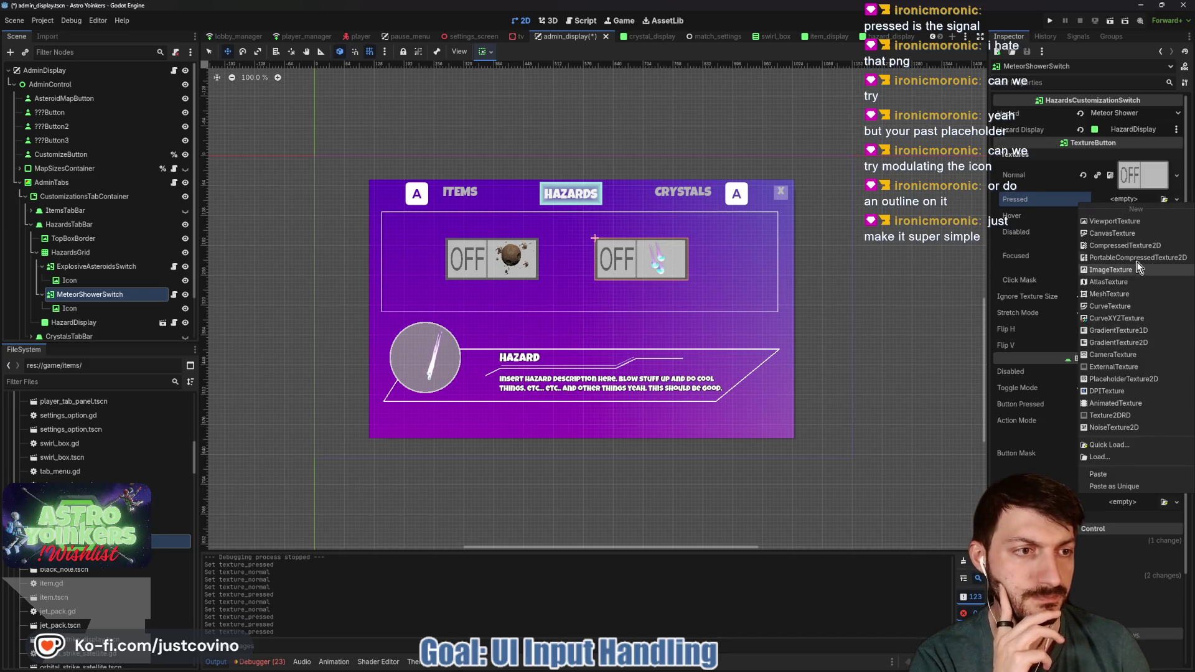
{"action": "left_click", "coordinate": [1144, 342]}
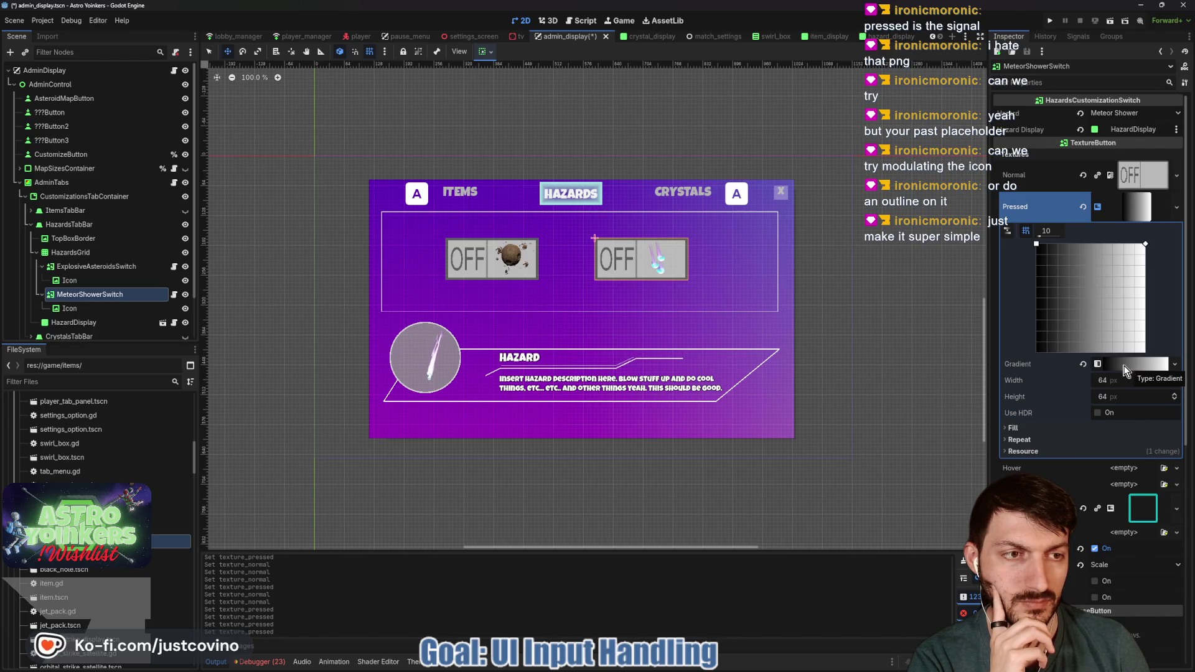
{"action": "left_click", "coordinate": [1083, 207]}
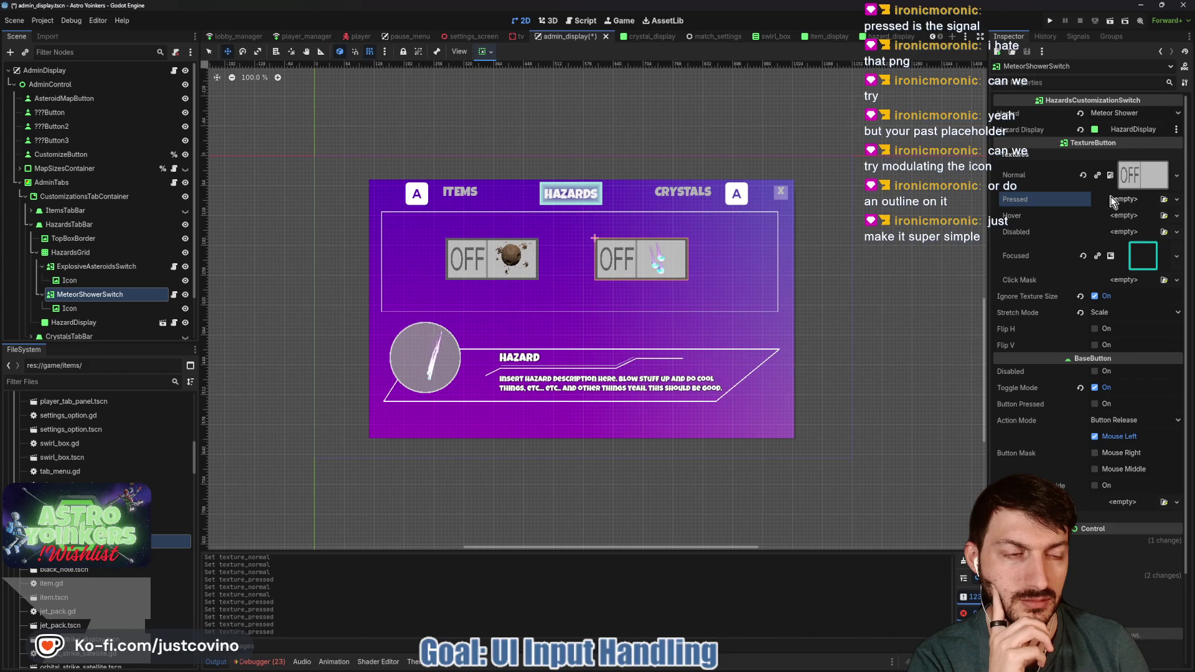
Step: Clear the Normal texture and assign it a new GradientTexture2D
{"action": "left_click", "coordinate": [1086, 174]}
{"action": "left_click", "coordinate": [1132, 170]}
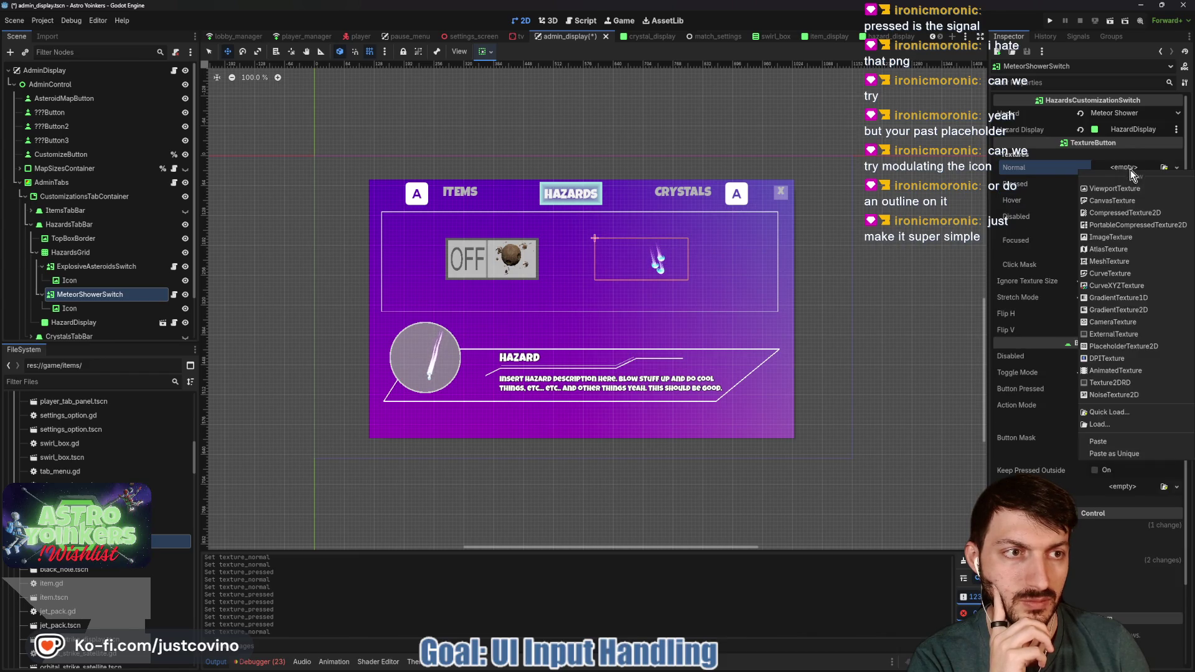
{"action": "left_click", "coordinate": [1127, 412]}
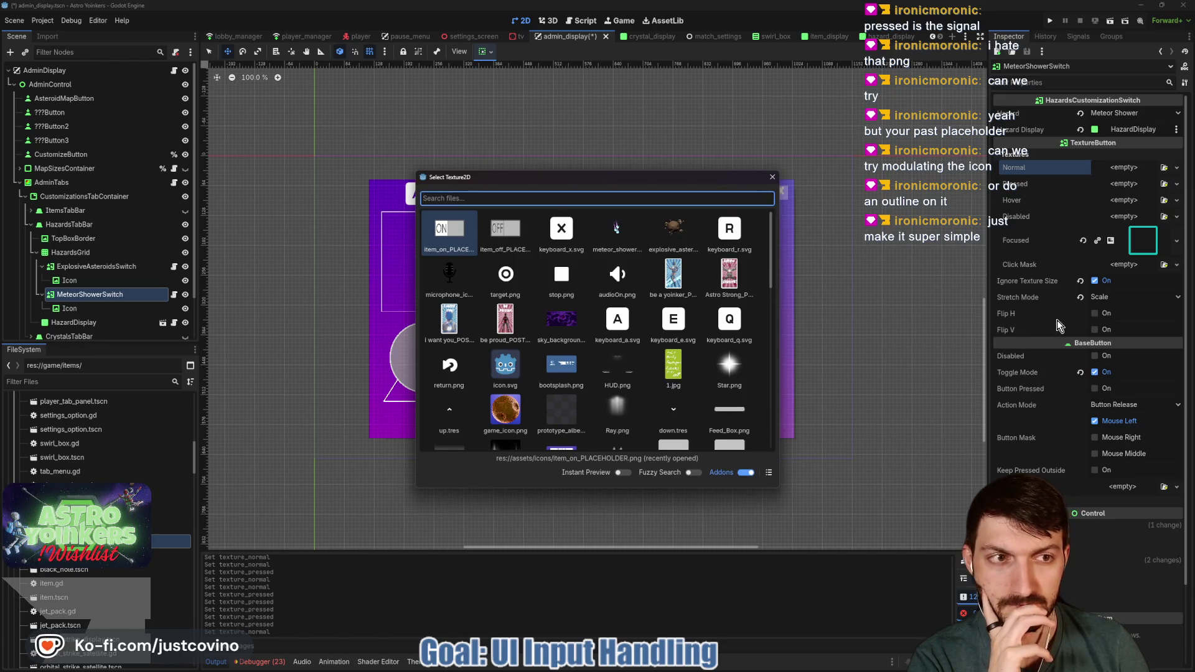
{"action": "left_click", "coordinate": [770, 180]}
{"action": "left_click", "coordinate": [1128, 169]}
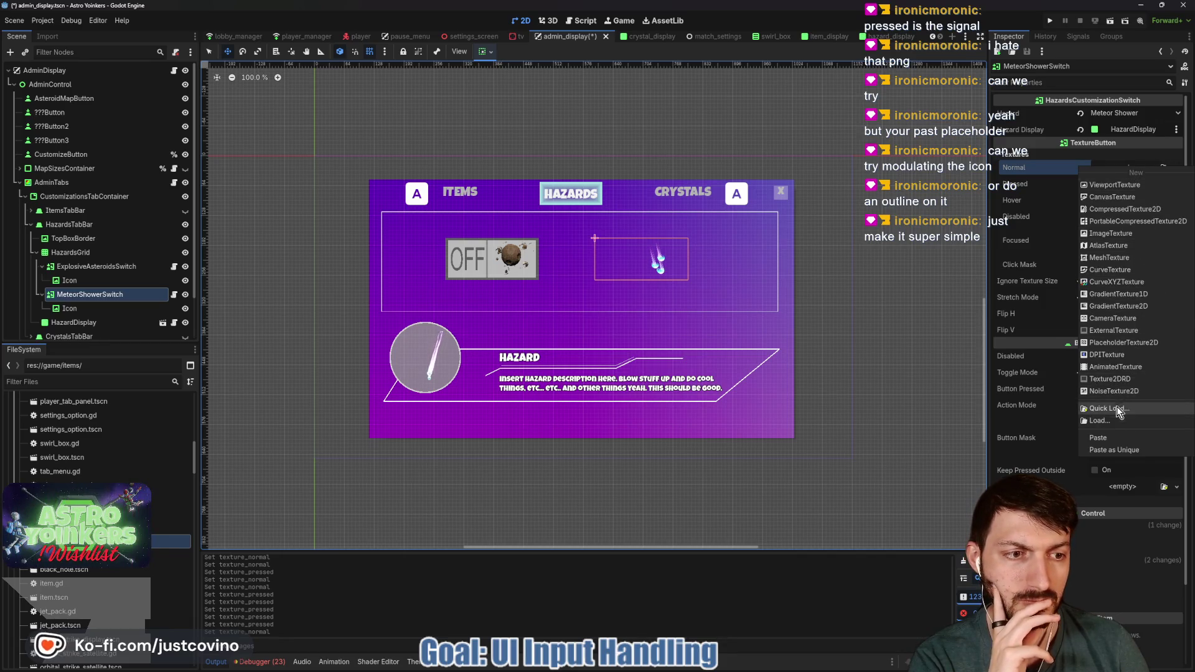
{"action": "left_click", "coordinate": [1142, 305]}
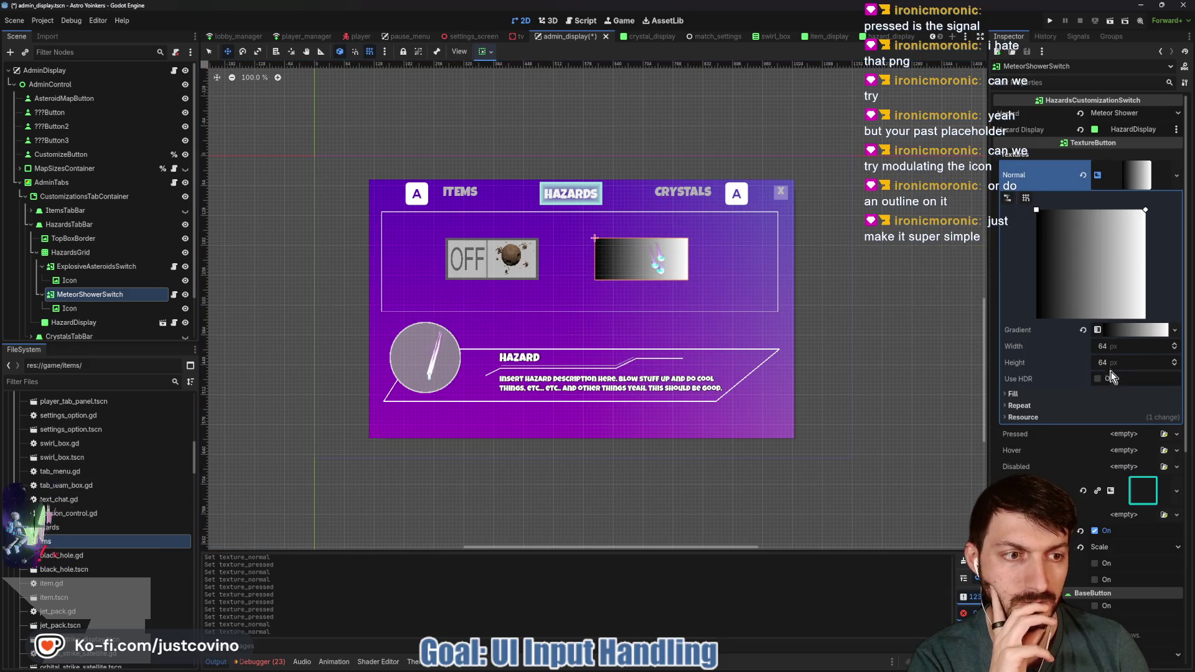
Step: Enable gradient grid snap and make the right colour stop semi-transparent black
{"action": "left_click", "coordinate": [1026, 198]}
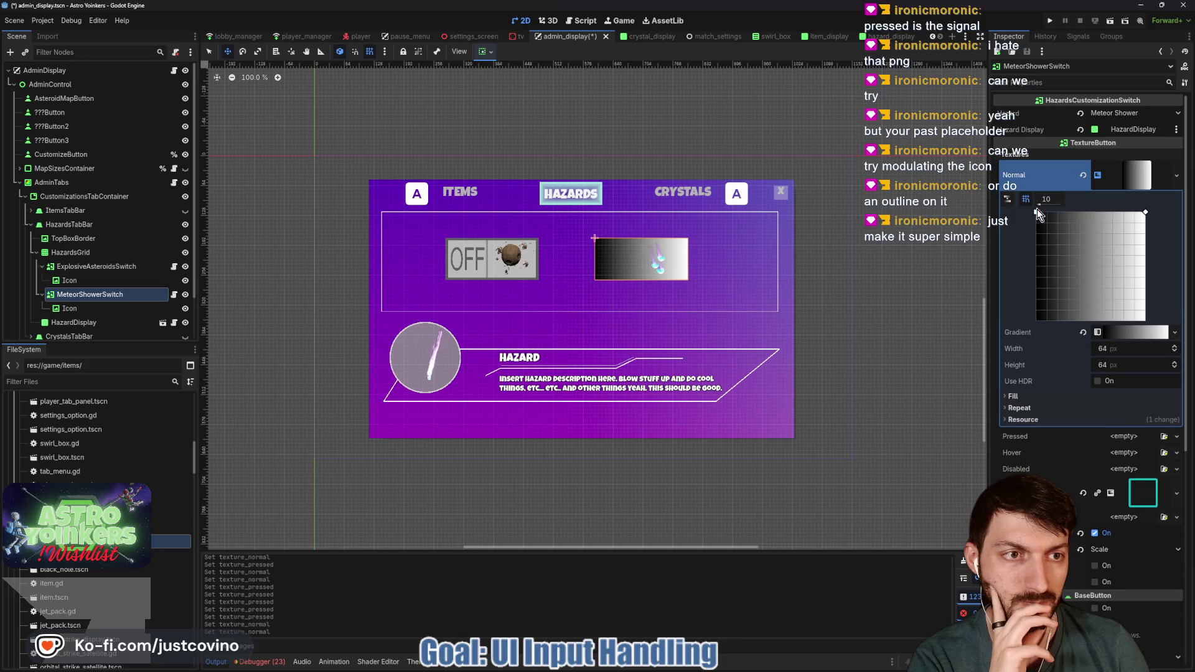
{"action": "left_click", "coordinate": [1124, 332]}
{"action": "double_click", "coordinate": [1147, 372]}
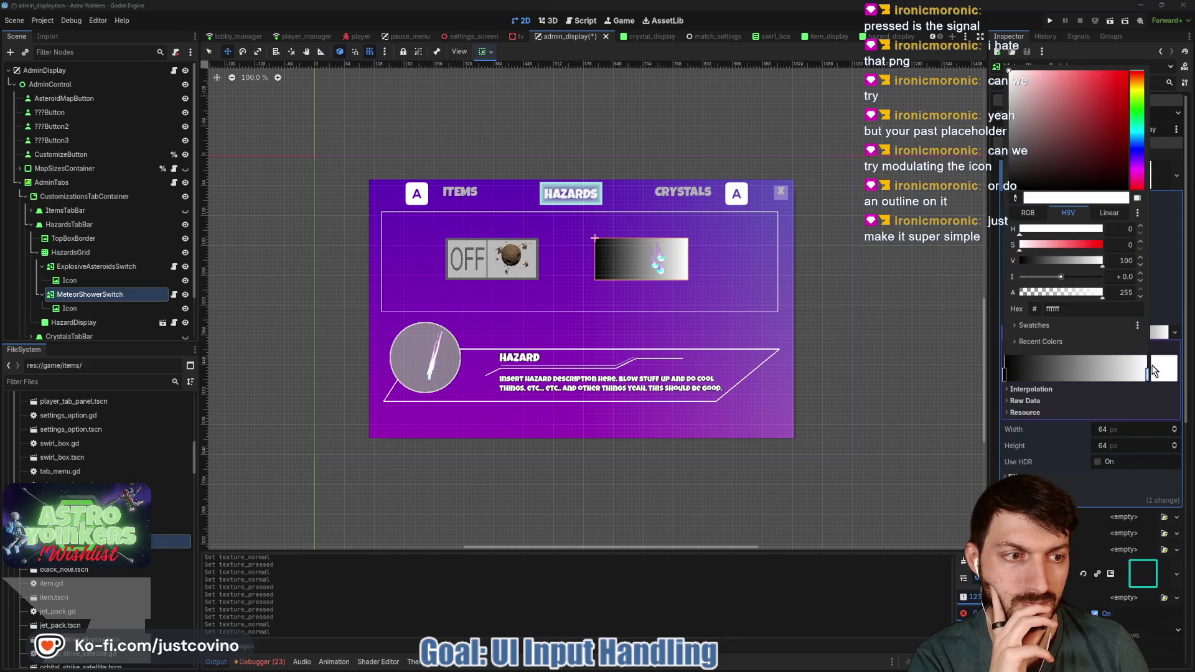
{"action": "left_click_drag", "start_coordinate": [1071, 261], "coordinate": [997, 261]}
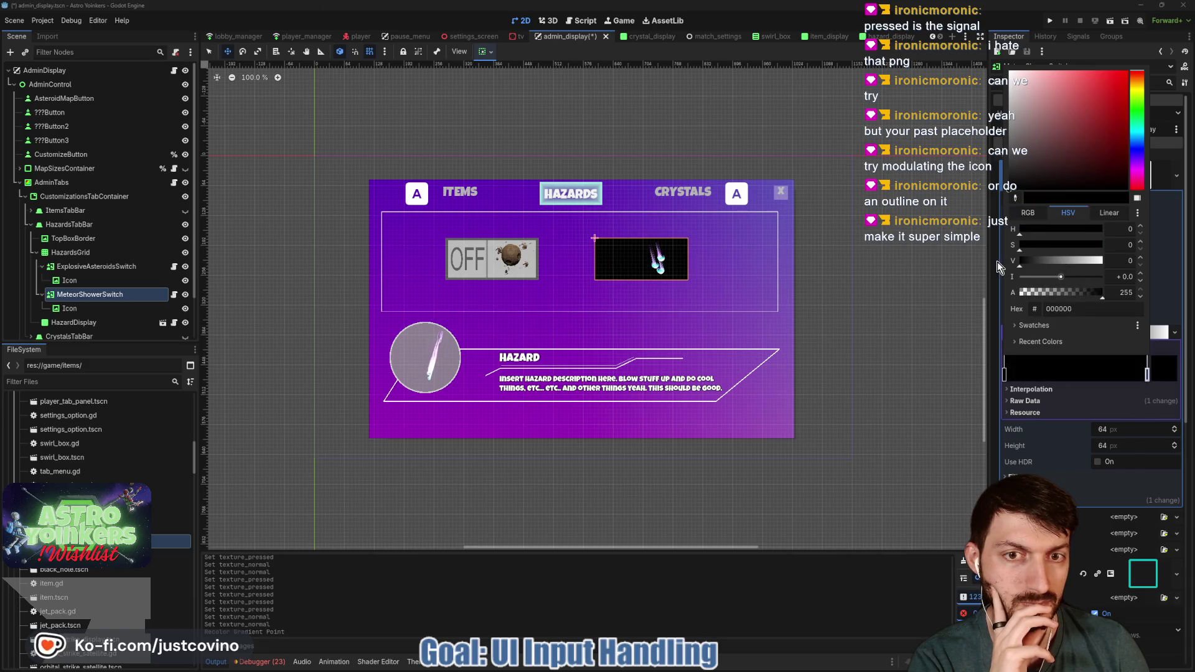
{"action": "left_click_drag", "start_coordinate": [1096, 294], "coordinate": [1067, 297]}
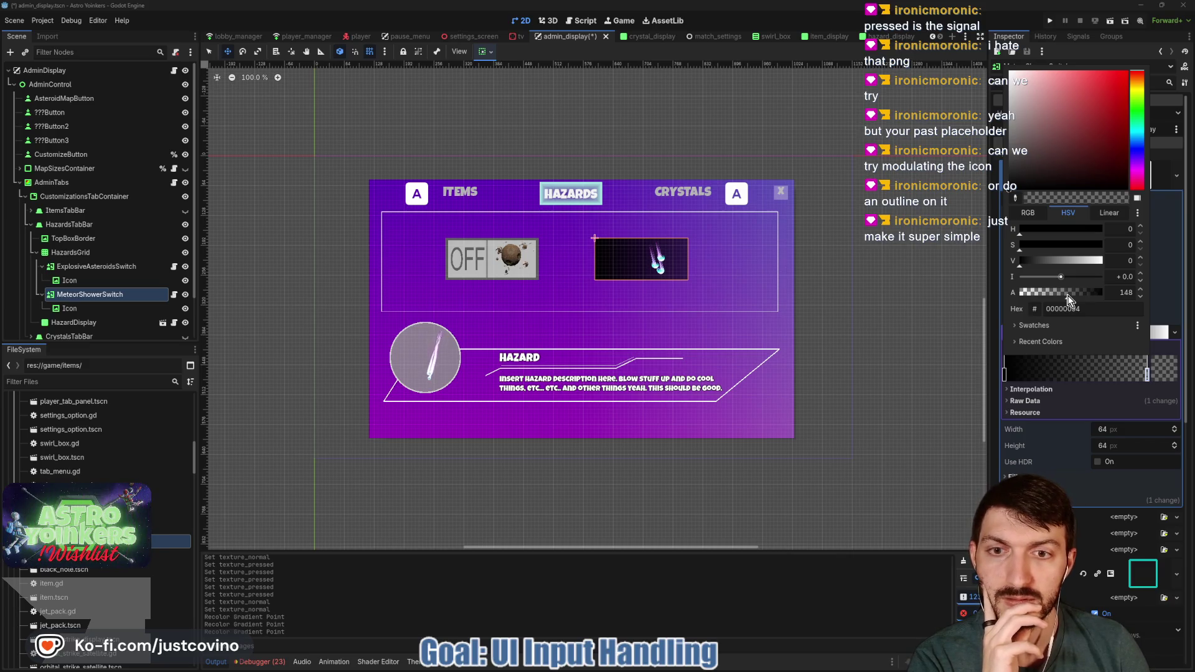
{"action": "left_click", "coordinate": [1169, 376]}
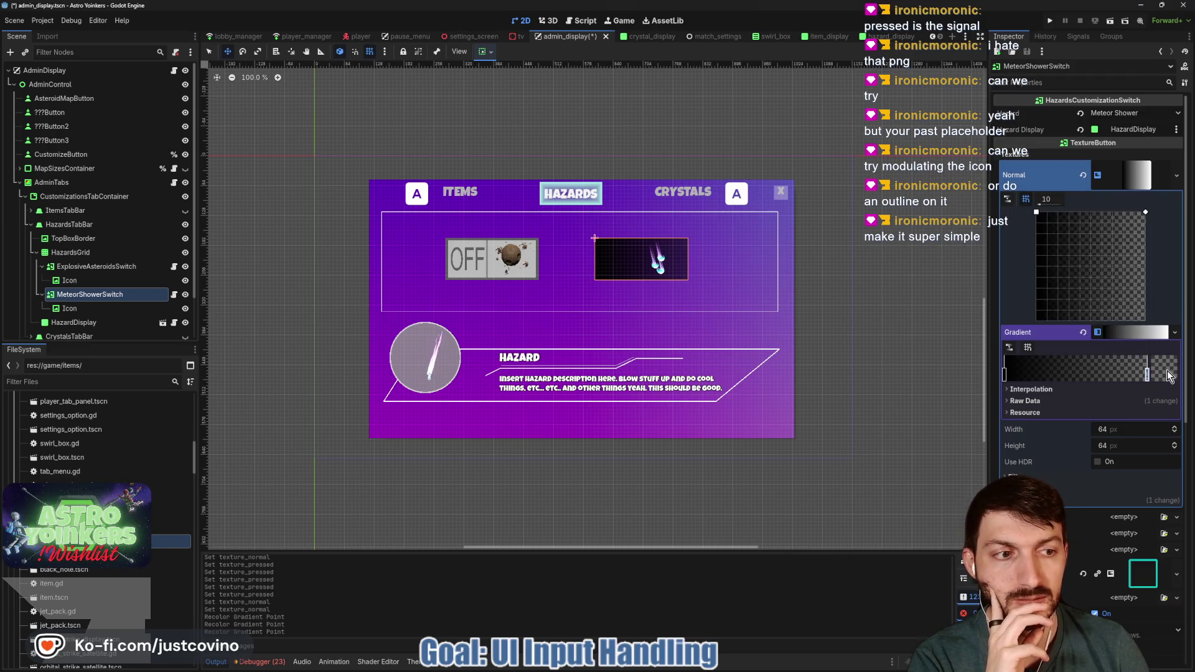
Step: Add a left gradient point with alpha 147, then select the meteor Icon node
{"action": "left_click", "coordinate": [1009, 375]}
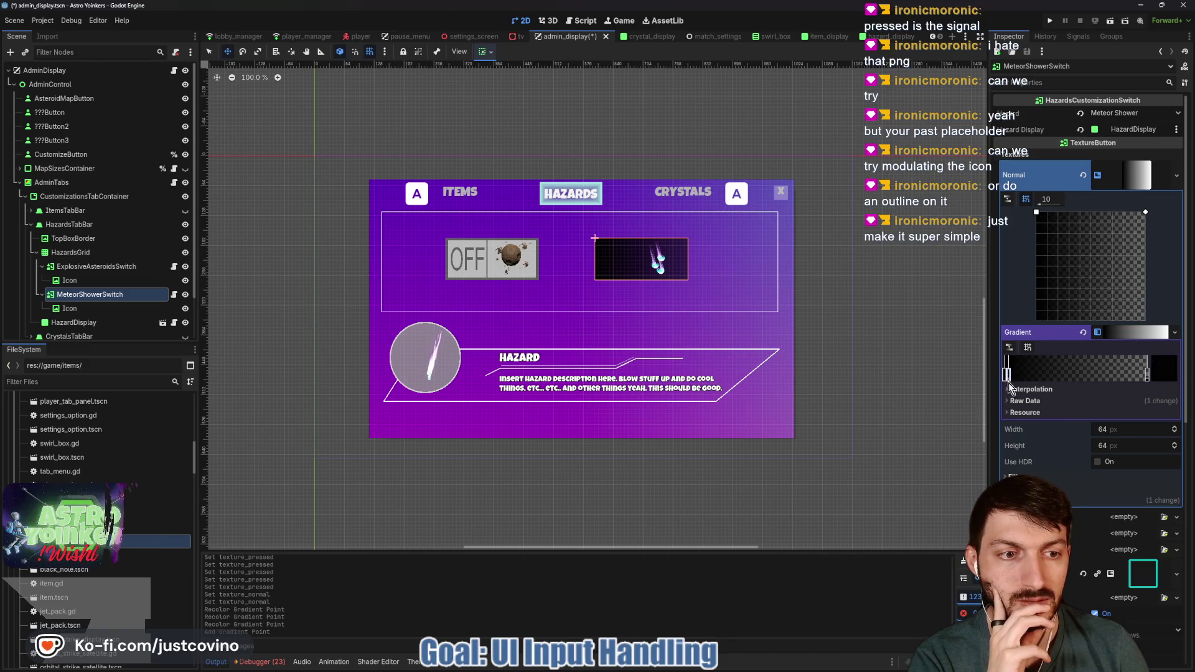
{"action": "left_click", "coordinate": [1151, 369]}
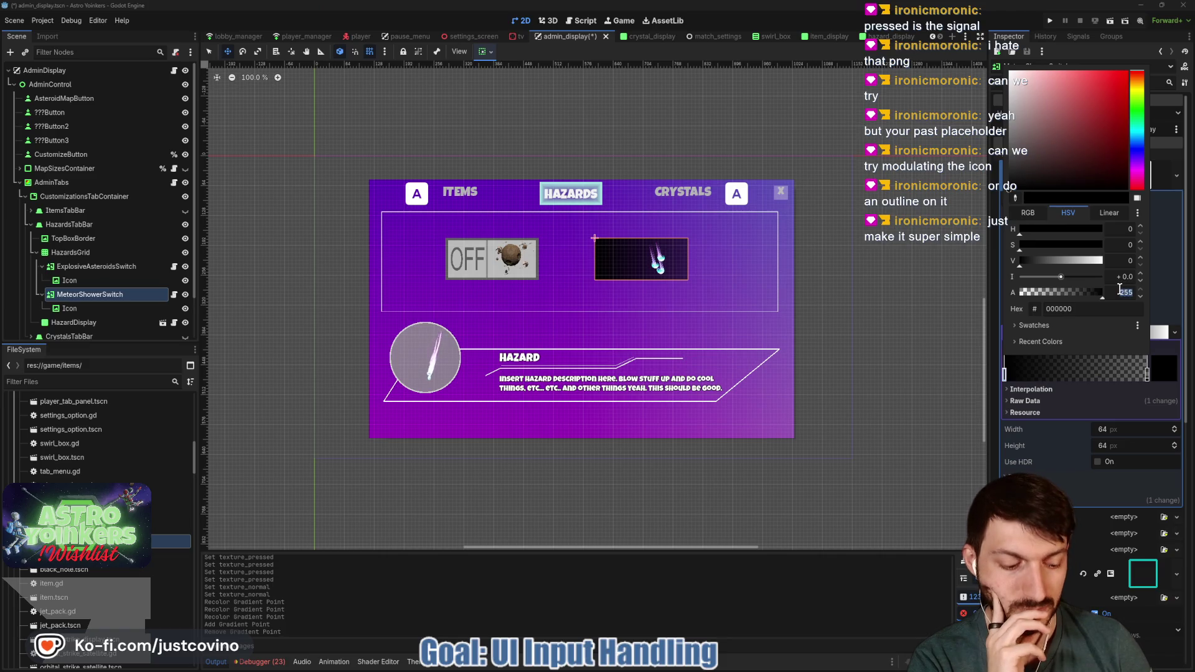
{"action": "type", "text": "147"}
{"action": "key", "text": "Return"}
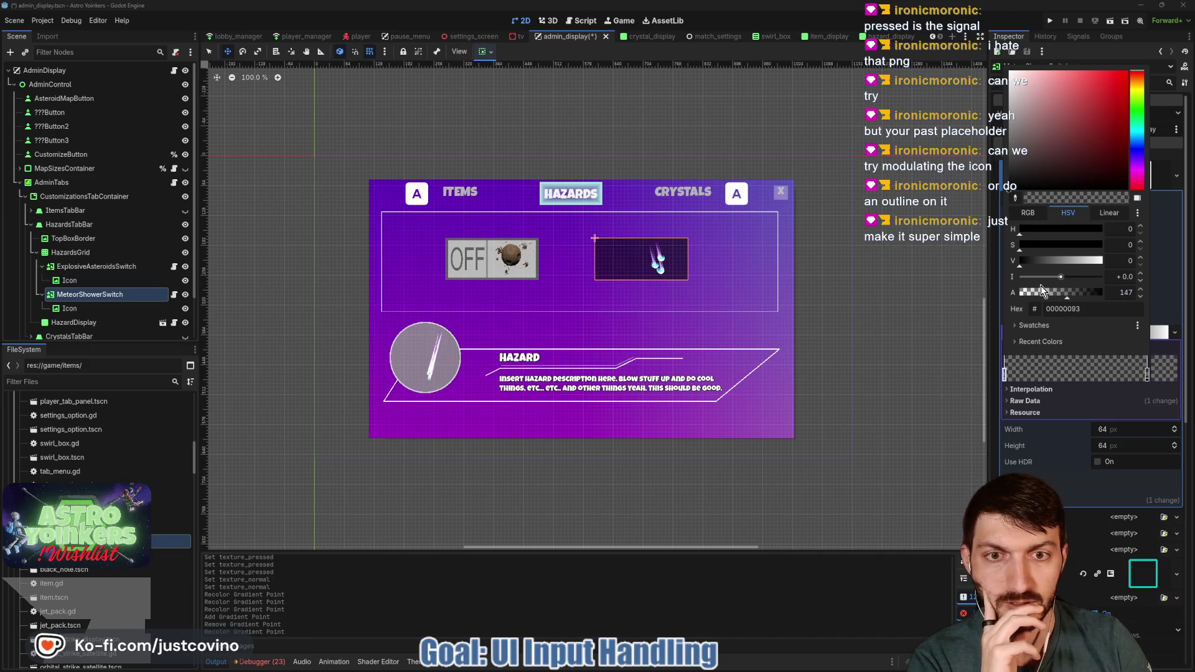
{"action": "left_click", "coordinate": [68, 309]}
{"action": "left_click", "coordinate": [68, 309]}
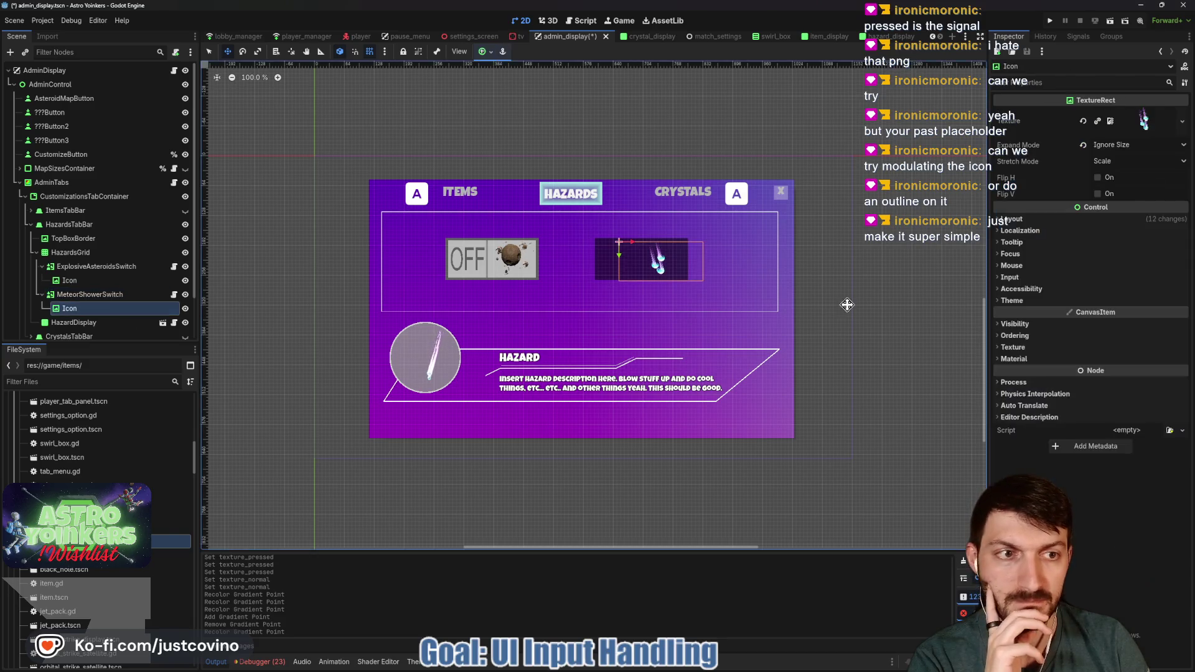
{"action": "left_click", "coordinate": [1101, 219]}
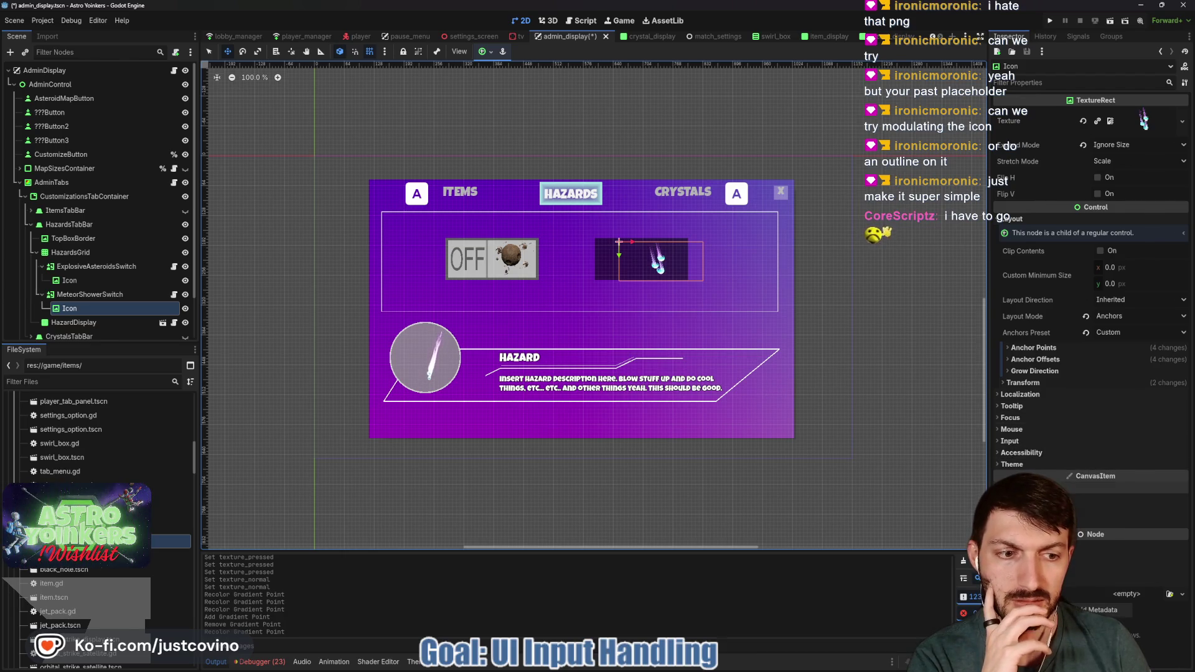
{"action": "left_click", "coordinate": [1021, 499]}
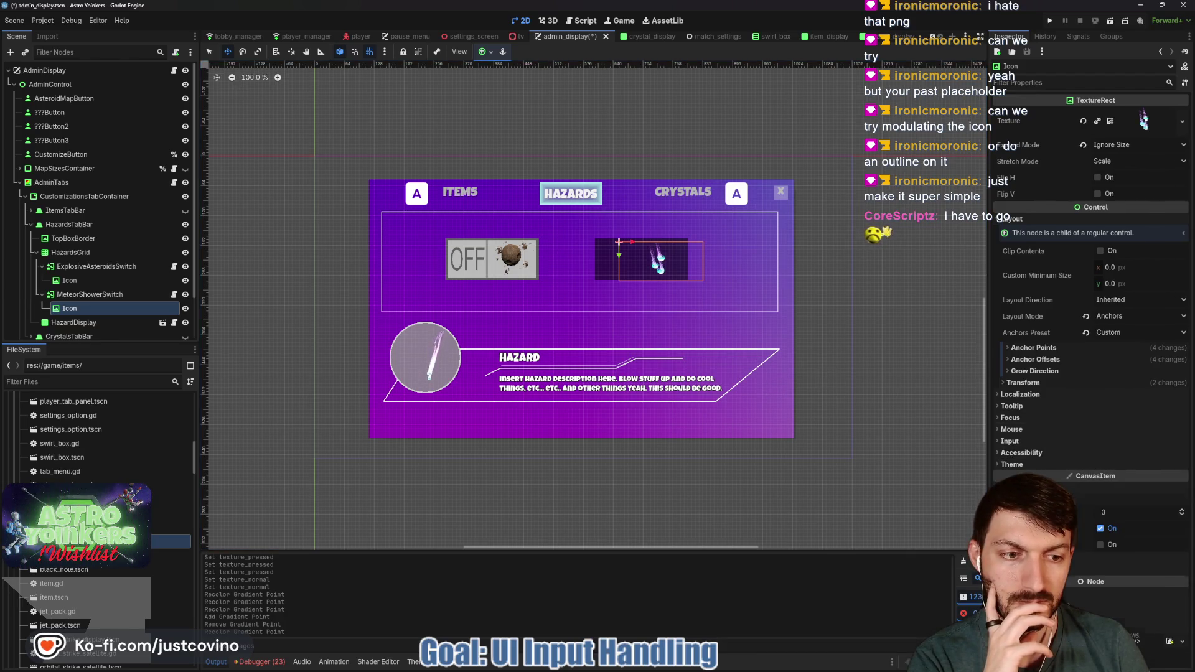
{"action": "left_click", "coordinate": [1184, 517]}
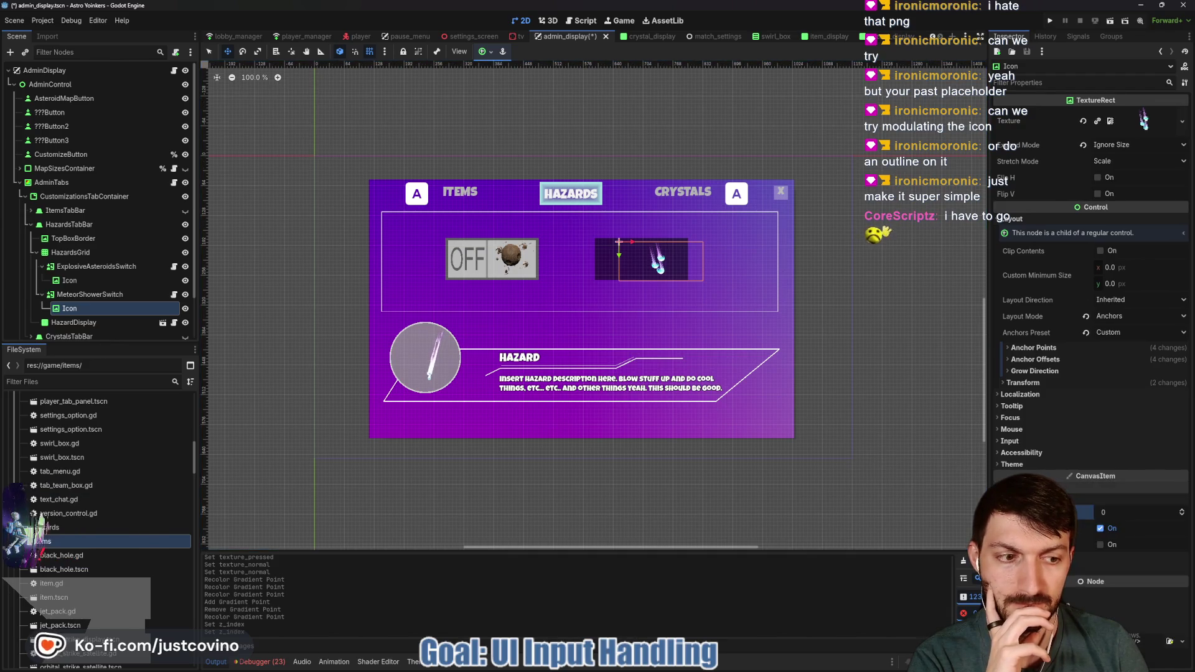
{"action": "left_click", "coordinate": [1114, 533]}
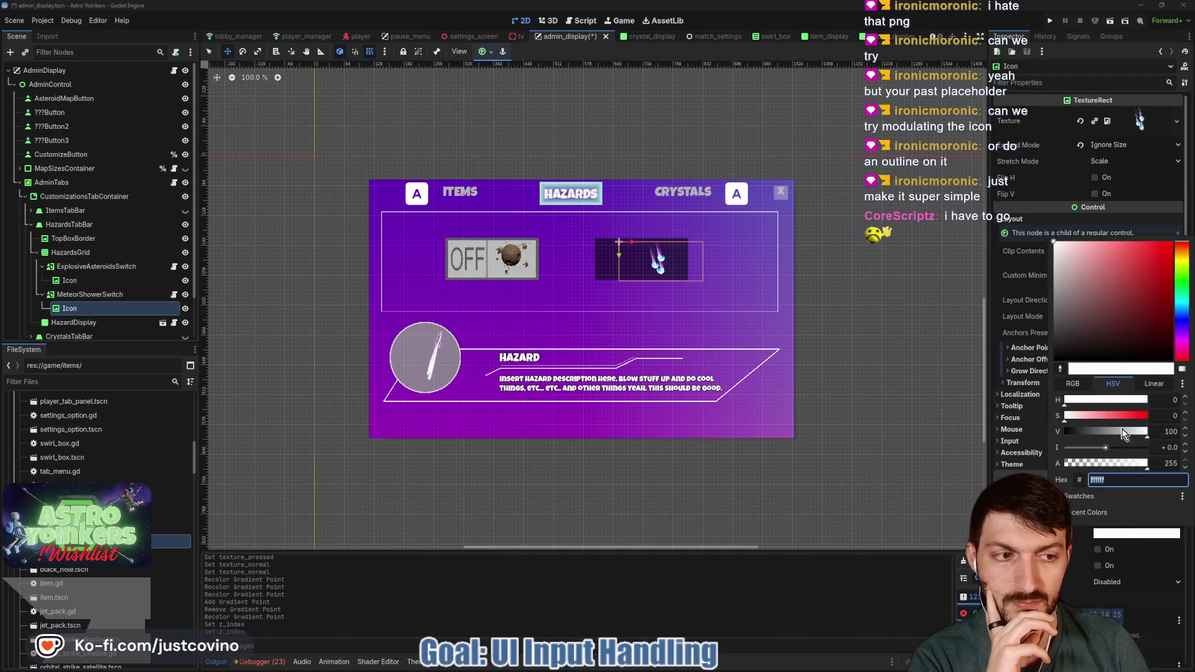
{"action": "left_click_drag", "start_coordinate": [1058, 300], "coordinate": [1050, 367]}
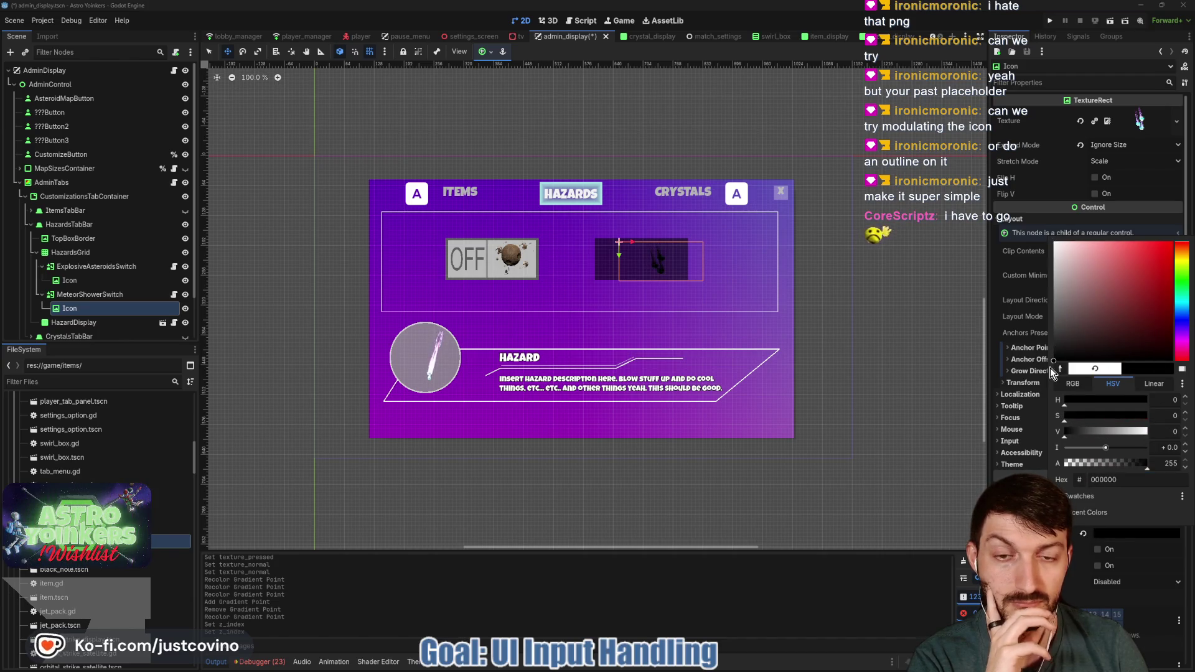
{"action": "mouse_move", "coordinate": [1050, 368]}
{"action": "left_mouse_down"}
{"action": "mouse_move", "coordinate": [1058, 268]}
{"action": "mouse_move", "coordinate": [1057, 394]}
{"action": "mouse_move", "coordinate": [1061, 278]}
{"action": "mouse_move", "coordinate": [1093, 332]}
{"action": "mouse_move", "coordinate": [1052, 235]}
{"action": "left_mouse_up"}
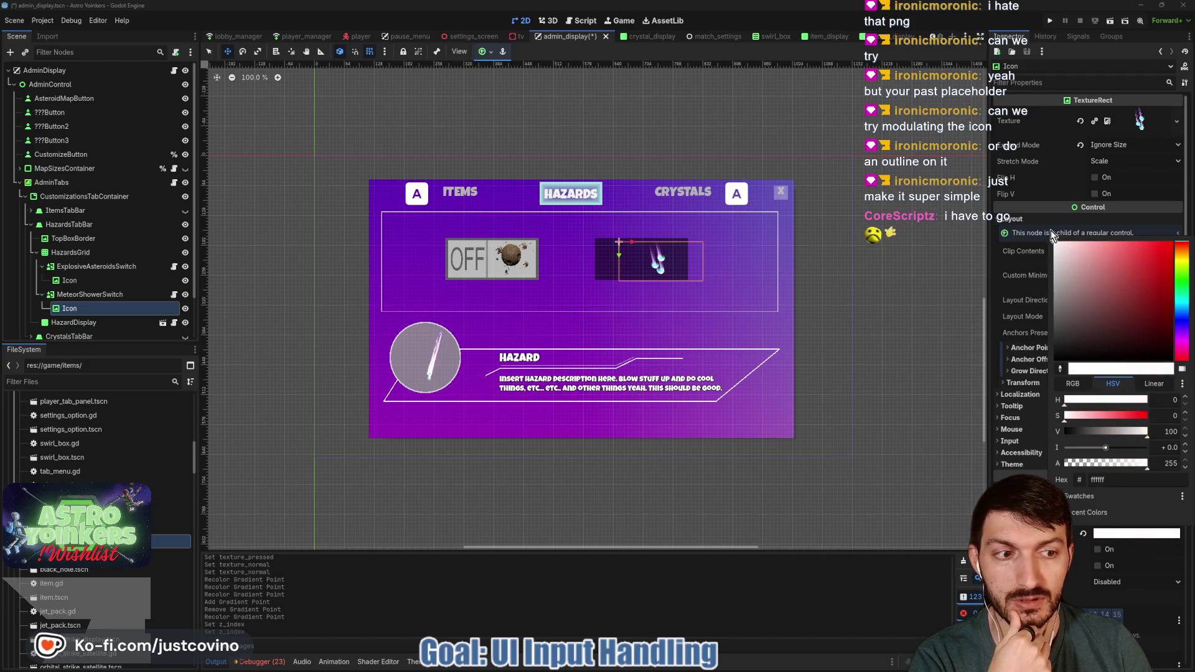
{"action": "left_click", "coordinate": [1145, 547]}
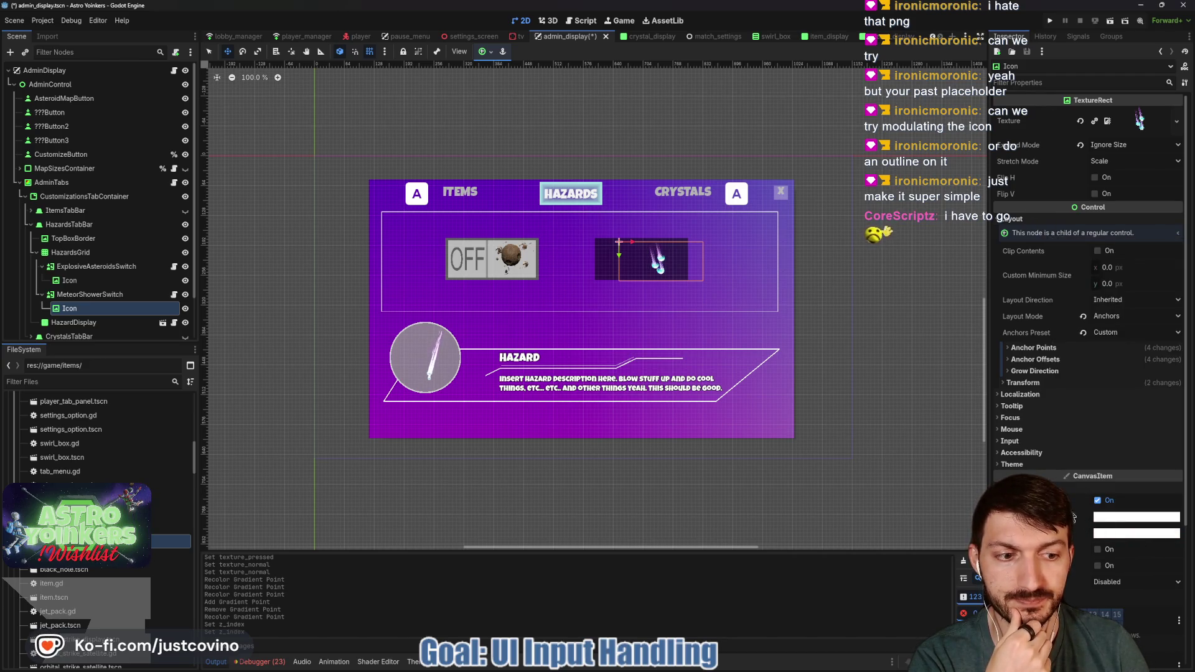
{"action": "left_click", "coordinate": [93, 306]}
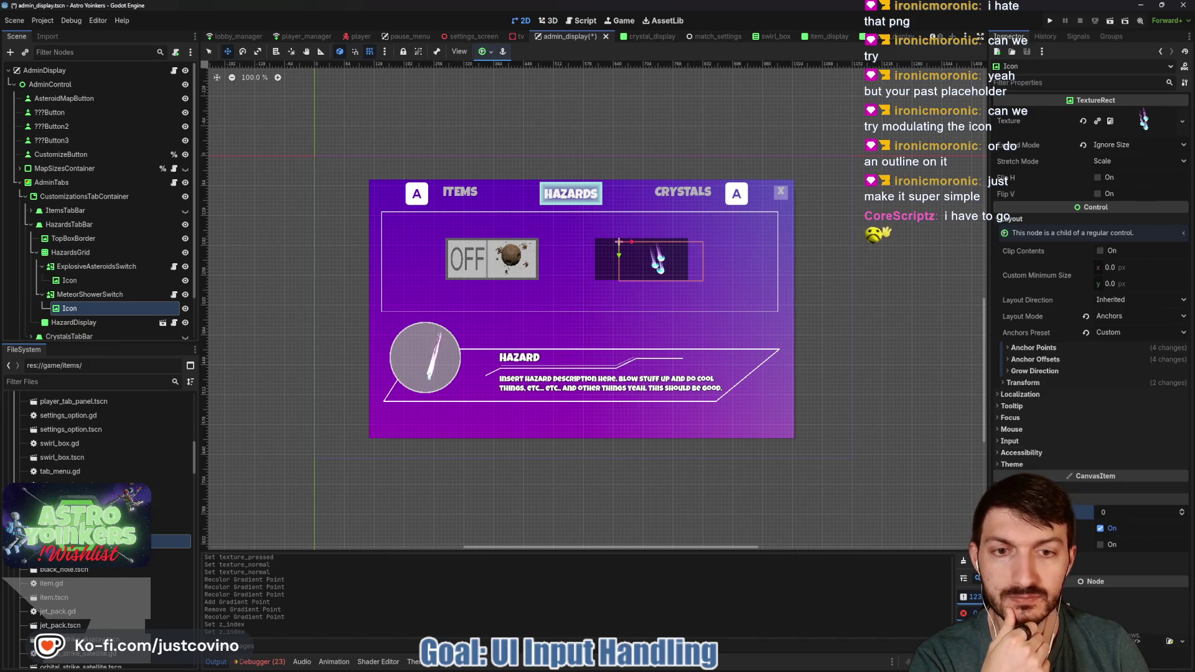
{"action": "left_click", "coordinate": [105, 297]}
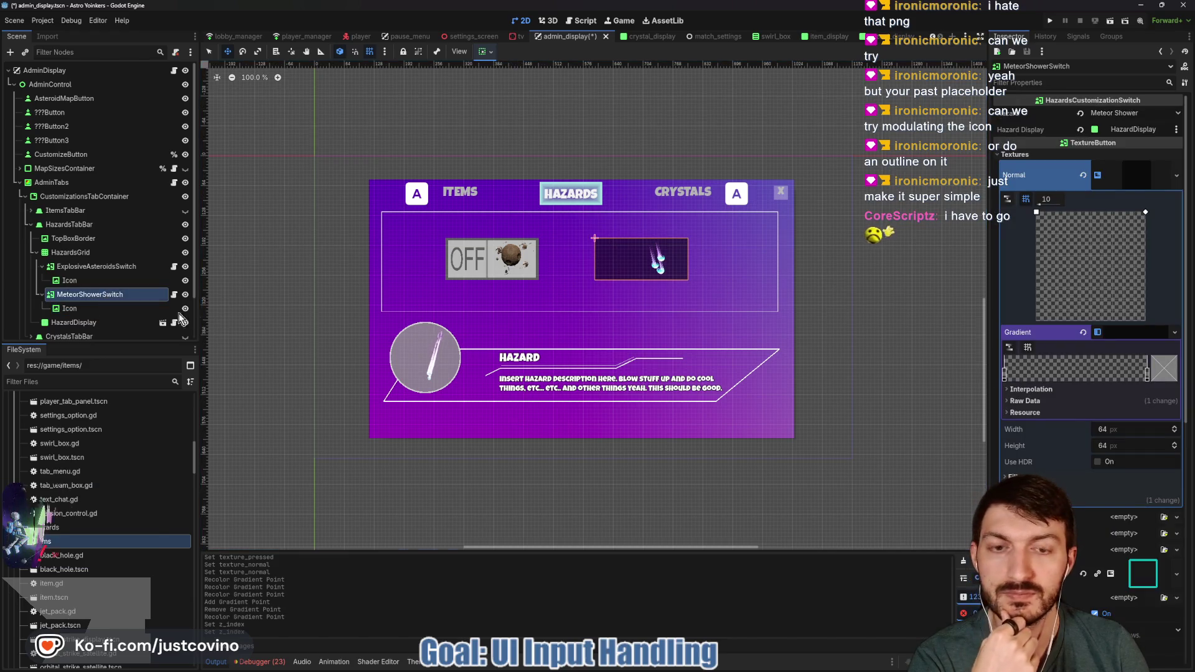
Step: Clear the switch's normal gradient and quick-load the meteor icon as its Normal texture
{"action": "left_click", "coordinate": [1124, 178]}
{"action": "left_click", "coordinate": [1083, 175]}
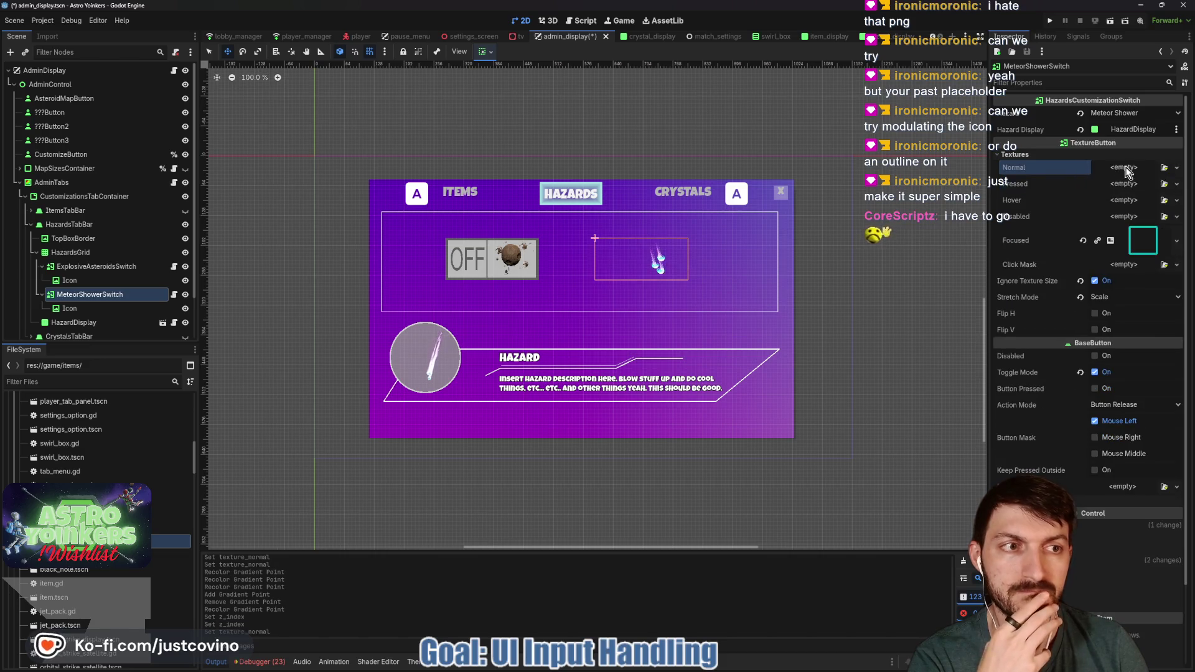
{"action": "left_click", "coordinate": [1126, 173]}
{"action": "left_click", "coordinate": [1126, 409]}
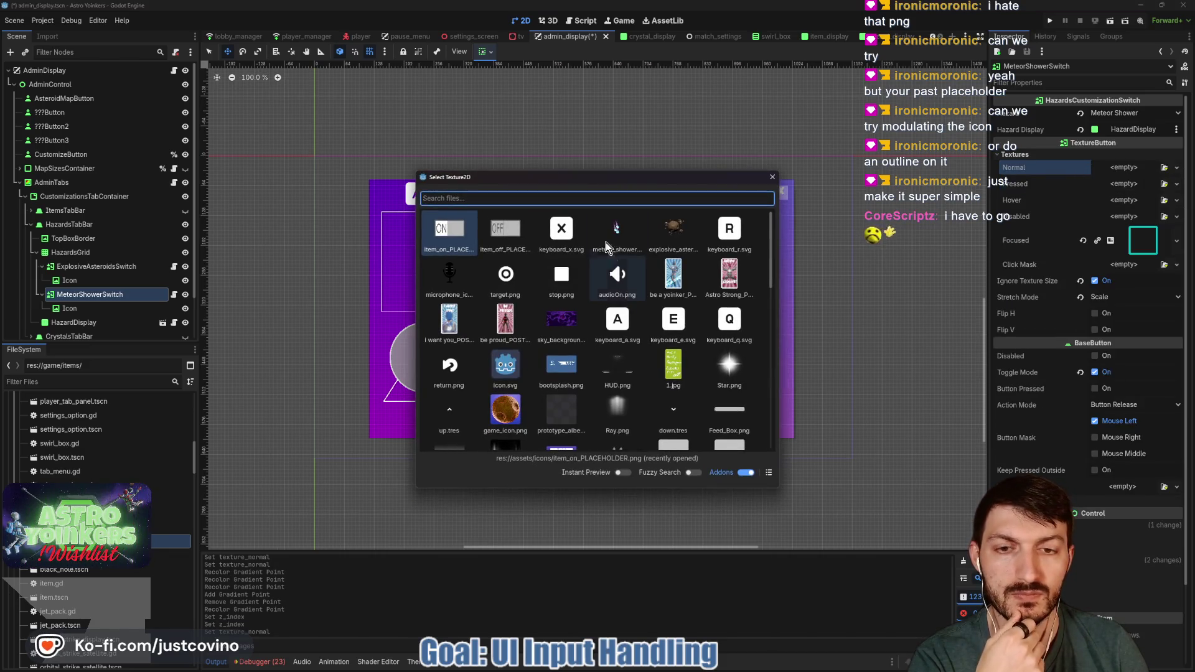
{"action": "double_click", "coordinate": [616, 274]}
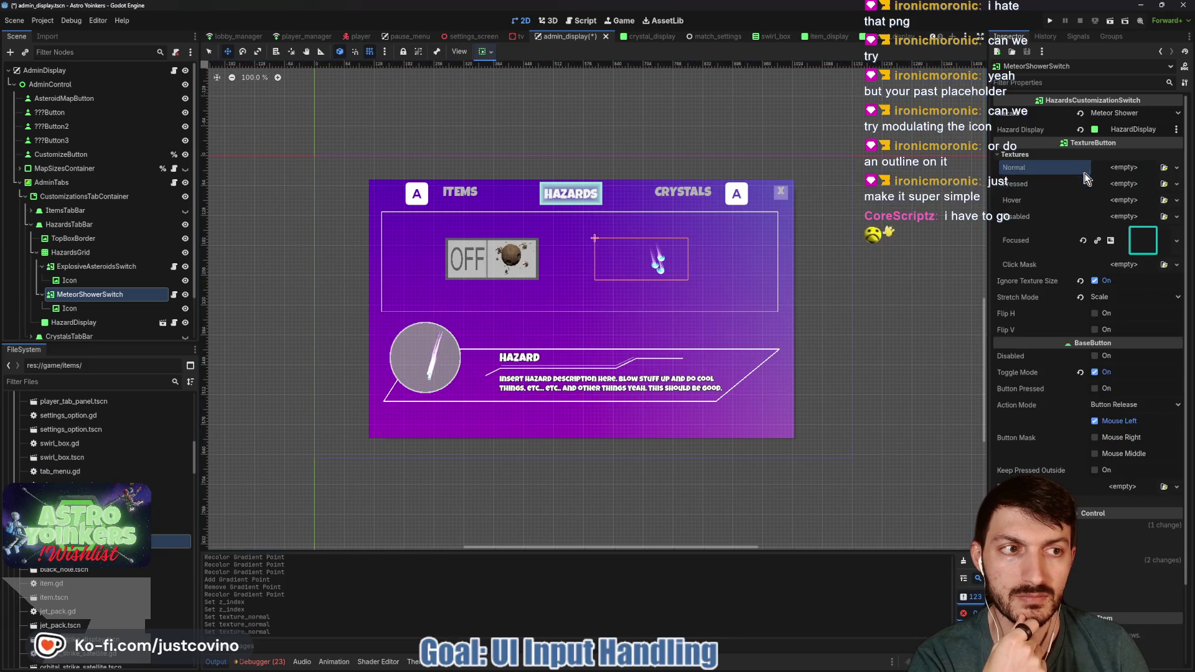
Step: Clear the Normal texture again and bring up the list of new texture types
{"action": "left_click", "coordinate": [1176, 175]}
{"action": "left_click", "coordinate": [1137, 221]}
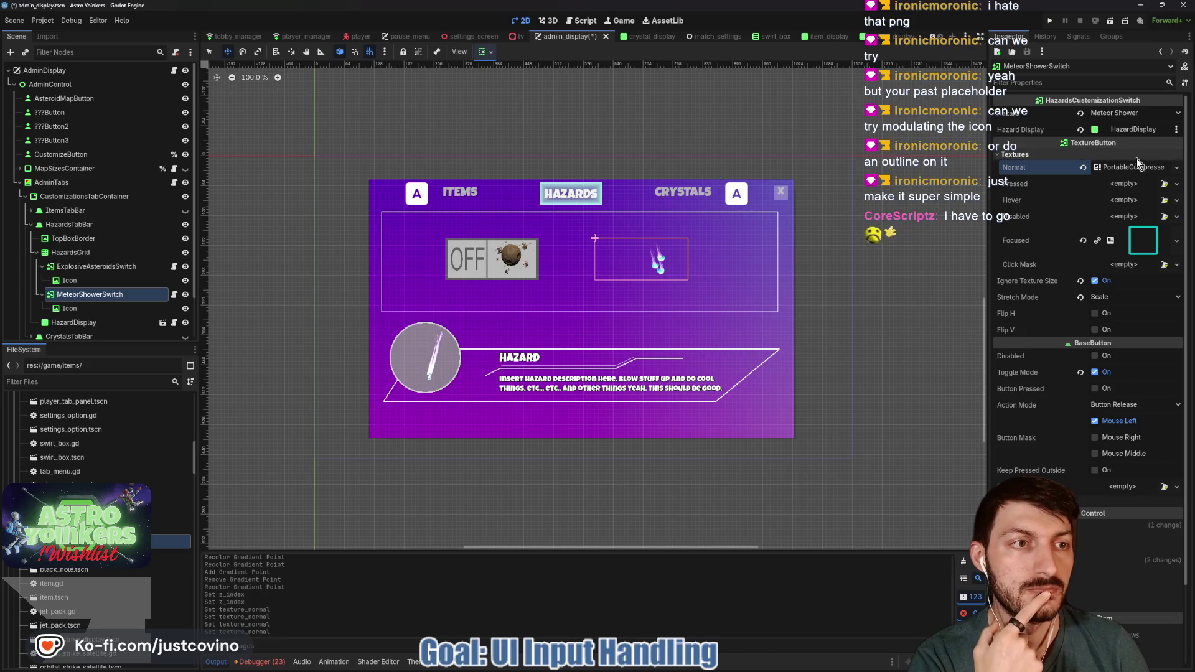
{"action": "left_click", "coordinate": [1084, 169]}
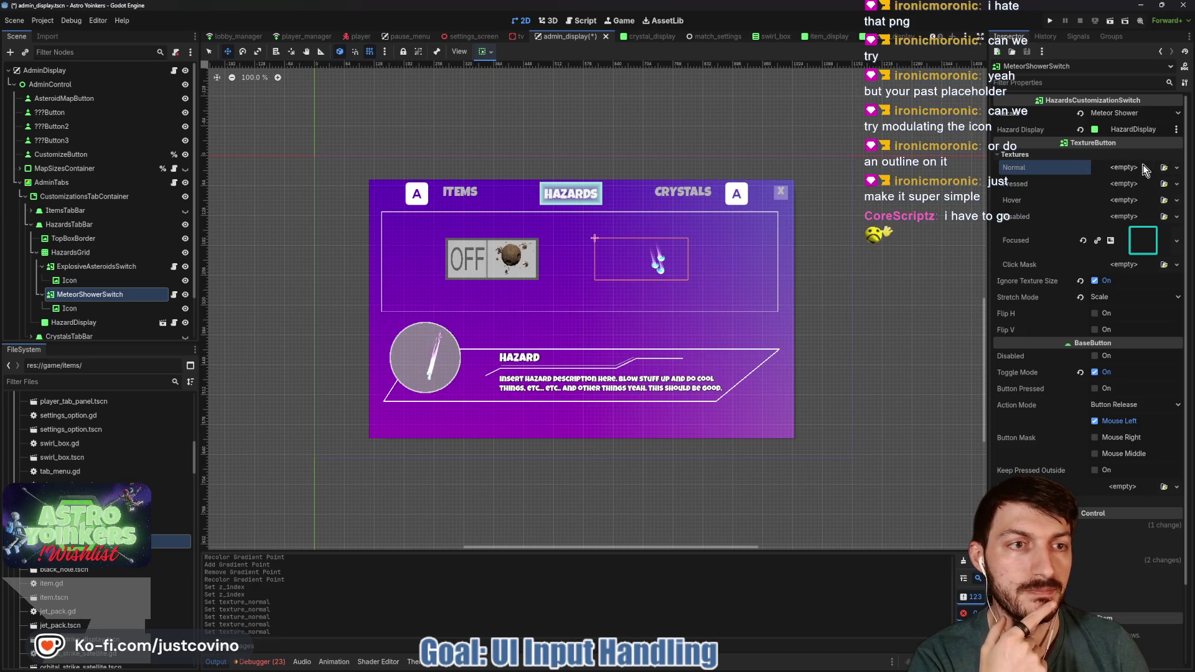
{"action": "left_click", "coordinate": [1123, 167]}
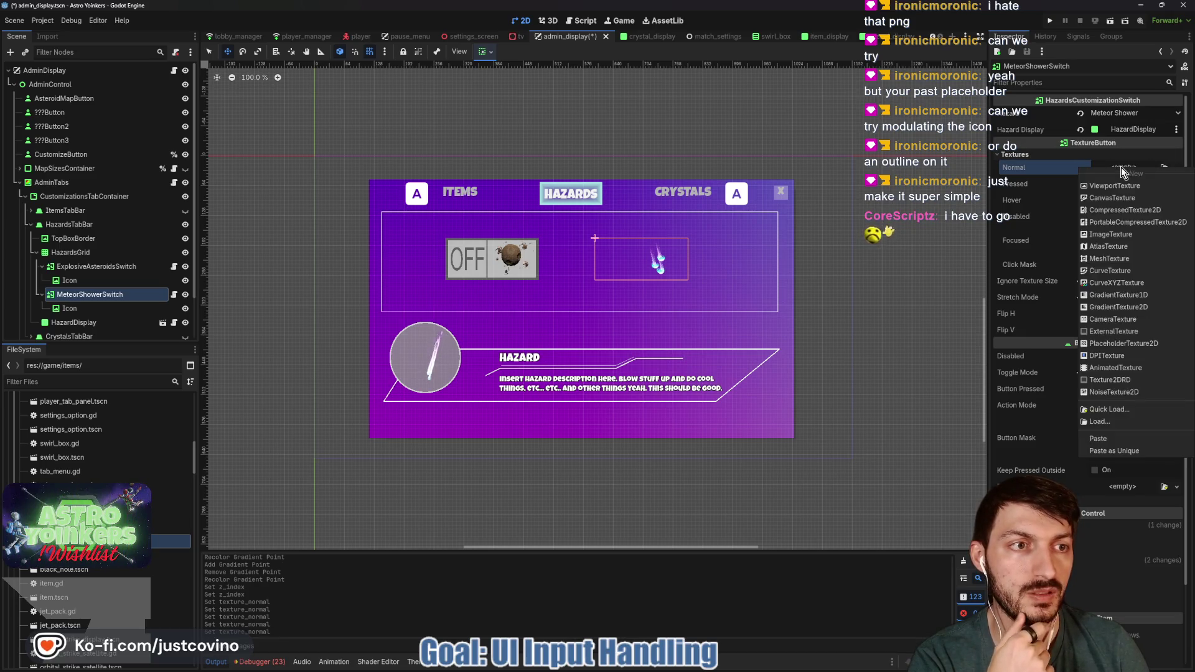
Step: Assign a fresh gradient texture as the switch's normal image
{"action": "left_click", "coordinate": [1118, 307]}
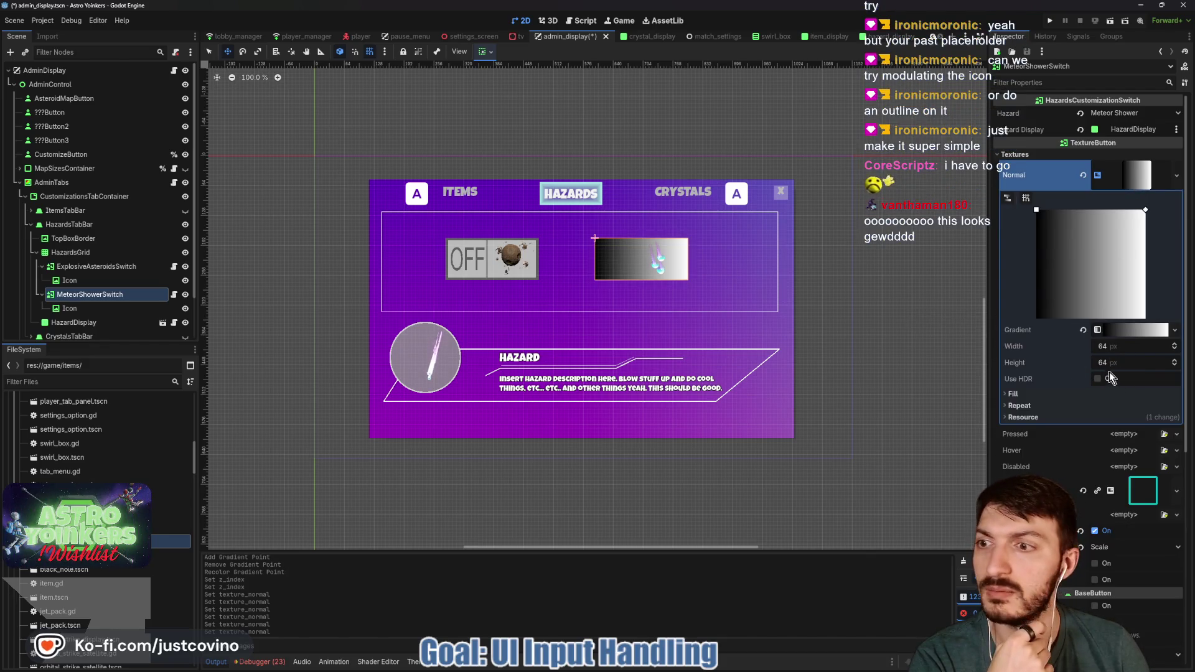
{"action": "scroll", "coordinate": [1066, 481], "scroll_direction": "down", "scroll_amount": 5}
{"action": "scroll", "coordinate": [1066, 481], "scroll_direction": "up", "scroll_amount": 5}
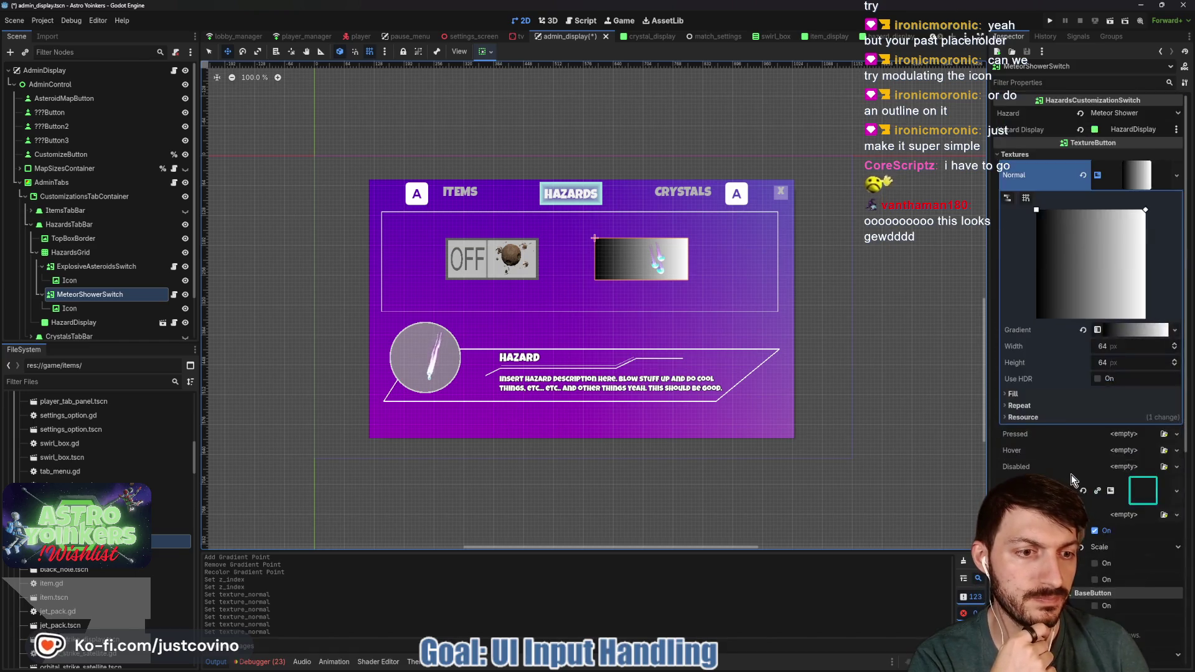
{"action": "scroll", "coordinate": [1066, 481], "scroll_direction": "down", "scroll_amount": 4}
Step: Set the switch's Layout Custom Minimum Size to x 150, y 150
{"action": "left_click", "coordinate": [1110, 498]}
{"action": "scroll", "coordinate": [1111, 498], "scroll_direction": "down", "scroll_amount": 3}
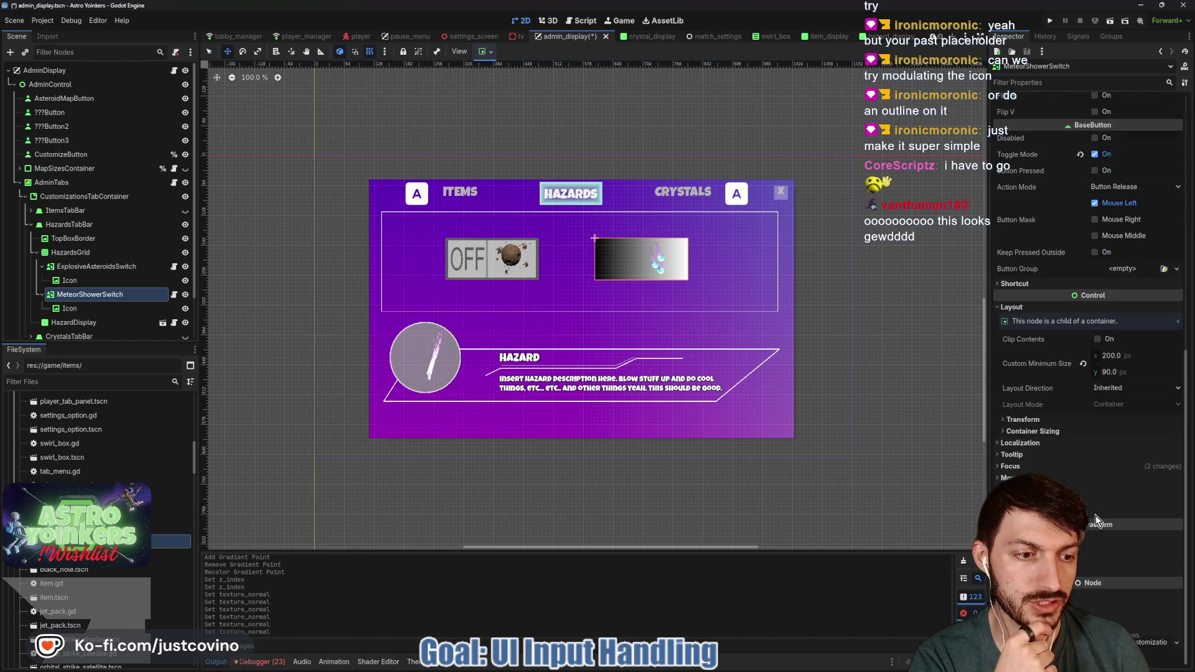
{"action": "left_click", "coordinate": [1118, 370]}
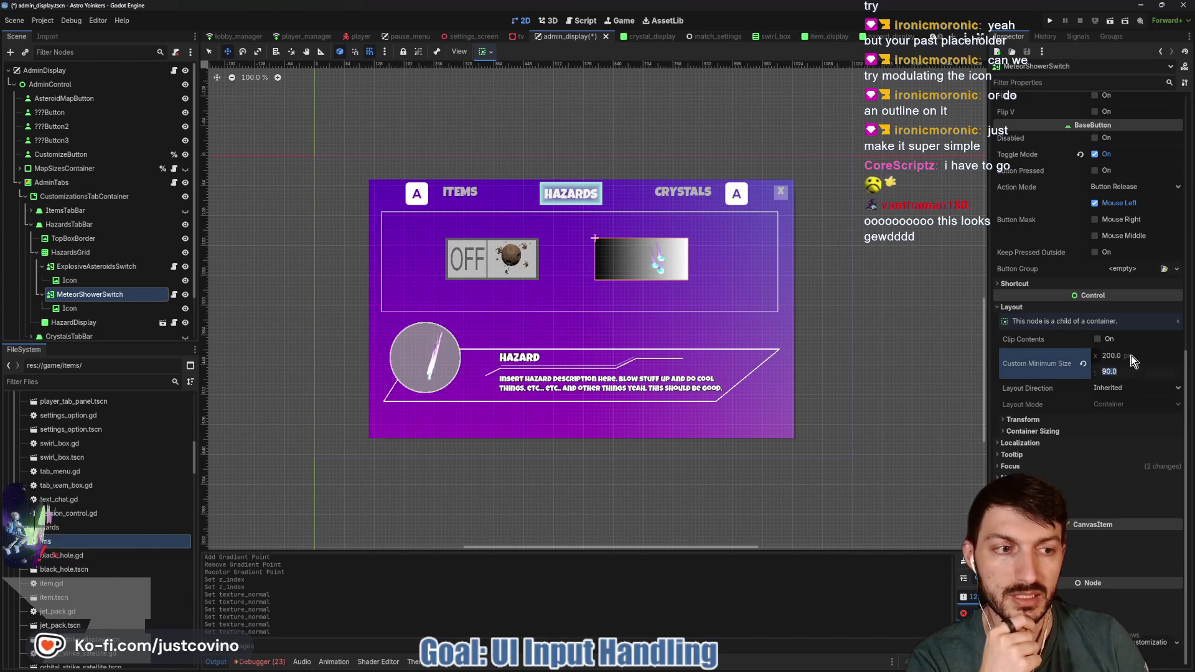
{"action": "left_click", "coordinate": [1131, 354]}
{"action": "type", "text": "150"}
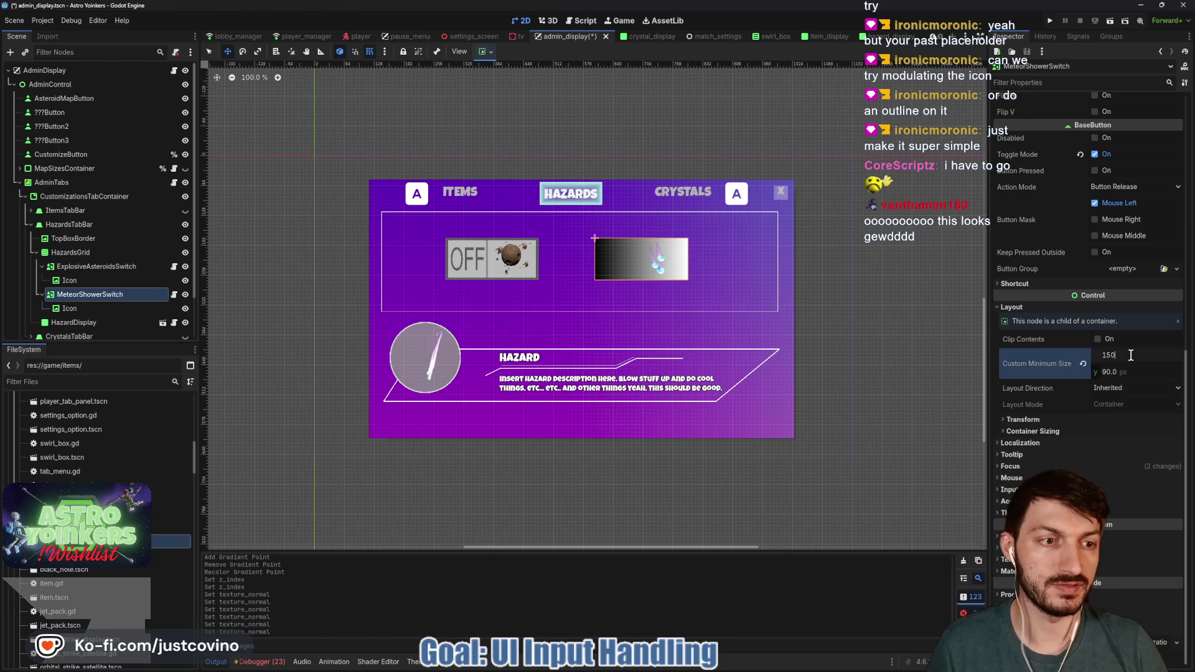
{"action": "key", "text": "Tab"}
{"action": "type", "text": "150"}
{"action": "key", "text": "Return"}
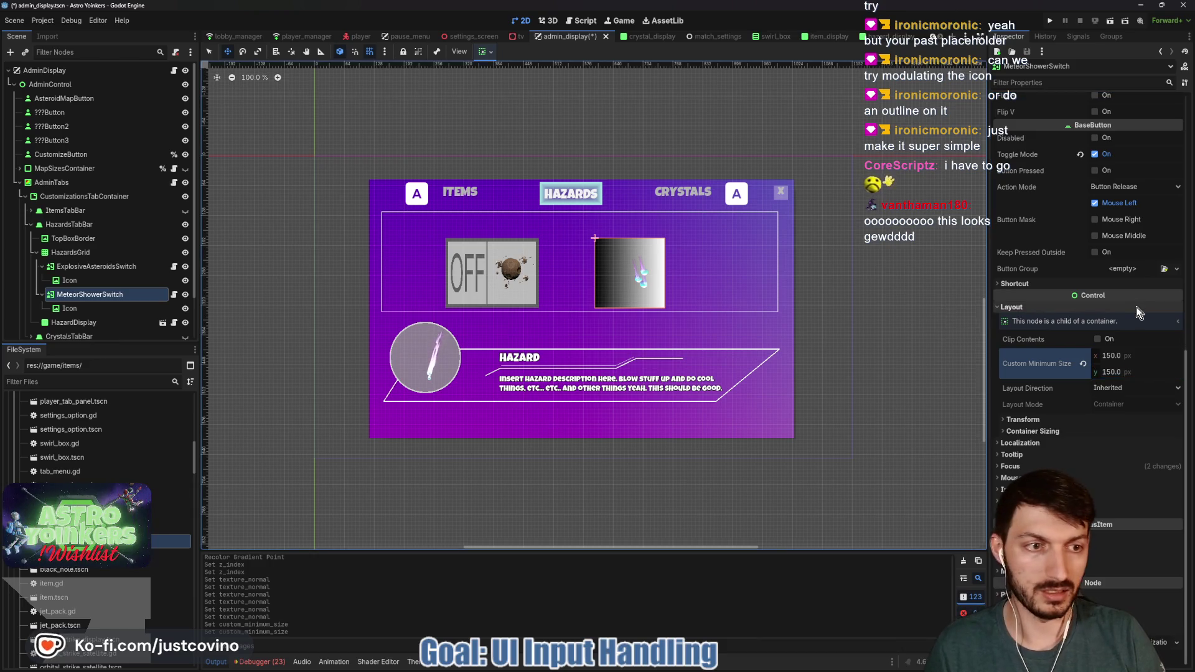
{"action": "scroll", "coordinate": [1107, 328], "scroll_direction": "up", "scroll_amount": 5}
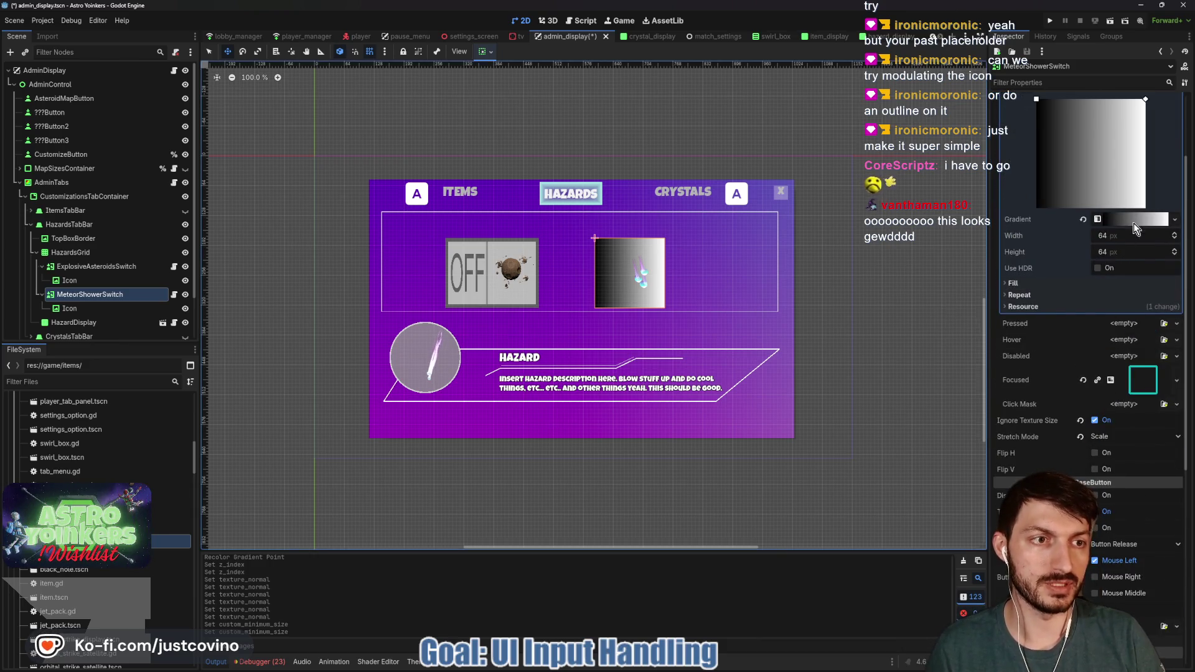
Step: Set the gradient Fill to Square and snap its From point to the centre (0.5, 0.5)
{"action": "left_click", "coordinate": [1013, 284]}
{"action": "left_click", "coordinate": [1121, 296]}
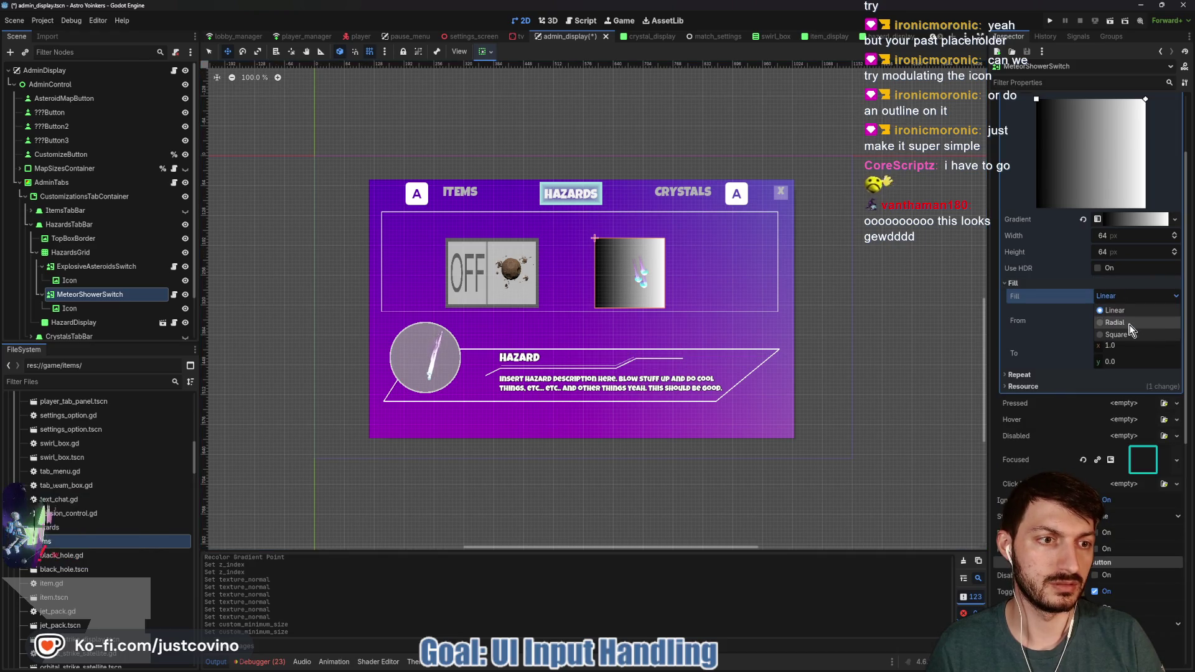
{"action": "left_click", "coordinate": [1116, 335]}
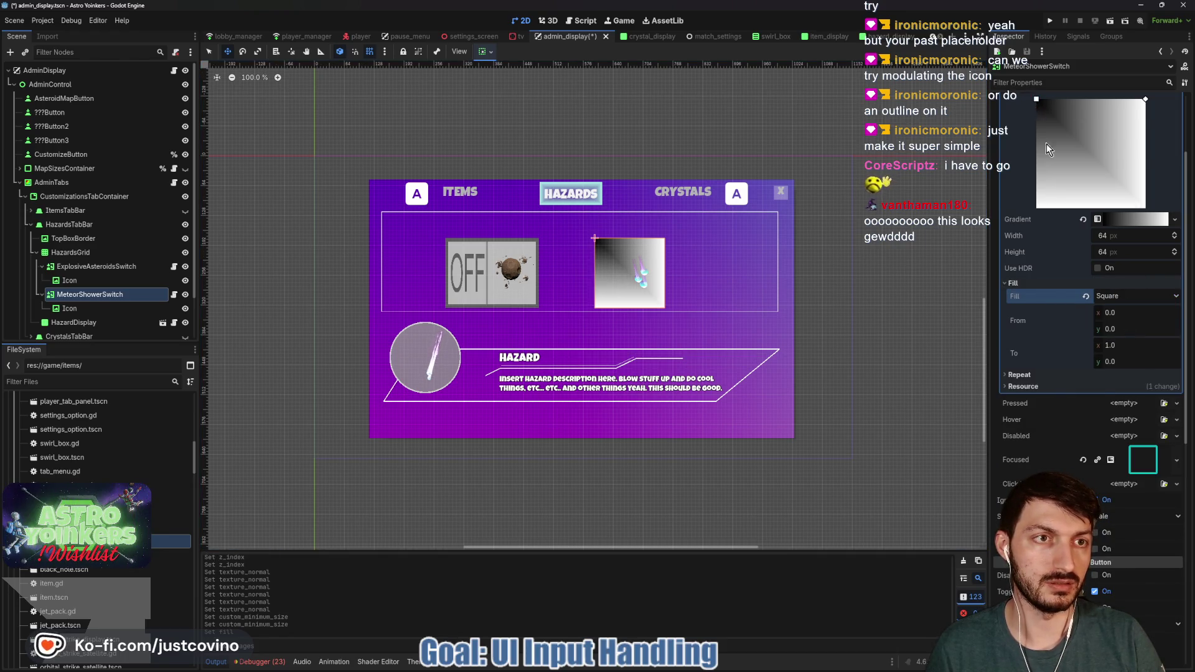
{"action": "scroll", "coordinate": [1047, 144], "scroll_direction": "up", "scroll_amount": 3}
{"action": "left_click", "coordinate": [1025, 161]}
{"action": "mouse_move", "coordinate": [1037, 174]}
{"action": "left_mouse_down"}
{"action": "mouse_move", "coordinate": [1095, 238]}
{"action": "mouse_move", "coordinate": [1092, 229]}
{"action": "left_mouse_up"}
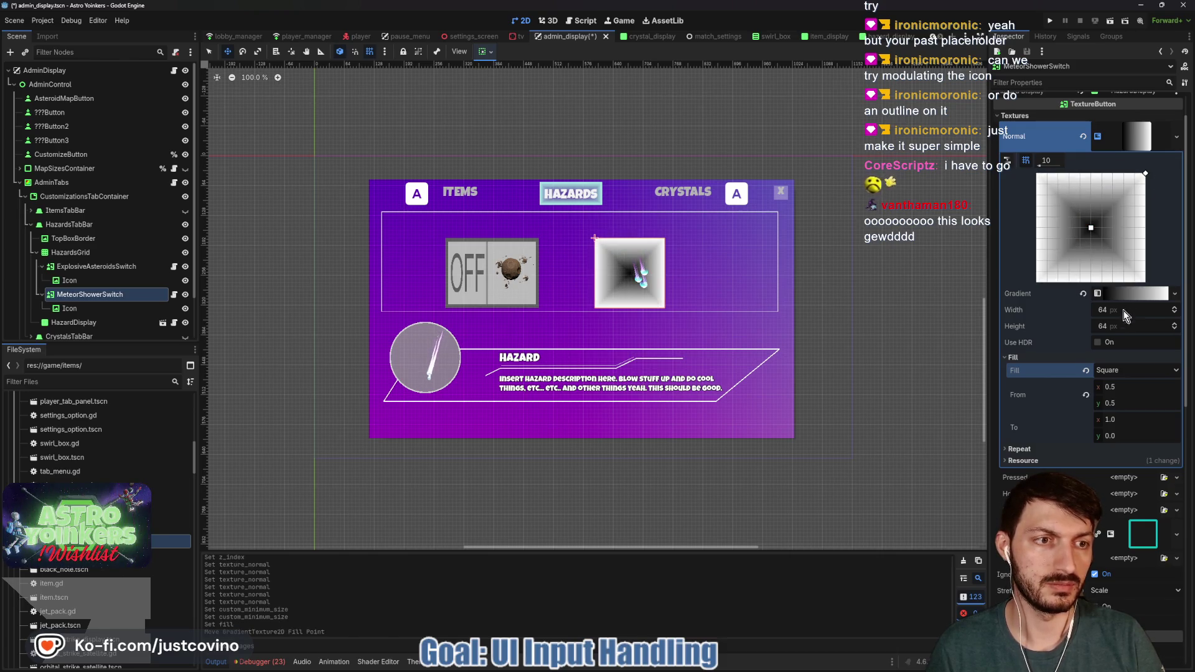
Step: Recolour both gradient stops dark, making the right stop fully black
{"action": "left_click", "coordinate": [1130, 294]}
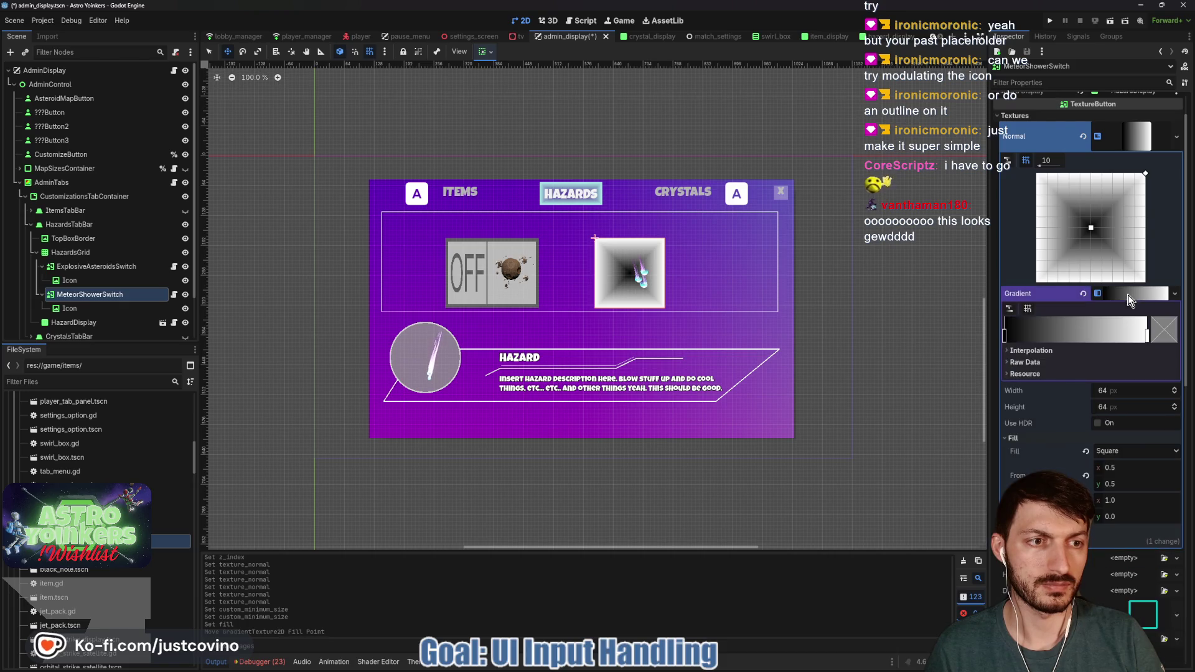
{"action": "left_click", "coordinate": [1004, 338]}
{"action": "left_click", "coordinate": [1167, 339]}
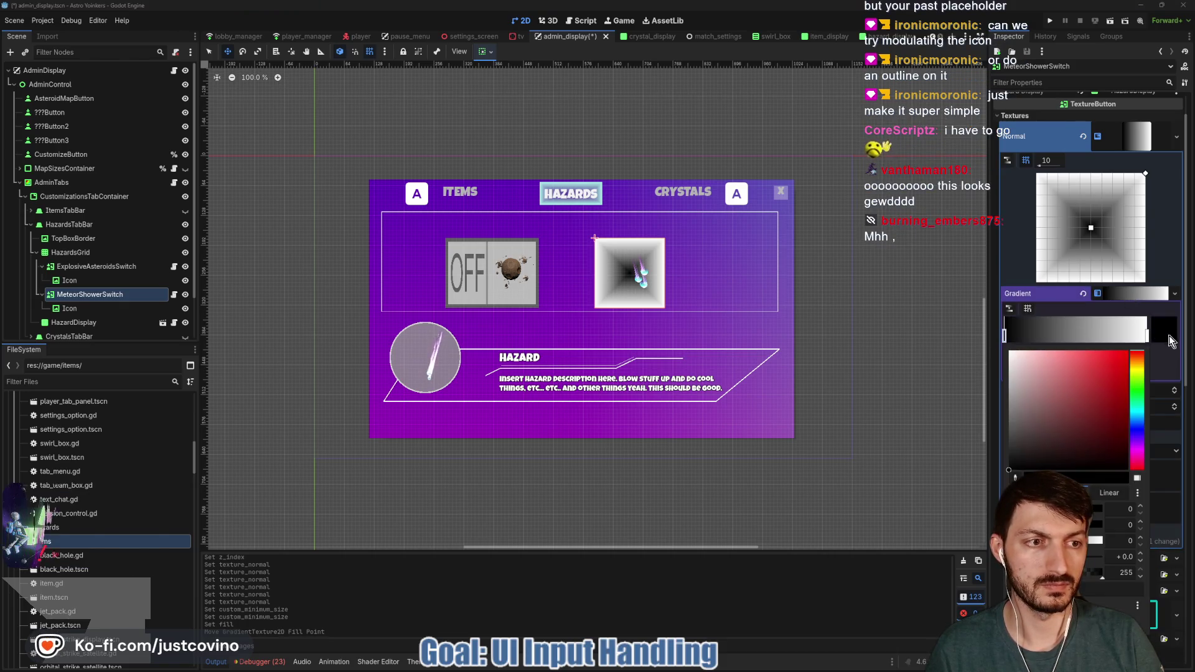
{"action": "left_click", "coordinate": [1012, 450]}
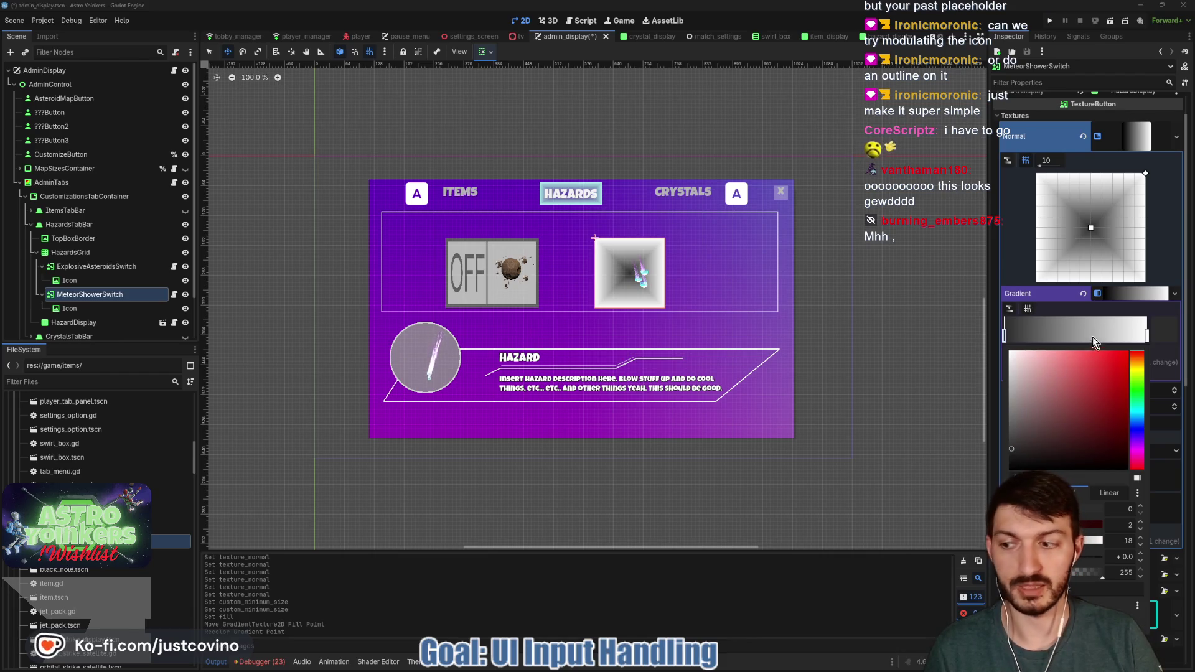
{"action": "left_click", "coordinate": [1148, 334]}
{"action": "left_click", "coordinate": [1164, 330]}
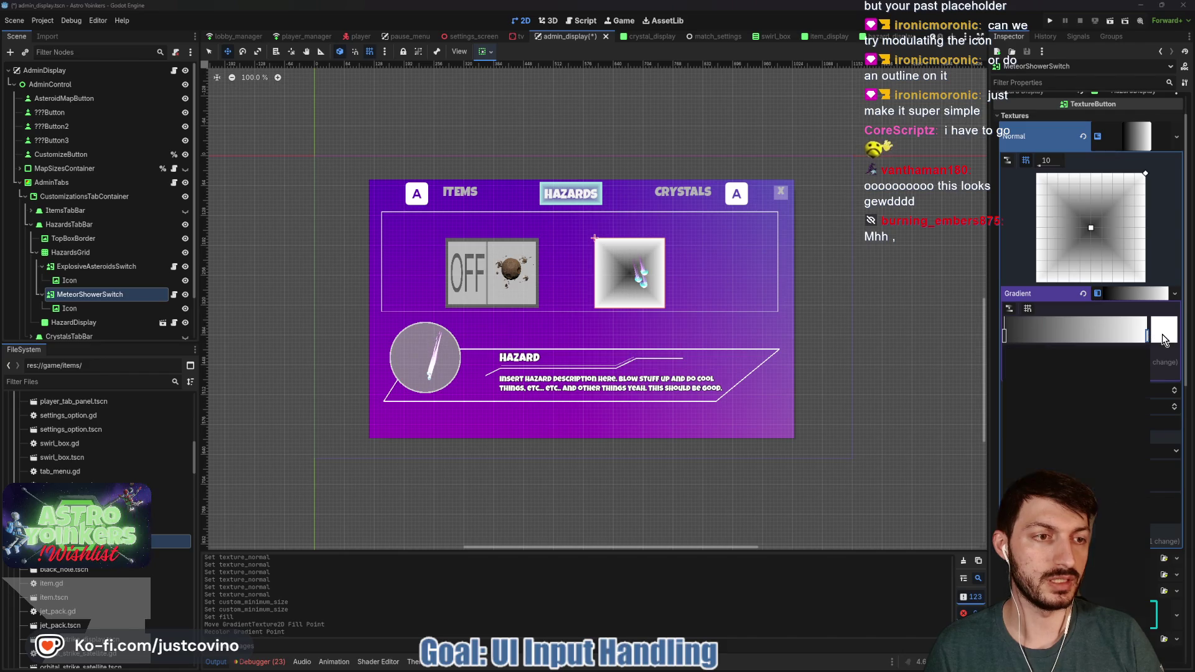
{"action": "left_click", "coordinate": [1015, 443]}
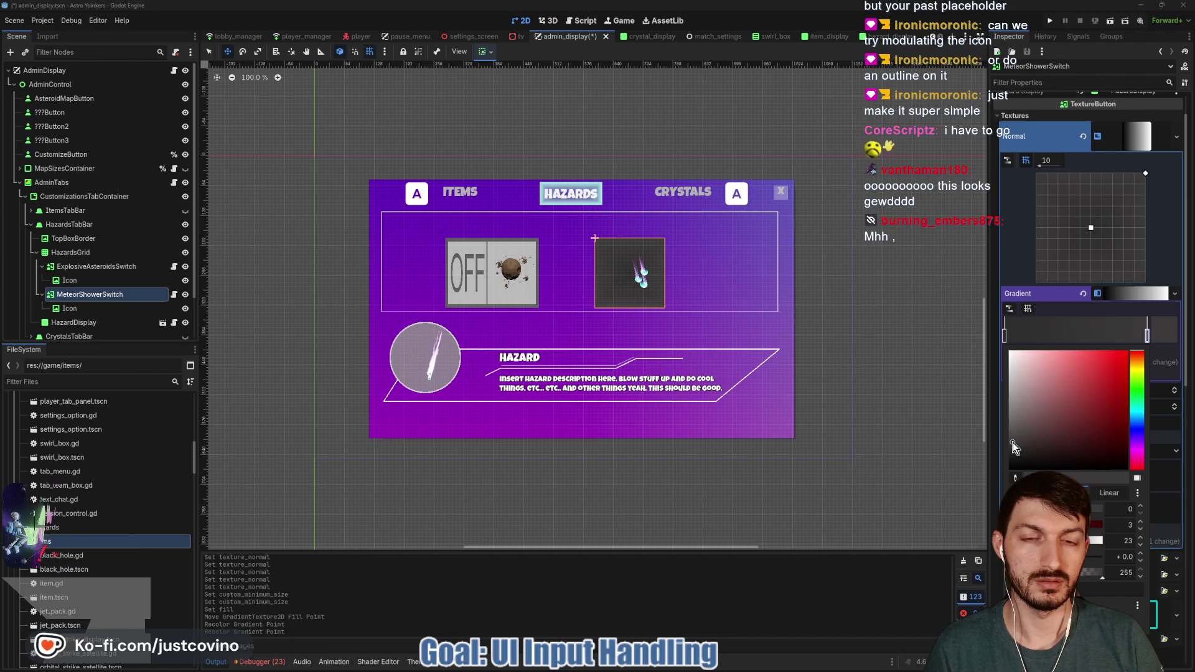
{"action": "mouse_move", "coordinate": [1013, 443]}
{"action": "left_mouse_down"}
{"action": "mouse_move", "coordinate": [1012, 481]}
{"action": "mouse_move", "coordinate": [1009, 436]}
{"action": "mouse_move", "coordinate": [1012, 452]}
{"action": "left_mouse_up"}
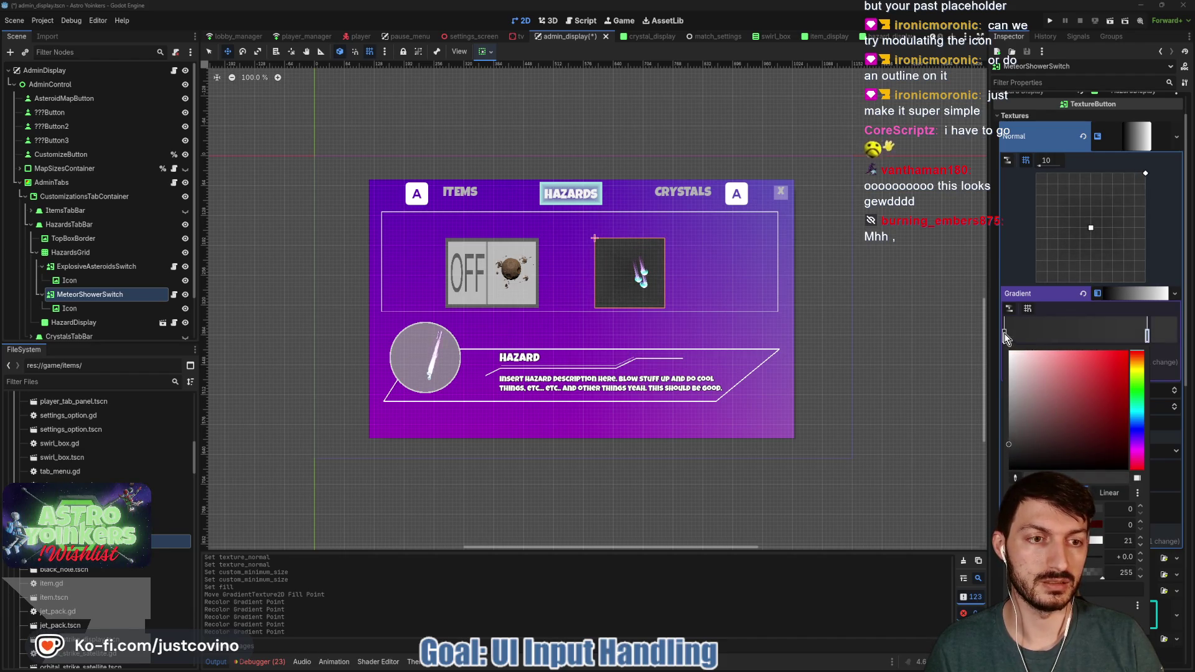
Step: Make one gradient stop fully transparent and set Interpolation Mode to Constant
{"action": "left_click", "coordinate": [1006, 338]}
{"action": "left_click", "coordinate": [1168, 334]}
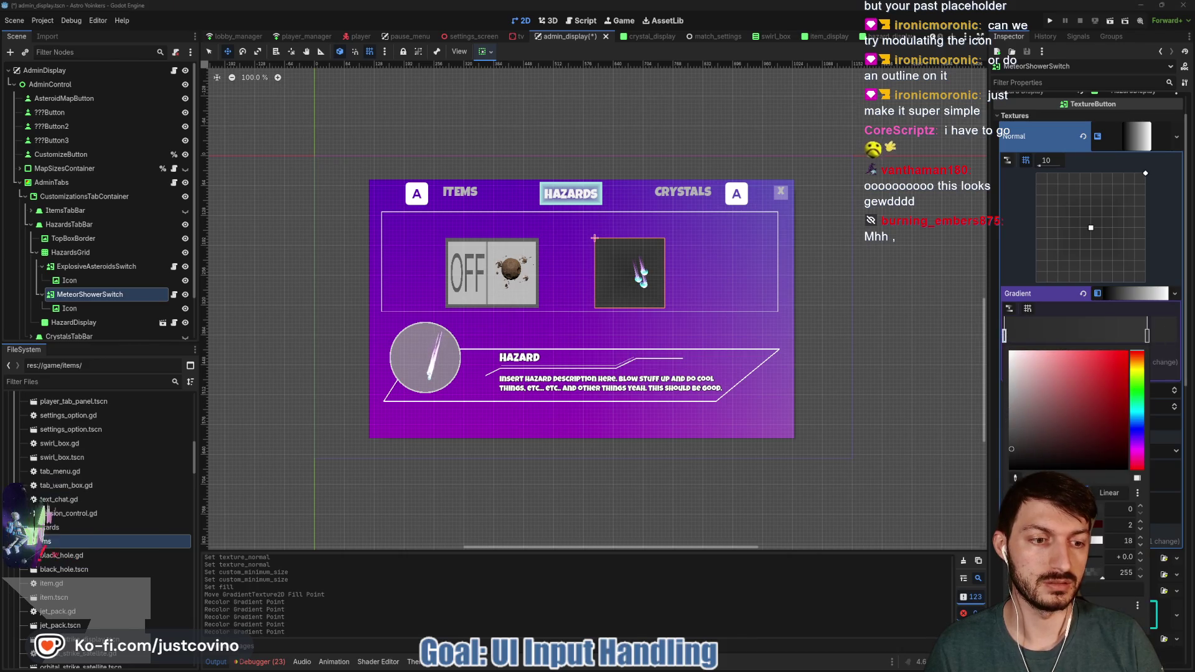
{"action": "left_click_drag", "start_coordinate": [1114, 477], "coordinate": [1015, 477]}
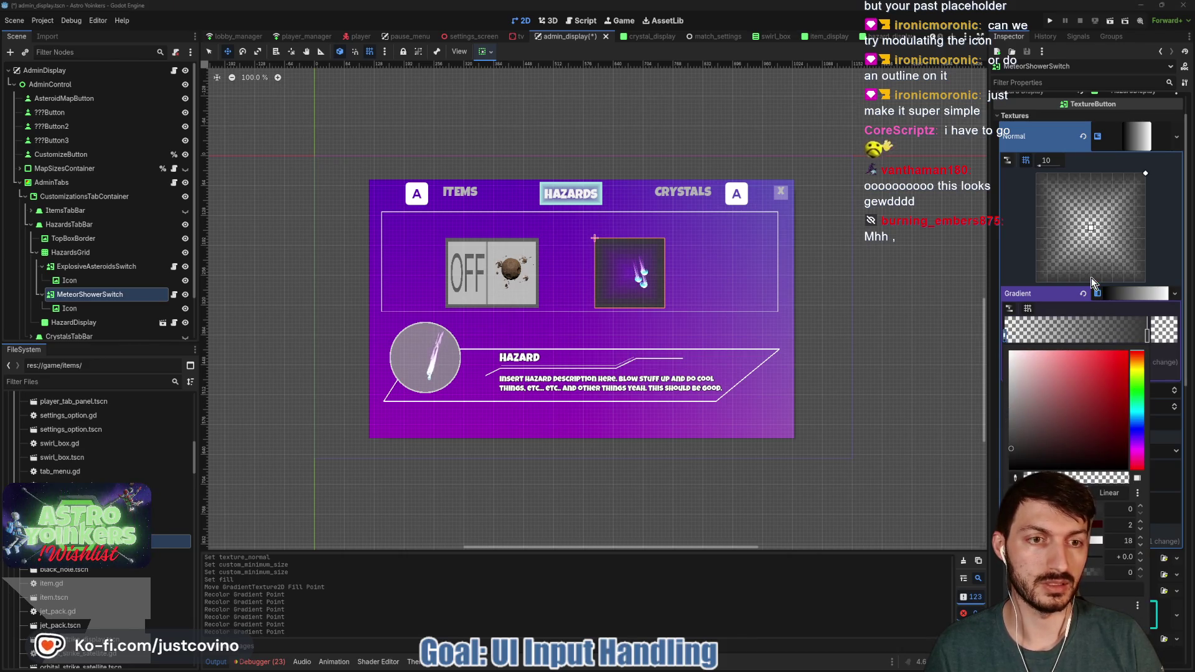
{"action": "left_click", "coordinate": [1157, 274]}
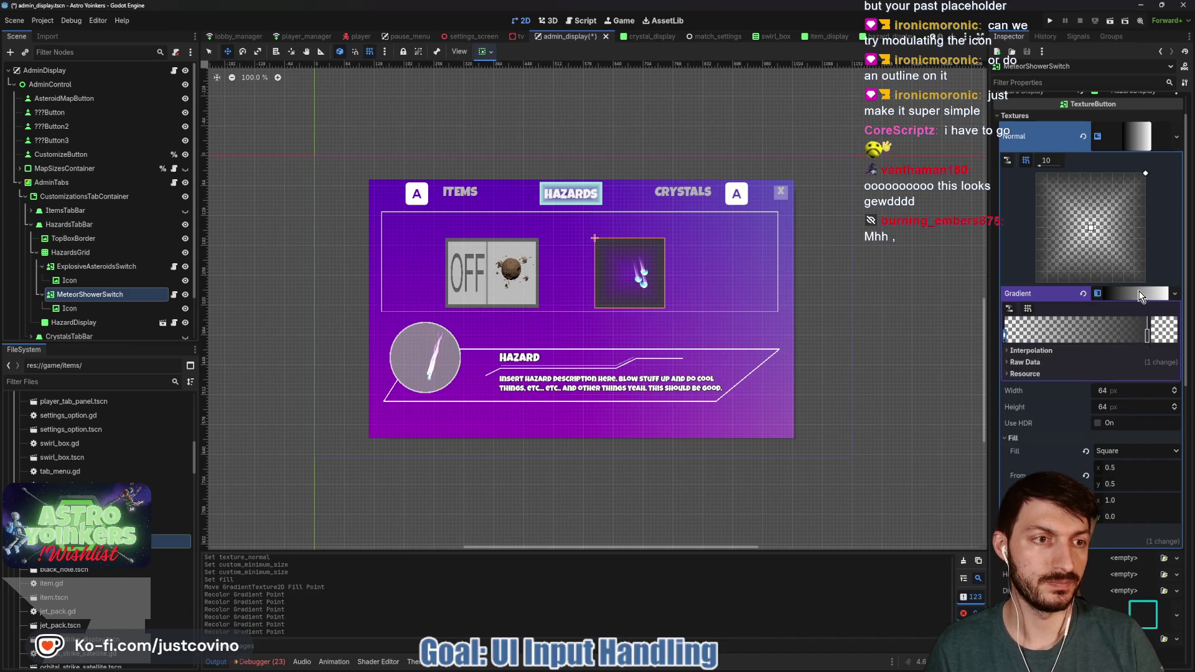
{"action": "left_click", "coordinate": [1118, 364]}
{"action": "left_click", "coordinate": [1121, 391]}
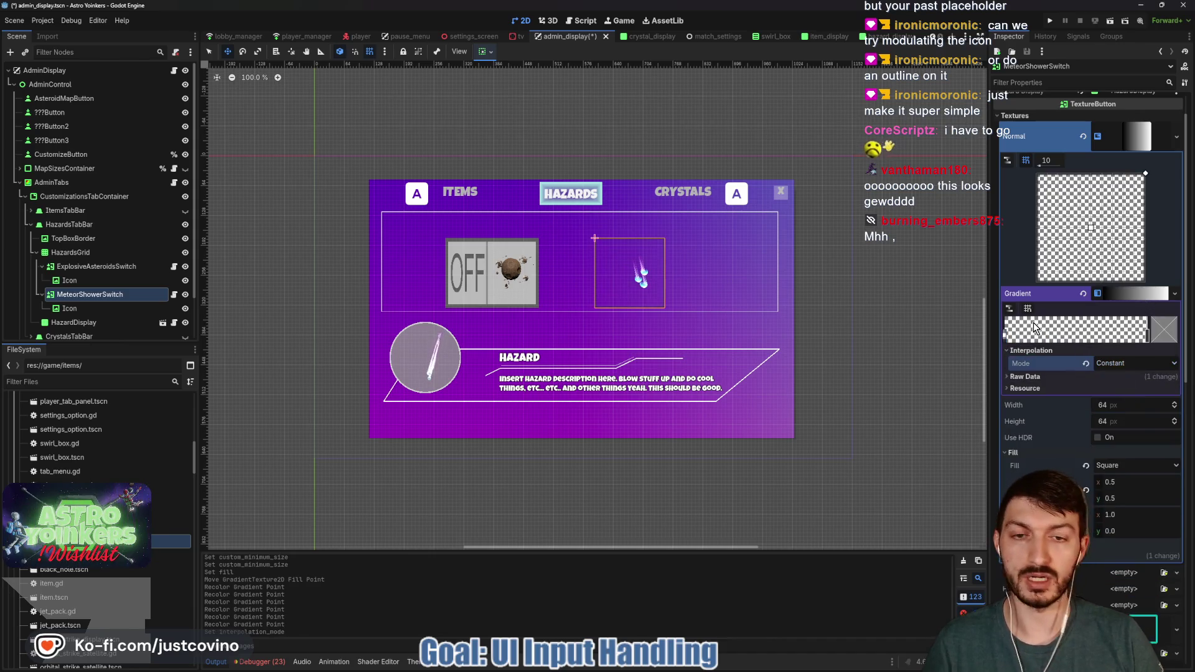
Step: Drag the gradient stops to size the dark square border, then nudge the meteor Icon left
{"action": "left_click_drag", "start_coordinate": [1148, 336], "coordinate": [1134, 339]}
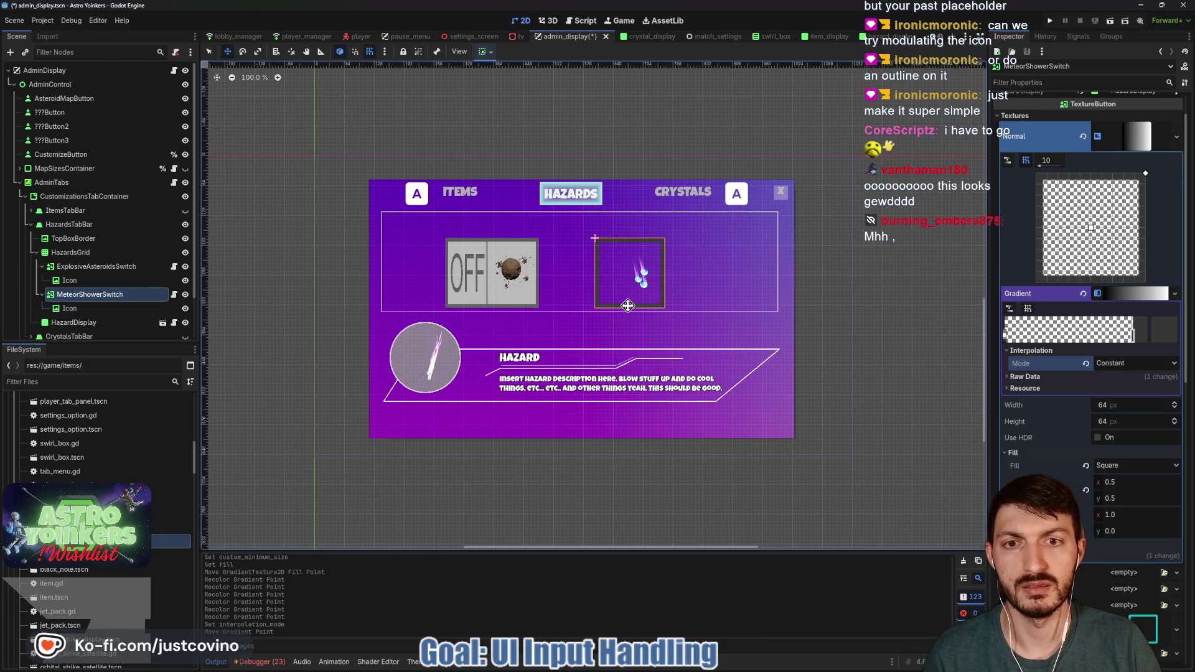
{"action": "mouse_move", "coordinate": [1133, 335]}
{"action": "left_mouse_down"}
{"action": "mouse_move", "coordinate": [1007, 336]}
{"action": "mouse_move", "coordinate": [1113, 352]}
{"action": "left_mouse_up"}
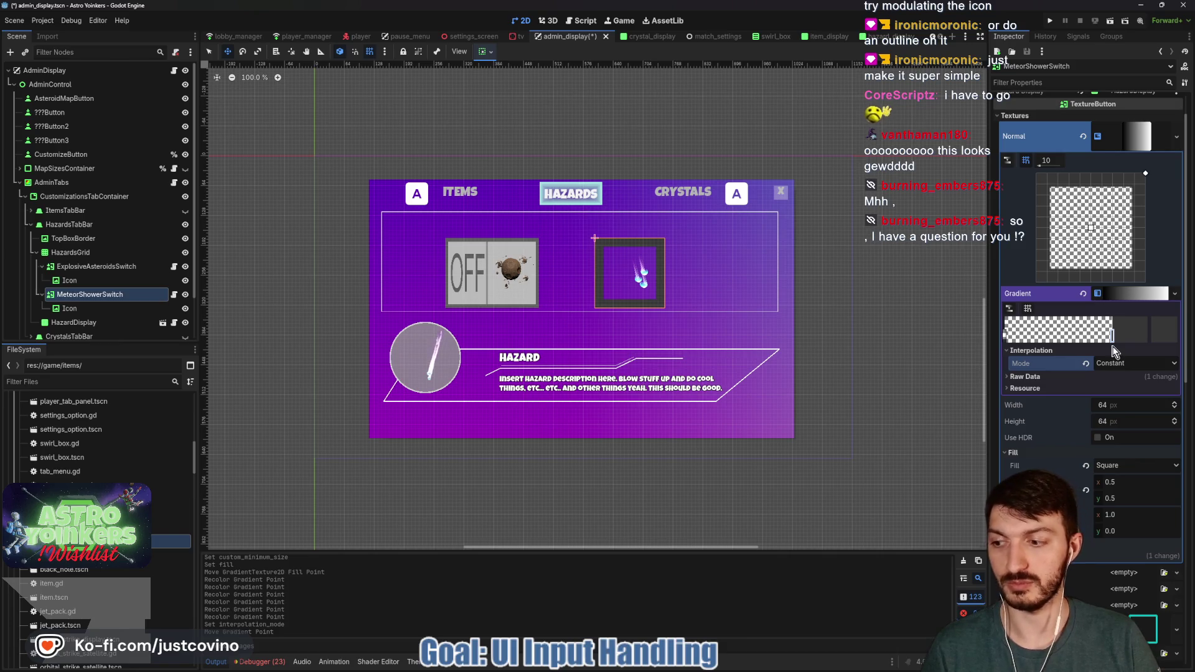
{"action": "left_click_drag", "start_coordinate": [1113, 352], "coordinate": [1116, 345]}
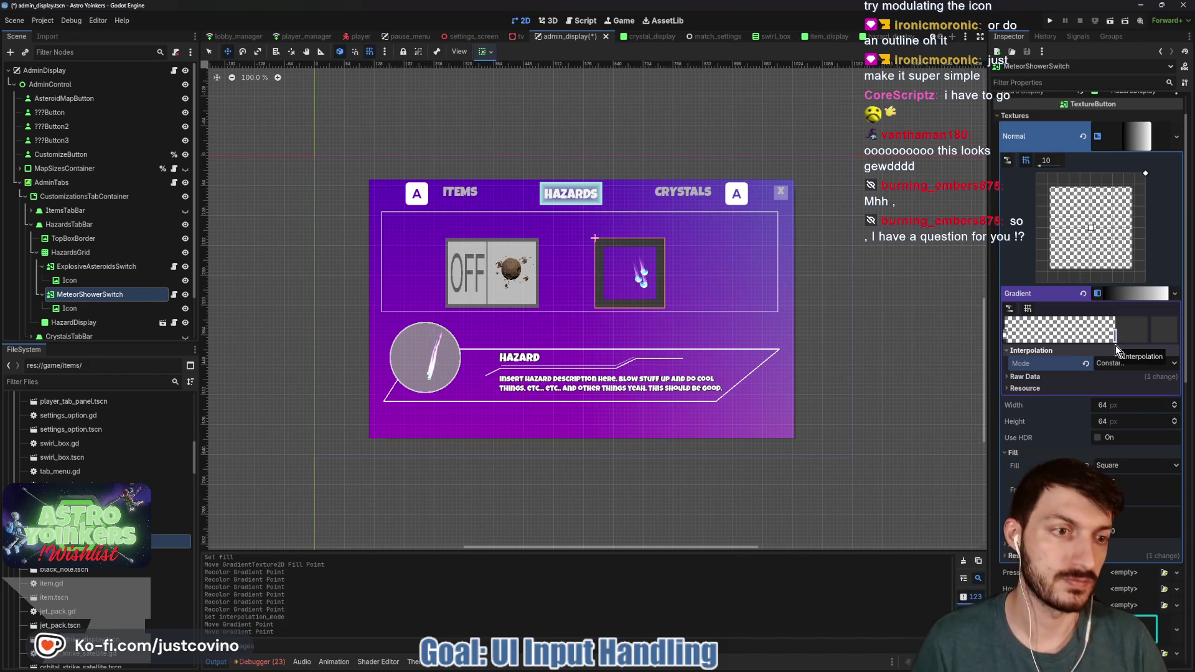
{"action": "left_click_drag", "start_coordinate": [1006, 334], "coordinate": [1037, 341]}
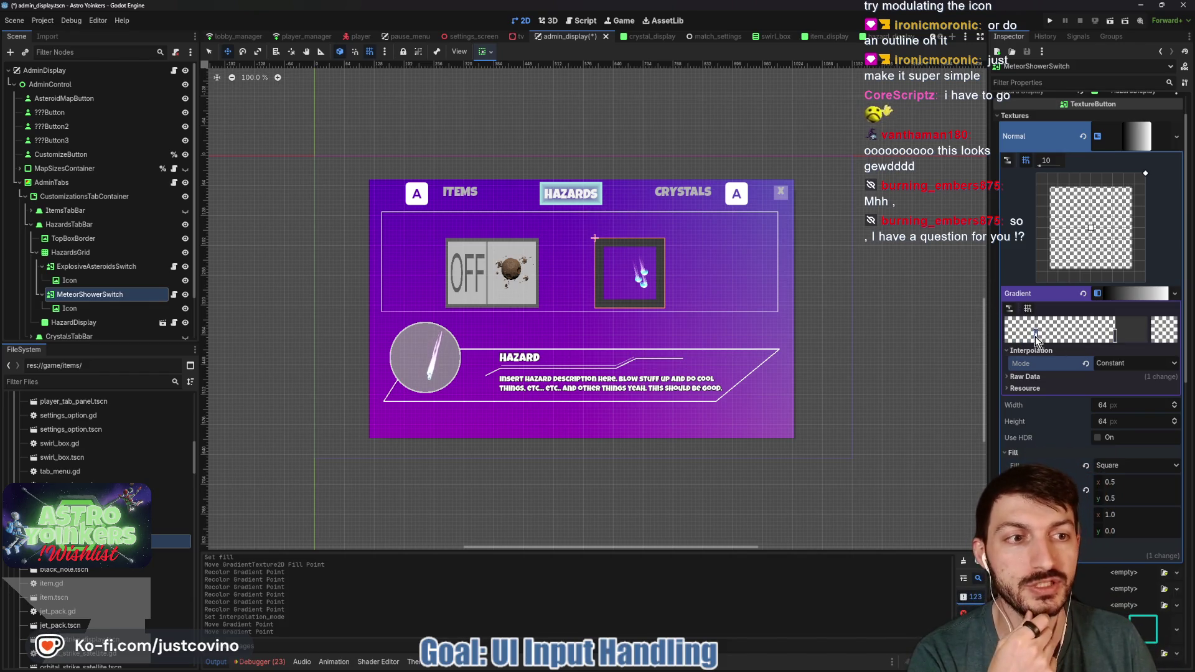
{"action": "left_click_drag", "start_coordinate": [1116, 336], "coordinate": [1137, 337]}
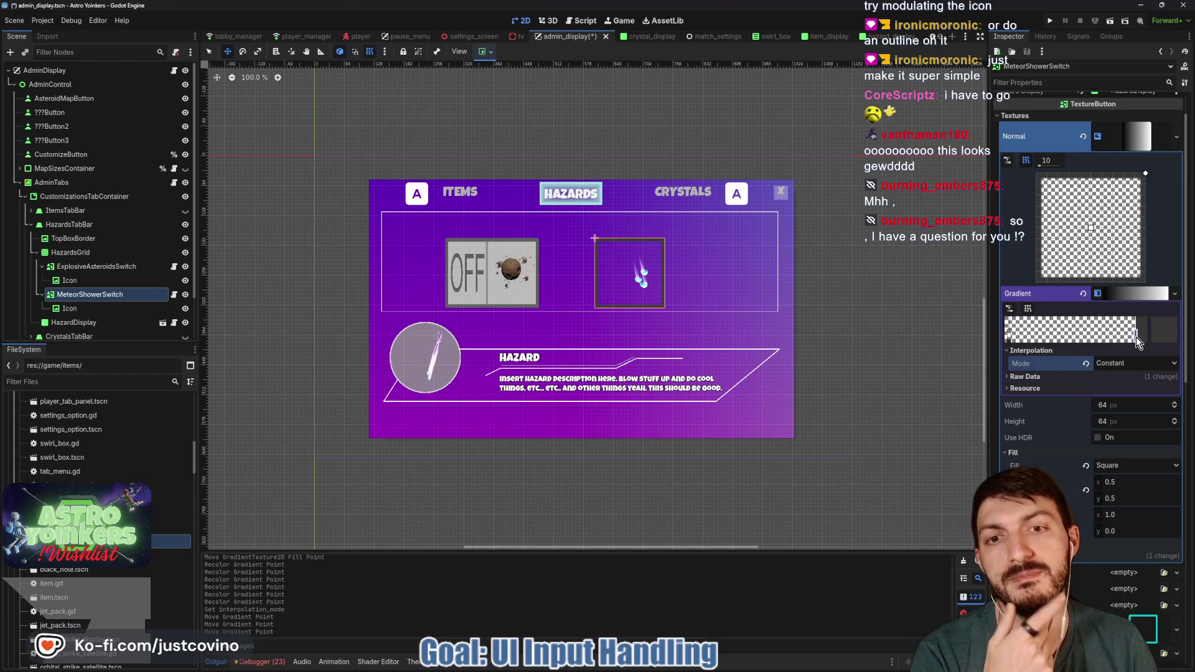
{"action": "mouse_move", "coordinate": [1136, 337]}
{"action": "left_mouse_down"}
{"action": "mouse_move", "coordinate": [1034, 346]}
{"action": "mouse_move", "coordinate": [1134, 346]}
{"action": "mouse_move", "coordinate": [1090, 351]}
{"action": "mouse_move", "coordinate": [1116, 355]}
{"action": "left_mouse_up"}
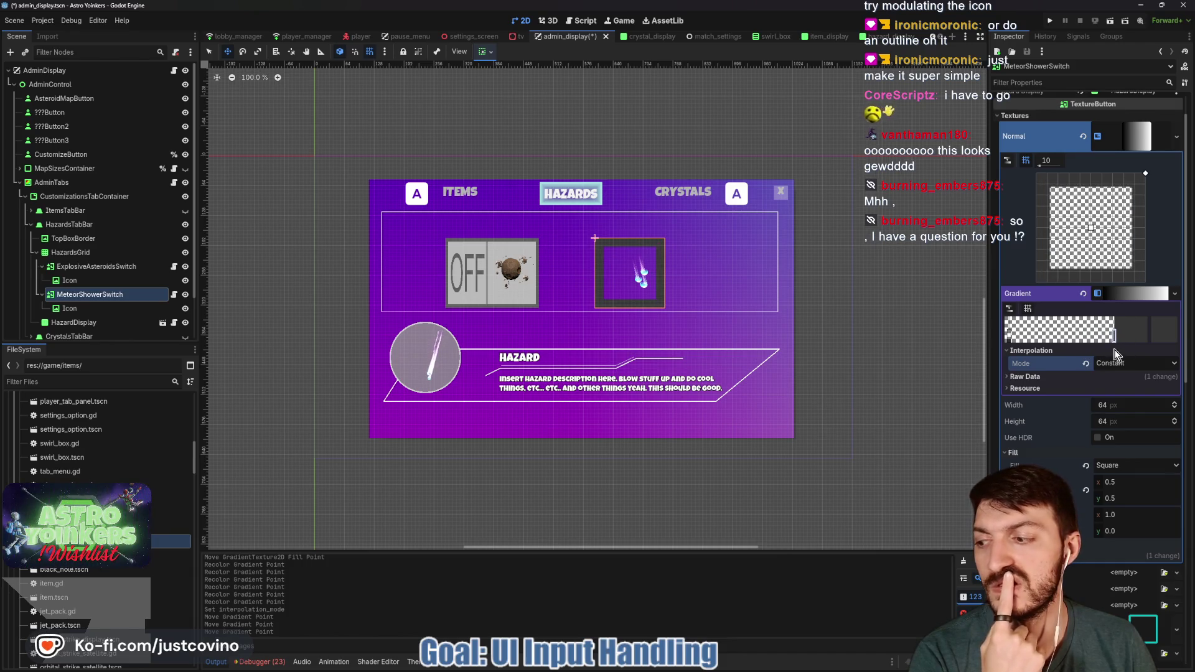
{"action": "left_click_drag", "start_coordinate": [1115, 354], "coordinate": [1128, 354]}
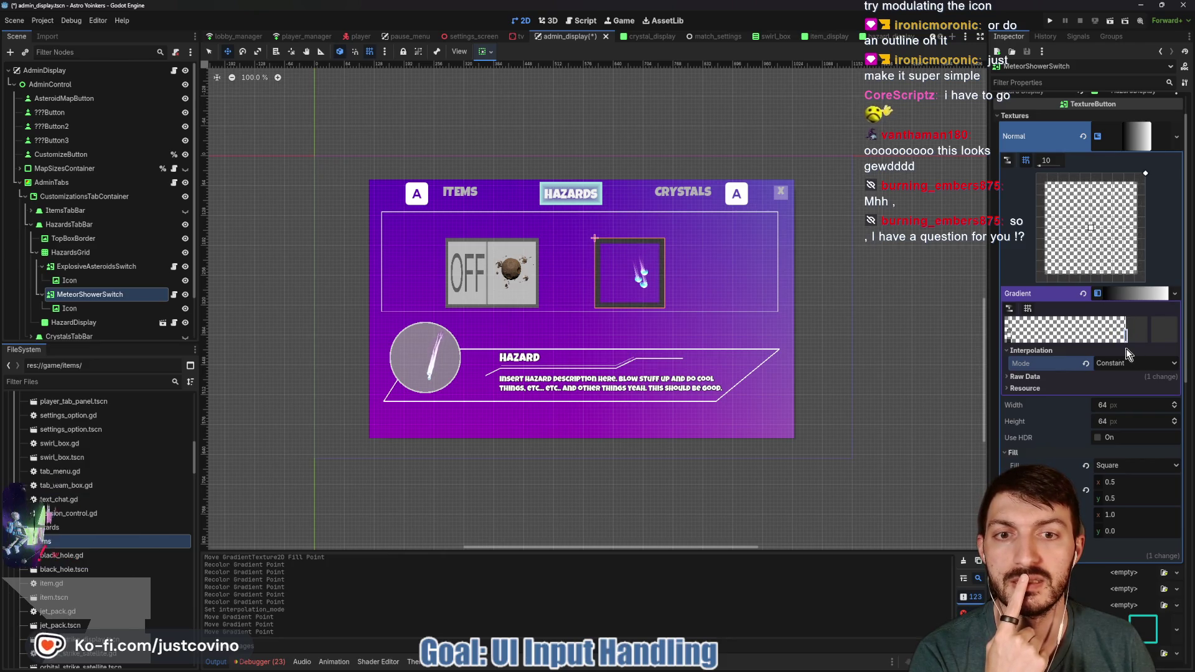
{"action": "left_click", "coordinate": [642, 275]}
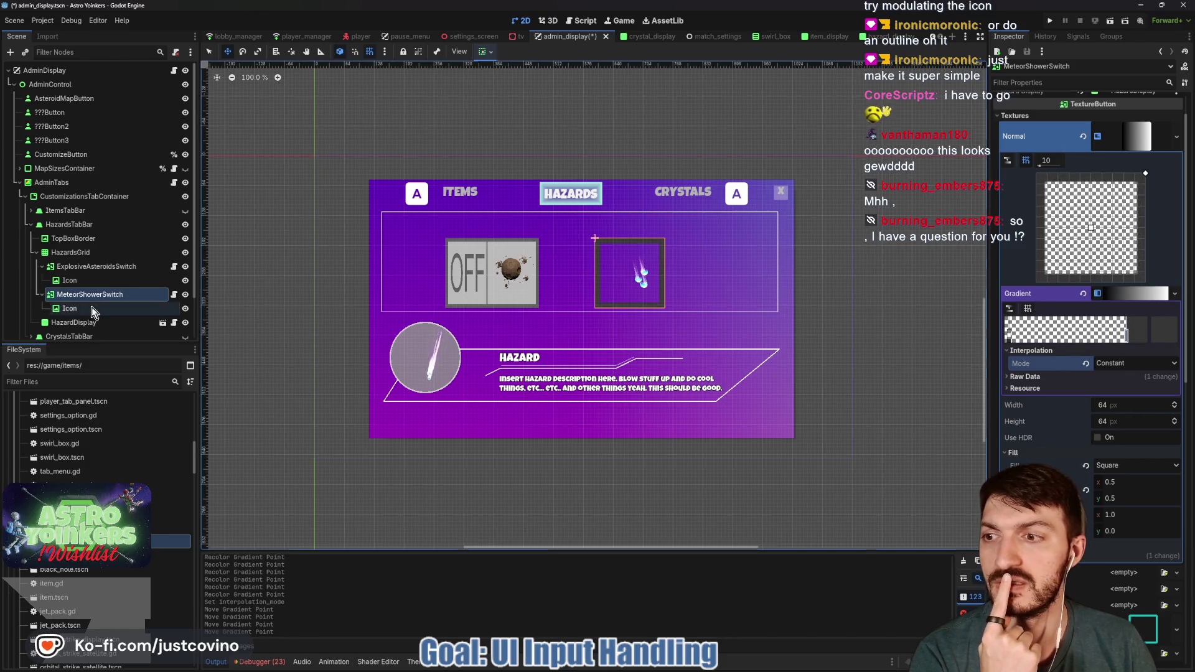
{"action": "left_click_drag", "start_coordinate": [646, 281], "coordinate": [632, 283]}
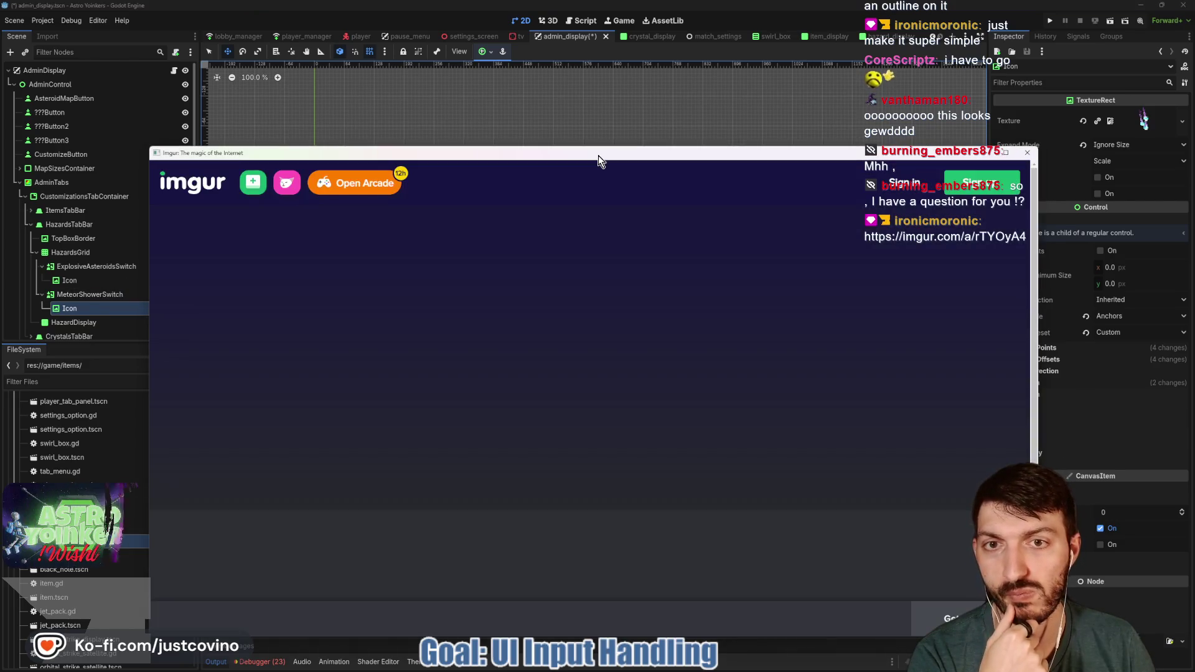
Step: Raise the Imgur window and enlarge the ITEM CHOOSE! sketch
{"action": "left_click_drag", "start_coordinate": [600, 159], "coordinate": [581, 67]}
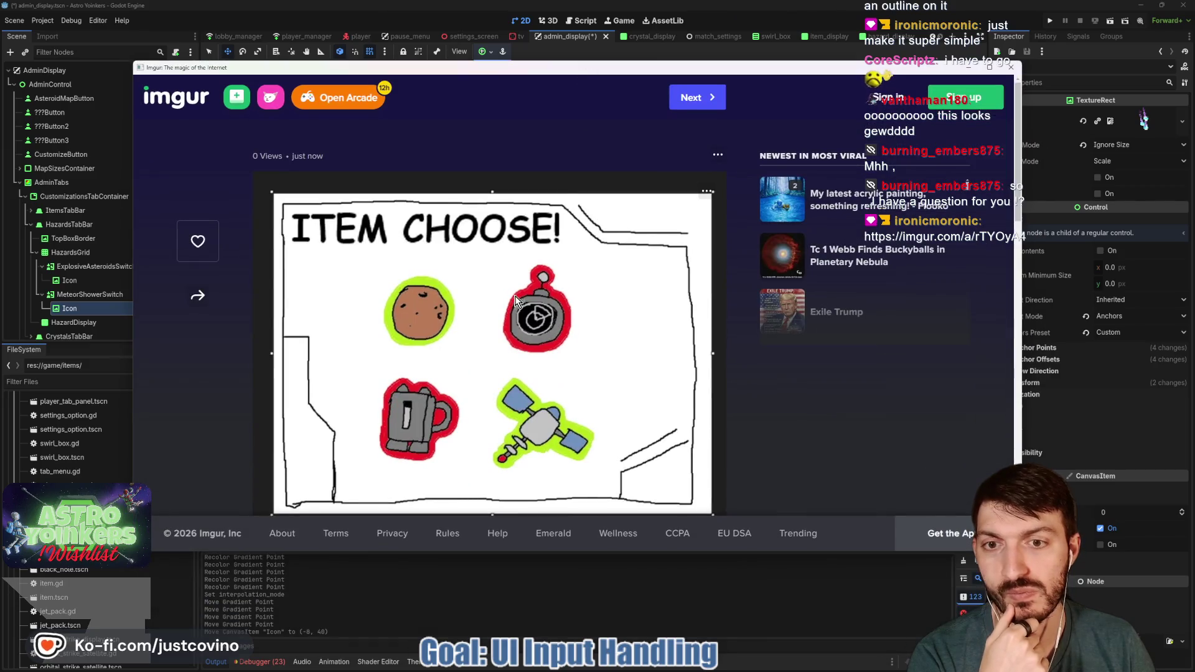
{"action": "left_click", "coordinate": [473, 337]}
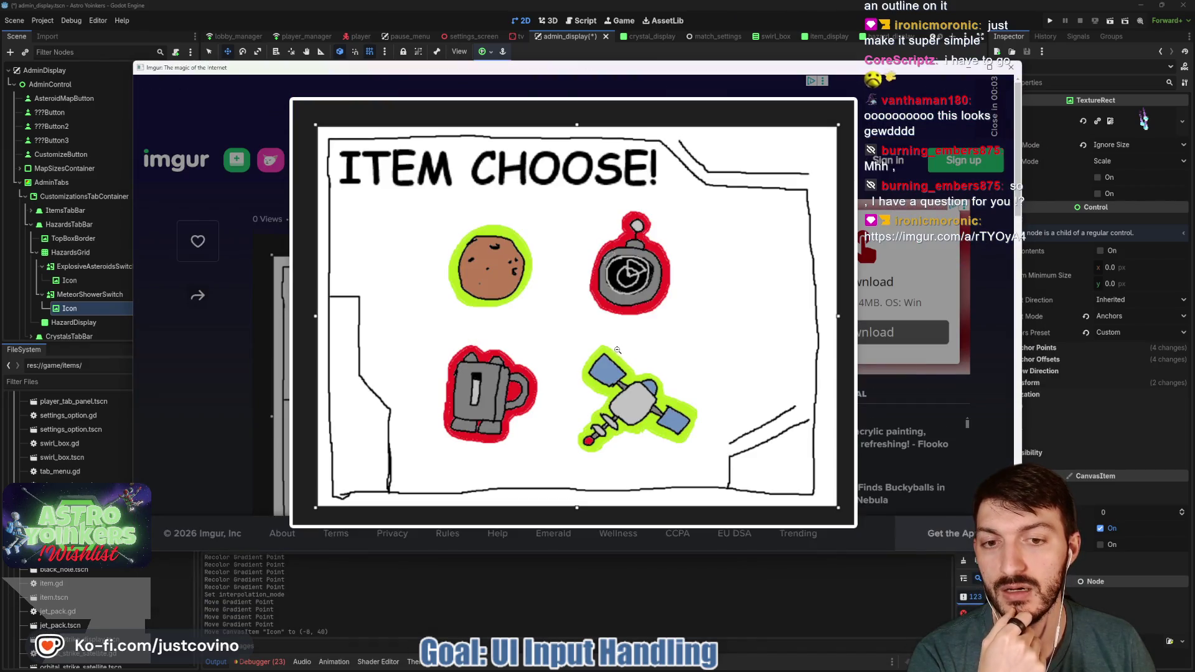
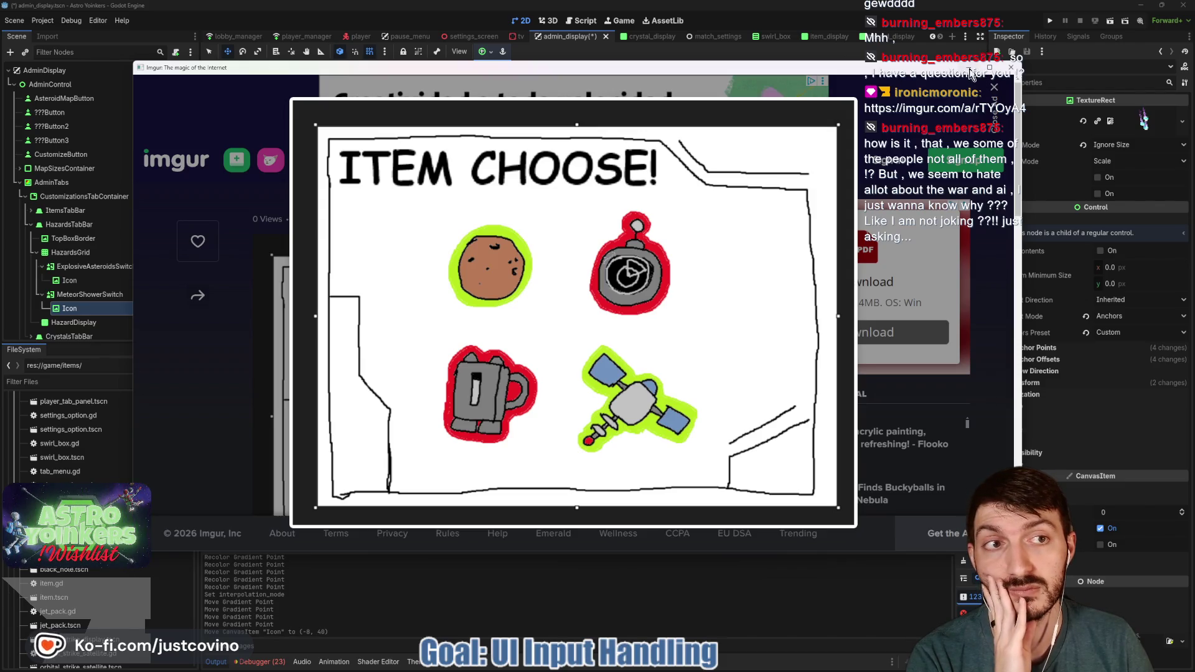
Step: Close the Imgur window, deselect the icon node and save the admin_display scene
{"action": "left_click", "coordinate": [1012, 73]}
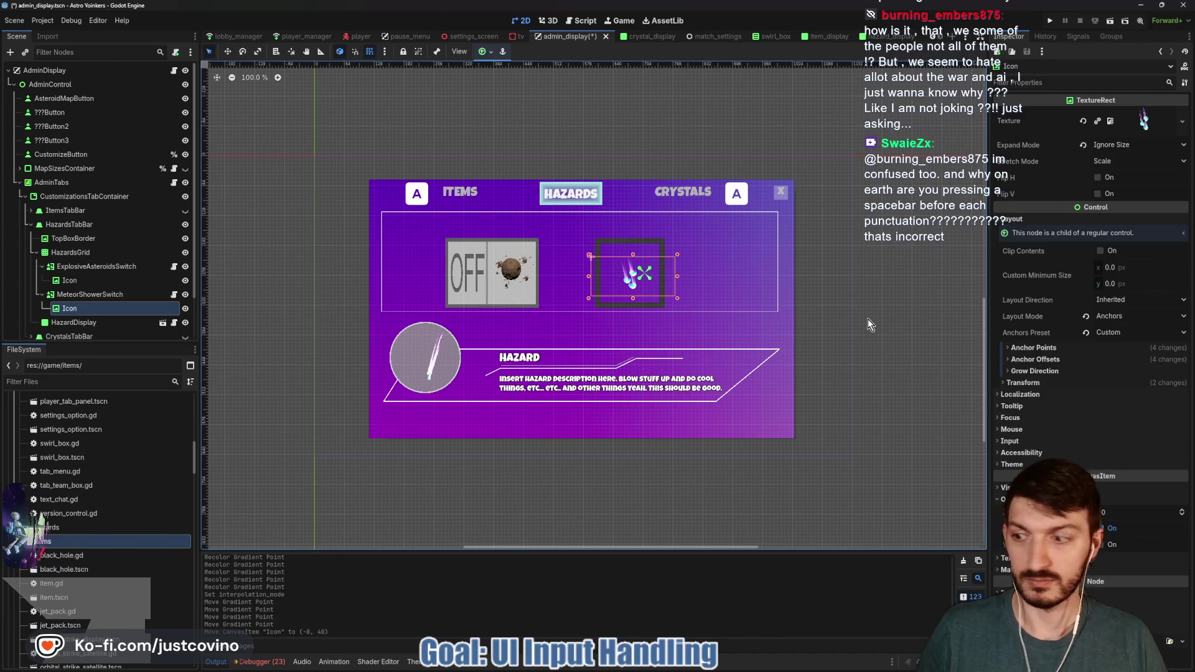
{"action": "left_click", "coordinate": [868, 319]}
{"action": "key", "text": "ctrl+s"}
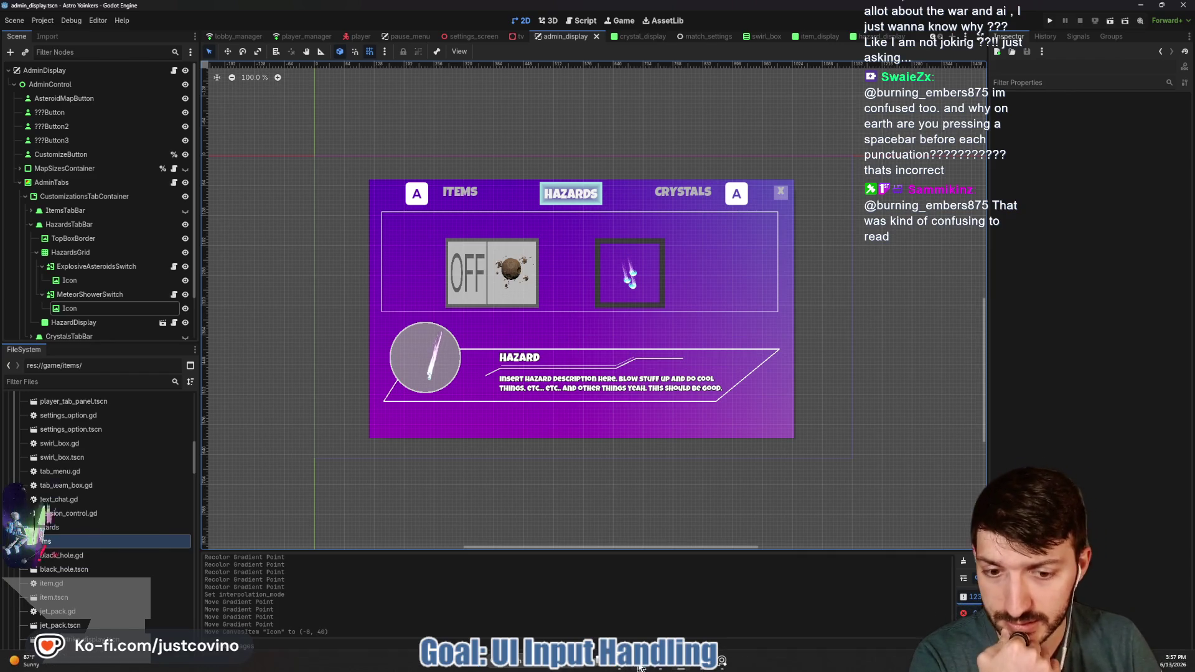
{"action": "mouse_move", "coordinate": [640, 664]}
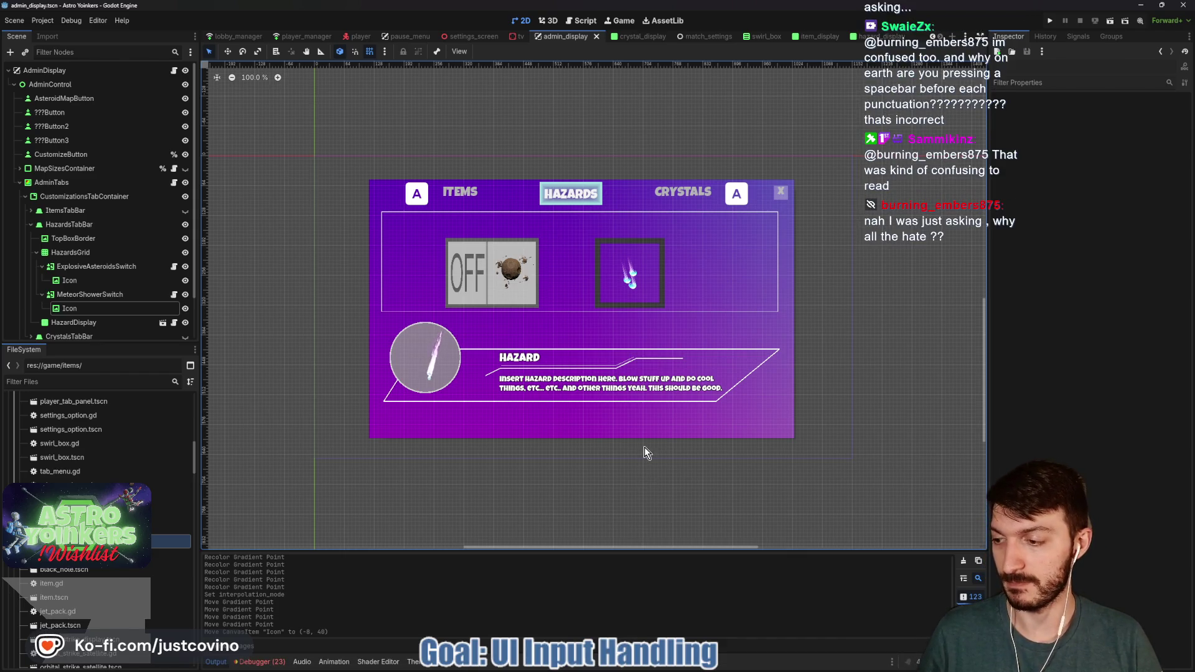
{"action": "key", "text": "super"}
Step: Launch Krita and start a new 256 × 256 px, 240 ppi RGB/Alpha image
{"action": "type", "text": "krita"}
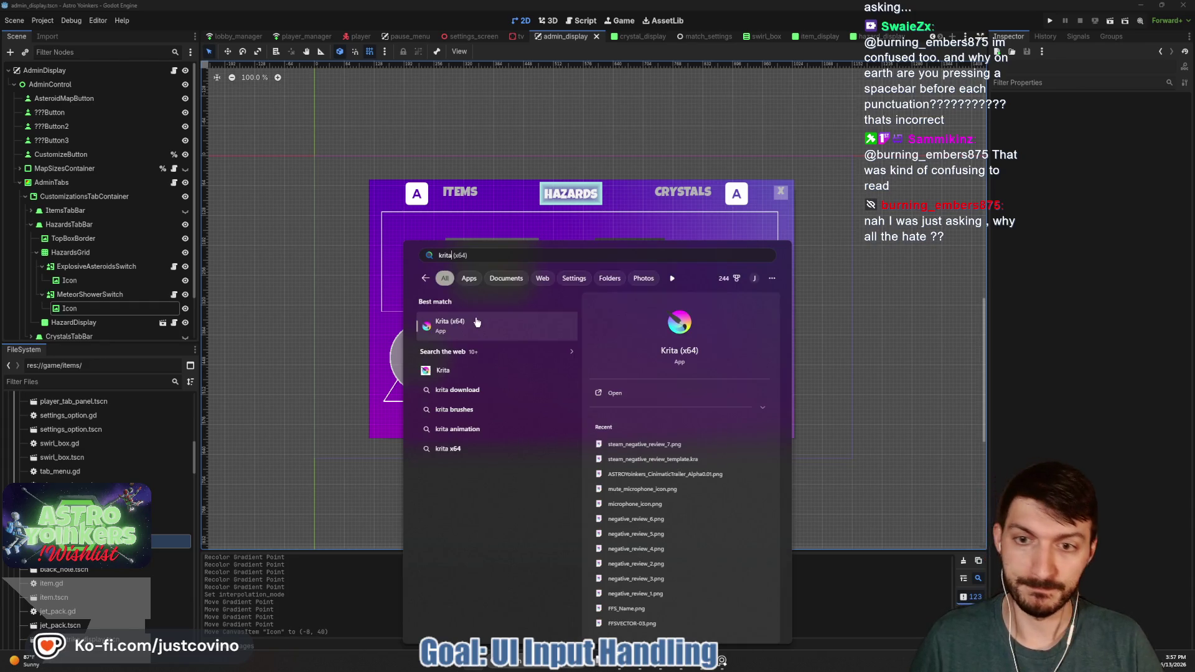
{"action": "left_click", "coordinate": [477, 323]}
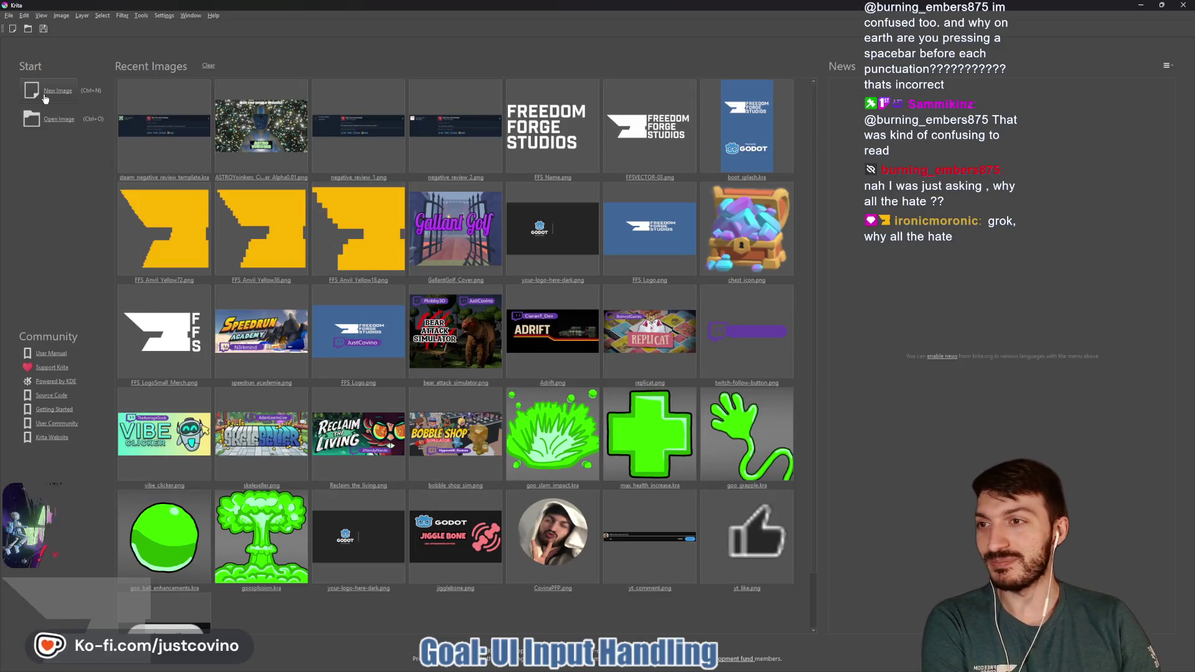
{"action": "left_click", "coordinate": [49, 100]}
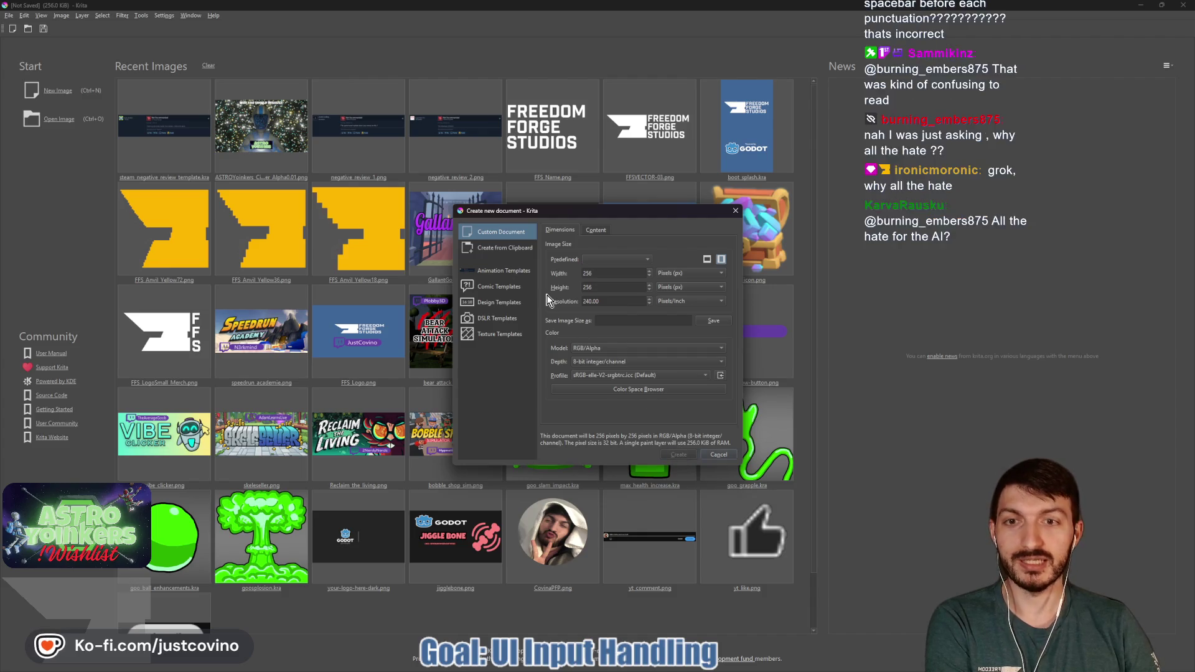
Step: Create the 256 × 256 canvas and delete its white Background layer
{"action": "left_click", "coordinate": [678, 453]}
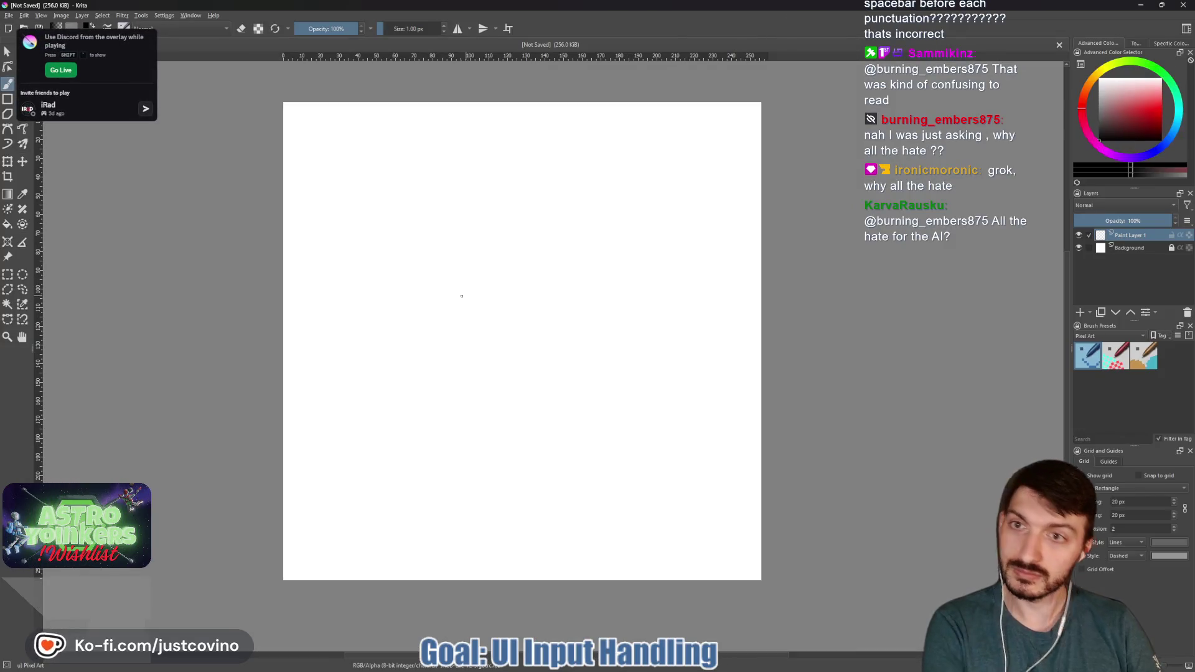
{"action": "left_click", "coordinate": [1094, 249]}
{"action": "left_click", "coordinate": [1187, 313]}
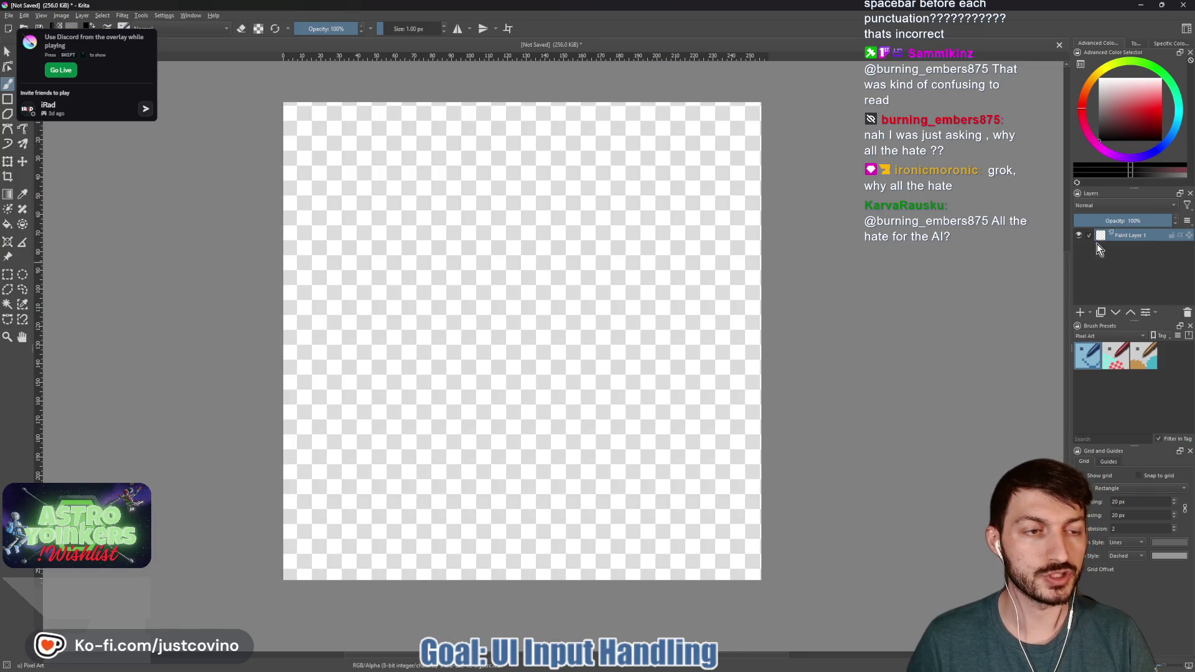
{"action": "mouse_move", "coordinate": [305, 250]}
{"action": "left_mouse_down"}
{"action": "mouse_move", "coordinate": [387, 249]}
{"action": "mouse_move", "coordinate": [361, 249]}
{"action": "left_mouse_up"}
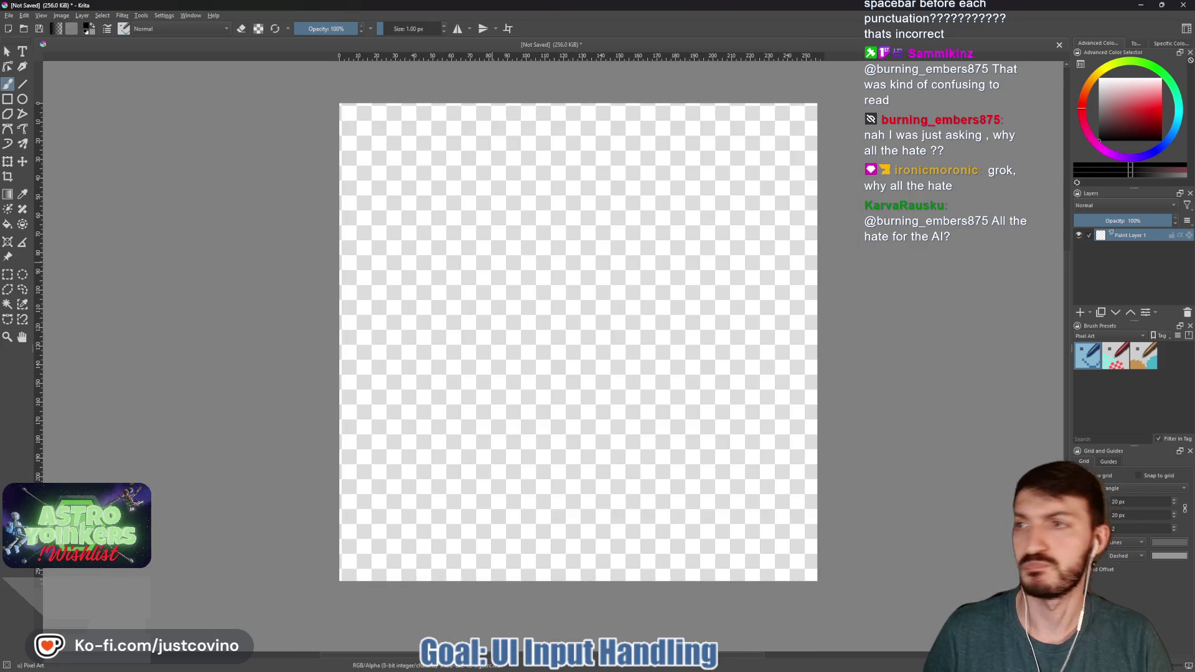
{"action": "left_click", "coordinate": [614, 668]}
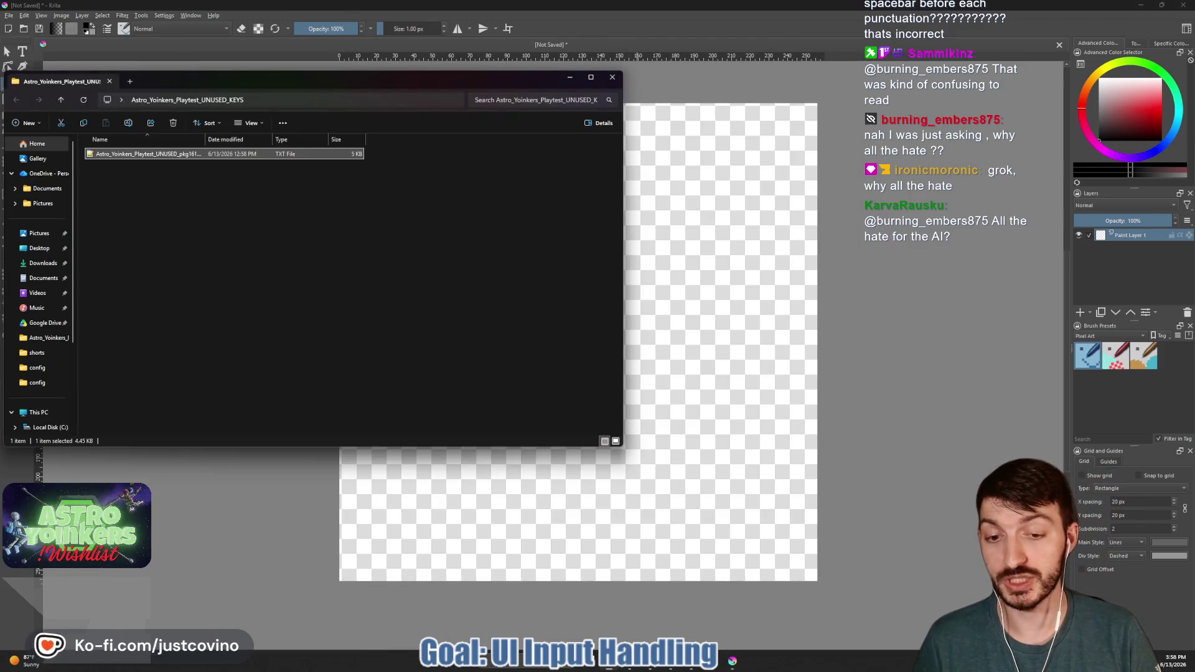
Step: Drop position_scrambler_icon.png from Desktop > ctf_tower > assets > icons onto the canvas as a new layer
{"action": "left_click", "coordinate": [39, 248]}
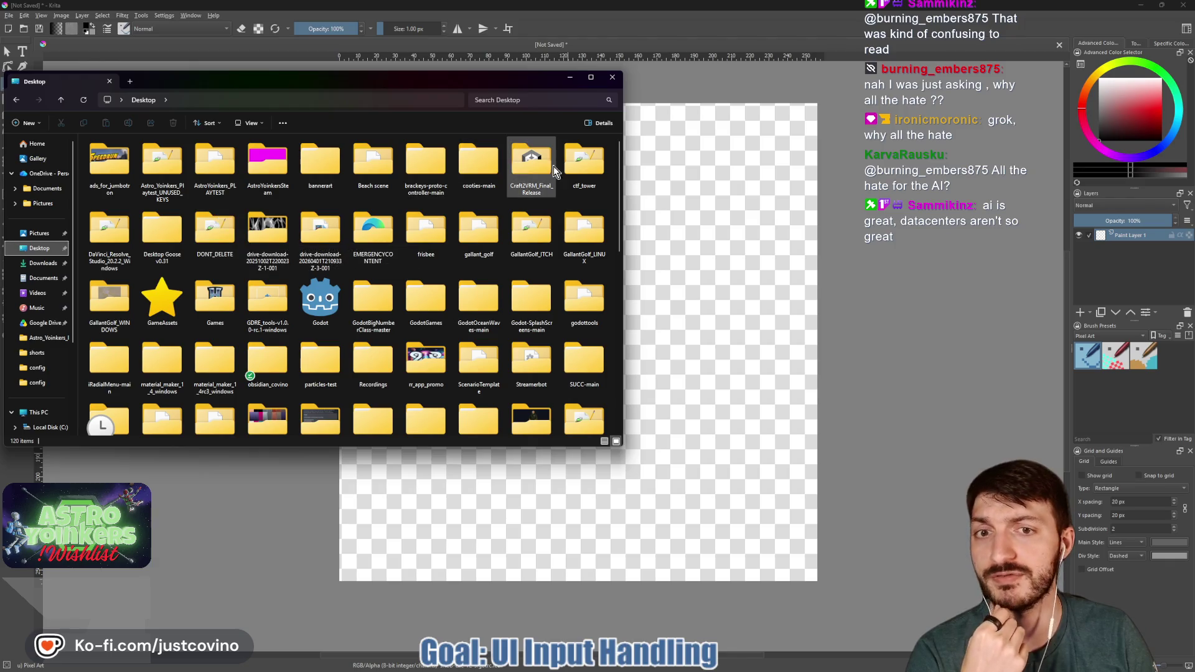
{"action": "double_click", "coordinate": [575, 174]}
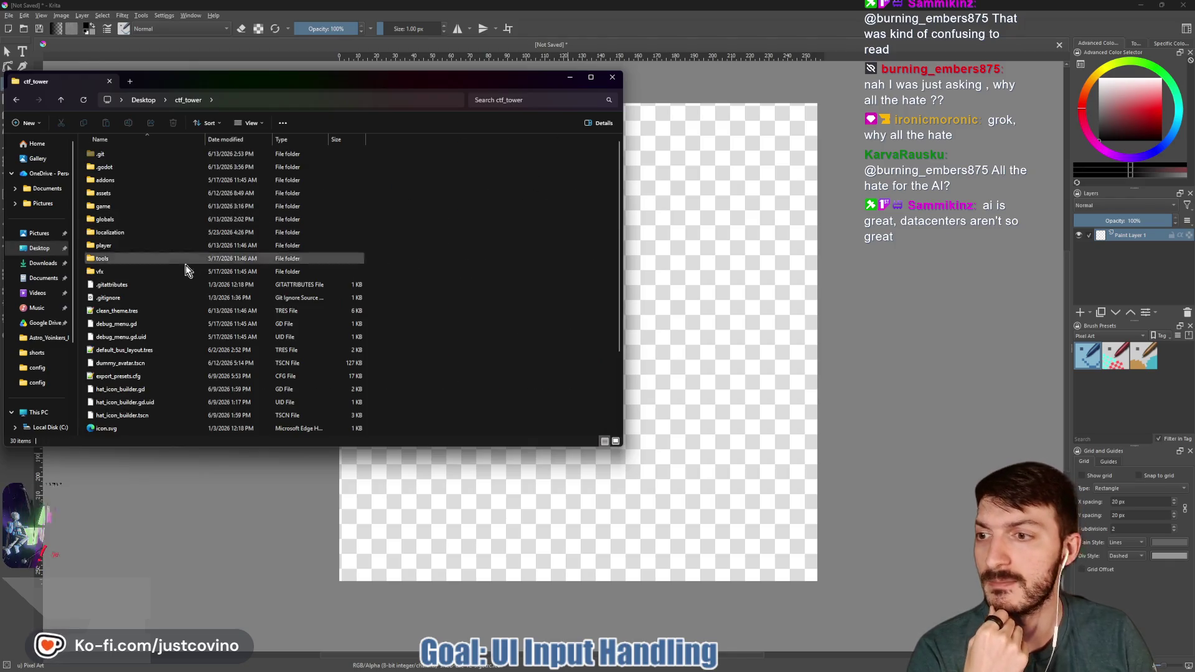
{"action": "double_click", "coordinate": [118, 194]}
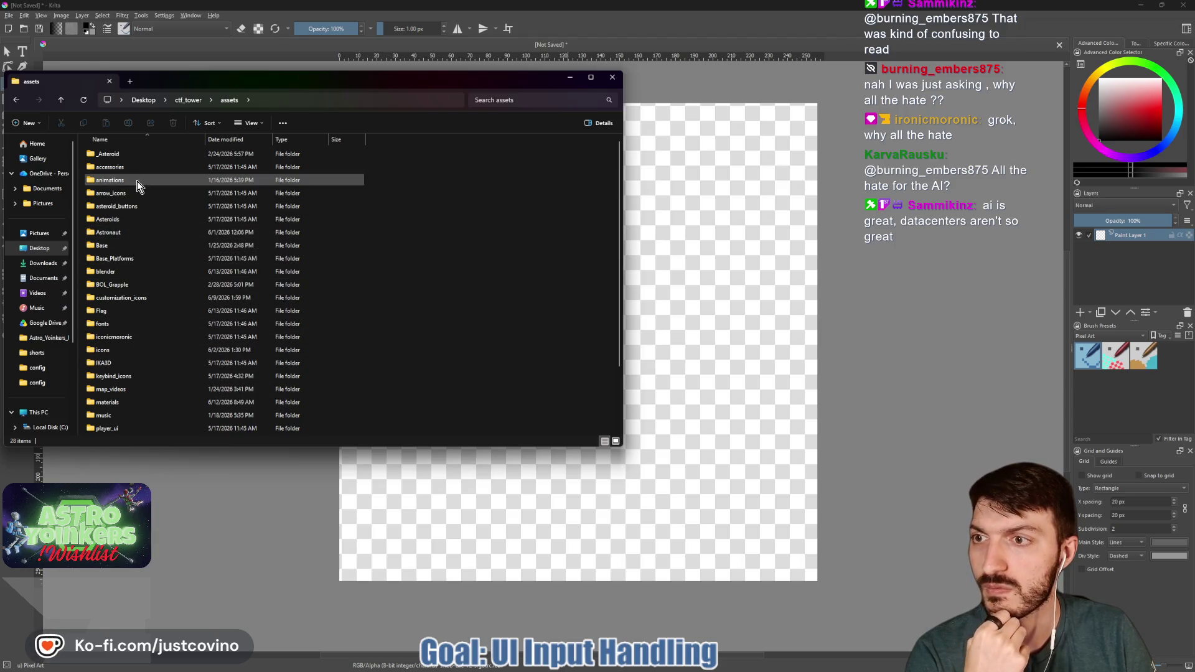
{"action": "scroll", "coordinate": [129, 303], "scroll_direction": "down", "scroll_amount": 2}
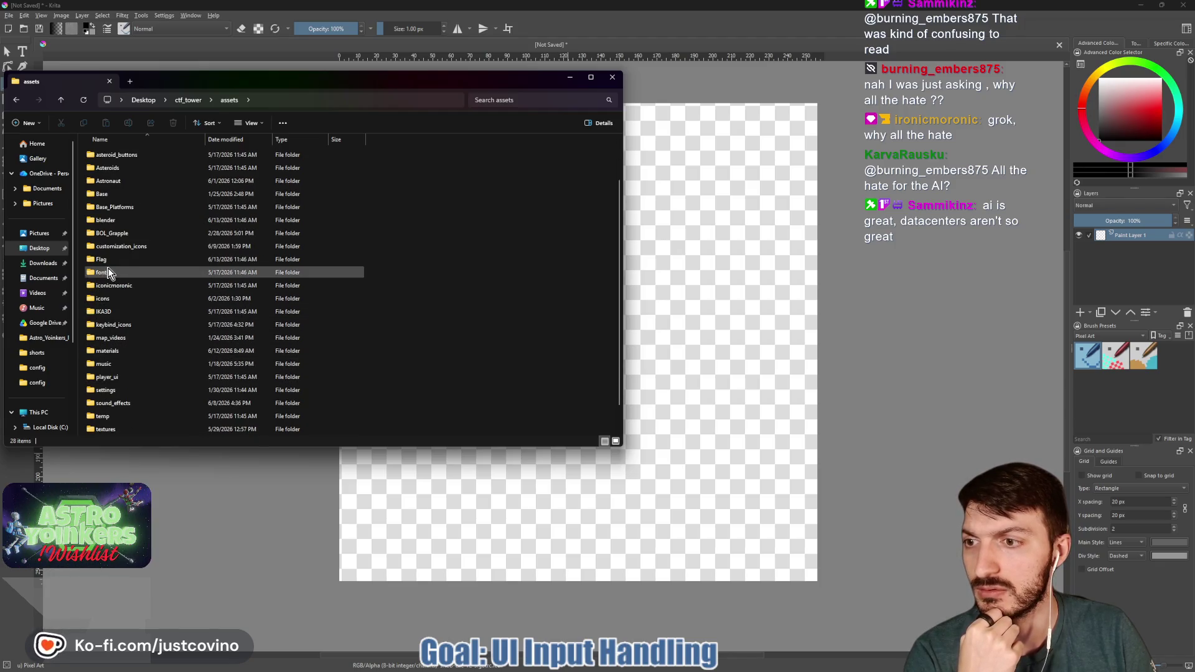
{"action": "double_click", "coordinate": [114, 300]}
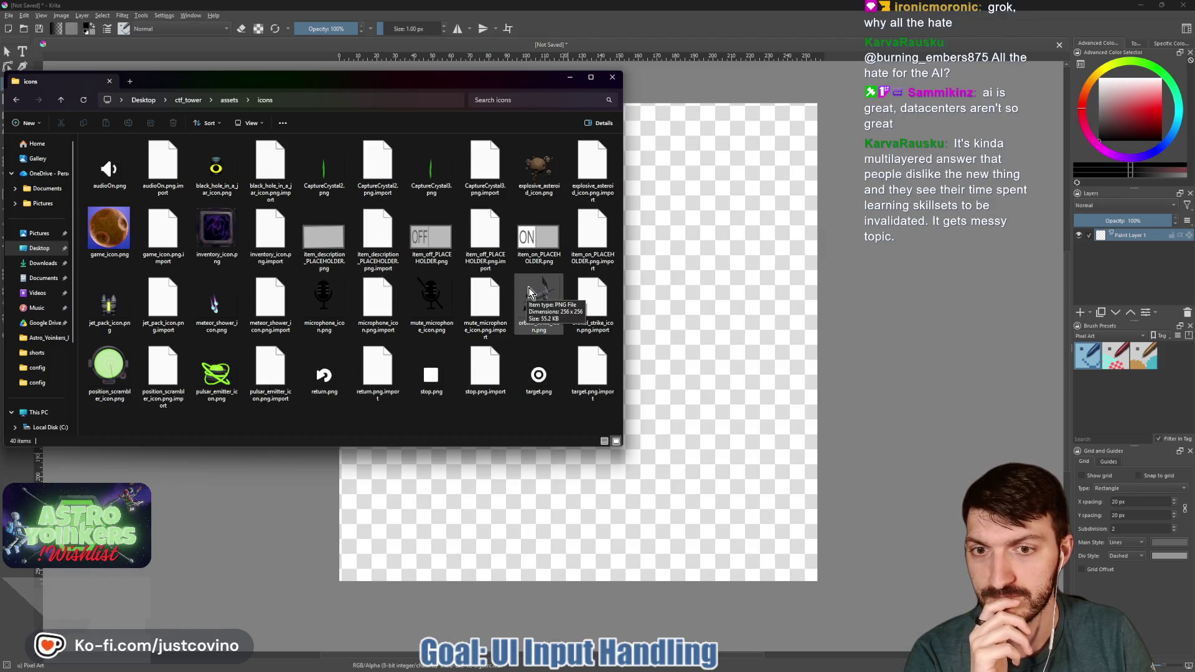
{"action": "left_click", "coordinate": [114, 367]}
{"action": "mouse_move", "coordinate": [106, 372]}
{"action": "left_mouse_down"}
{"action": "mouse_move", "coordinate": [532, 361]}
{"action": "mouse_move", "coordinate": [719, 311]}
{"action": "mouse_move", "coordinate": [715, 300]}
{"action": "left_mouse_up"}
{"action": "left_click", "coordinate": [749, 304]}
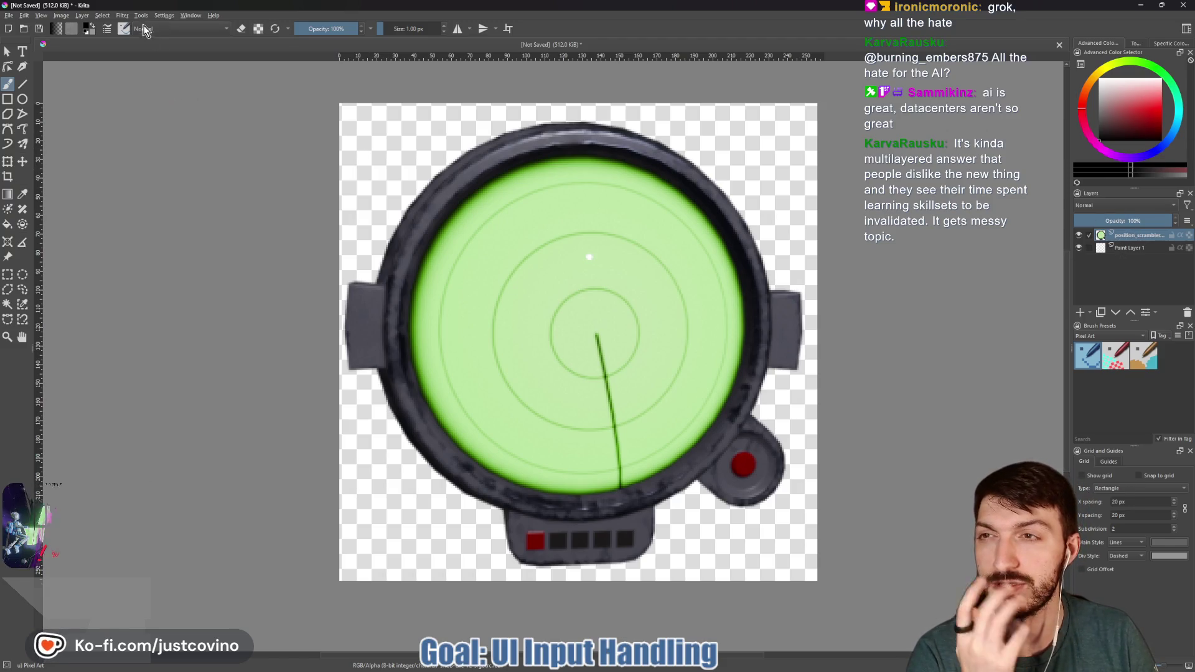
Step: Browse the Image, Layer and Select menus to find Select Opaque
{"action": "left_click", "coordinate": [66, 16]}
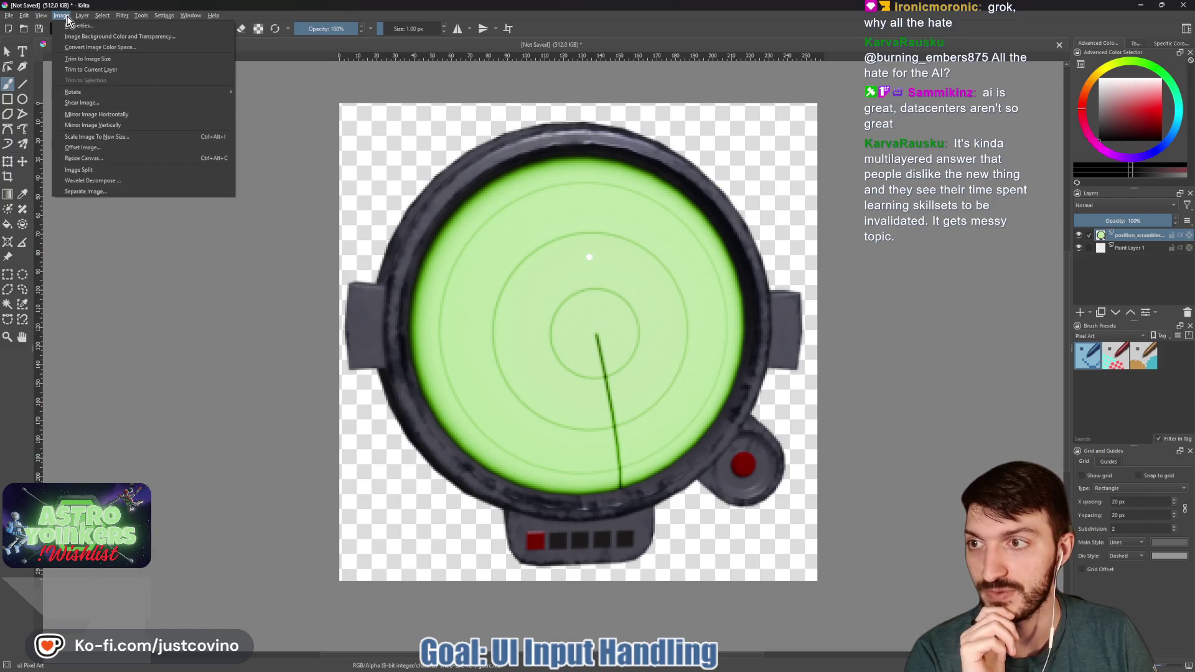
{"action": "mouse_move", "coordinate": [87, 21]}
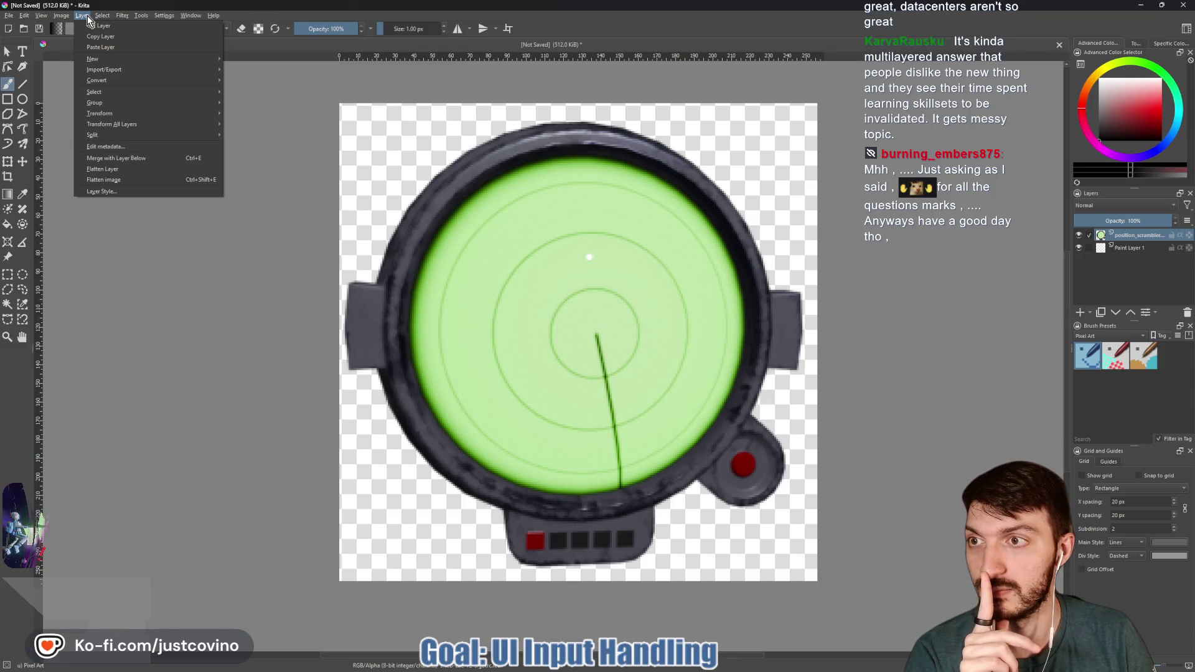
{"action": "mouse_move", "coordinate": [107, 94]}
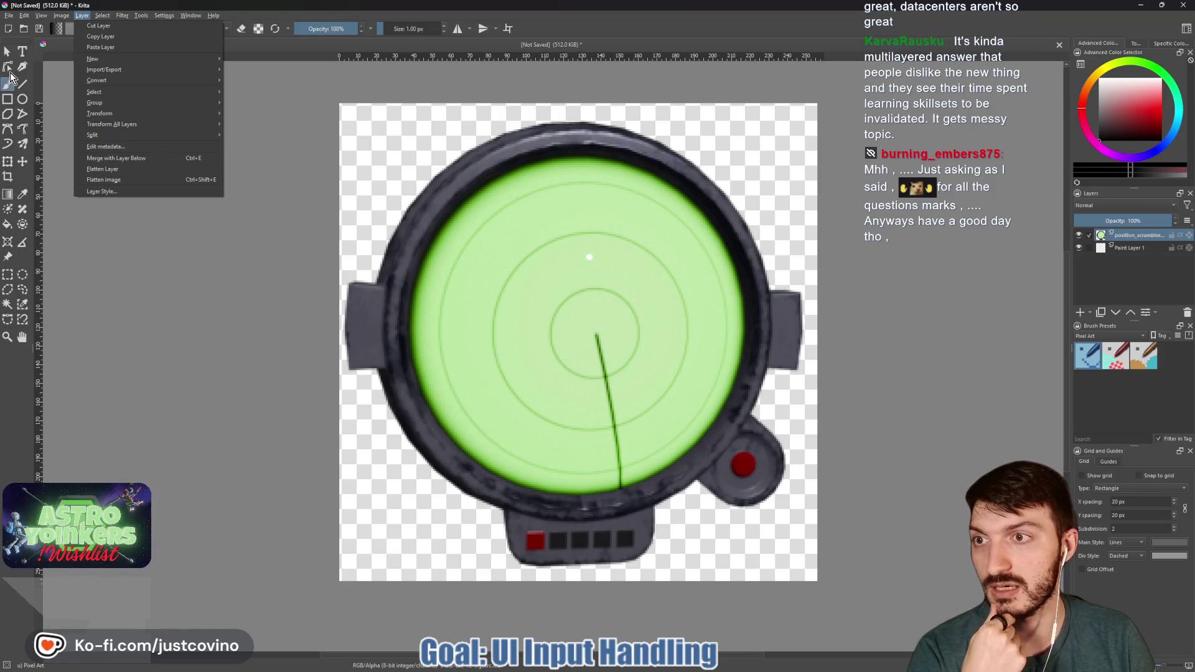
{"action": "mouse_move", "coordinate": [119, 73]}
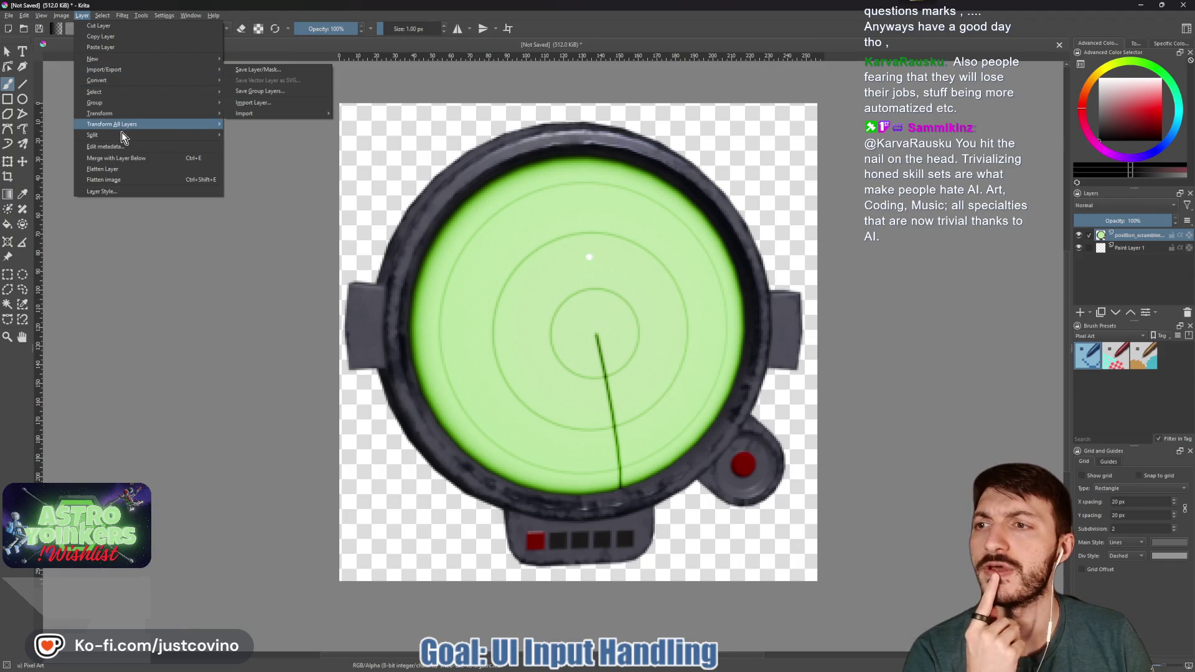
{"action": "mouse_move", "coordinate": [114, 116]}
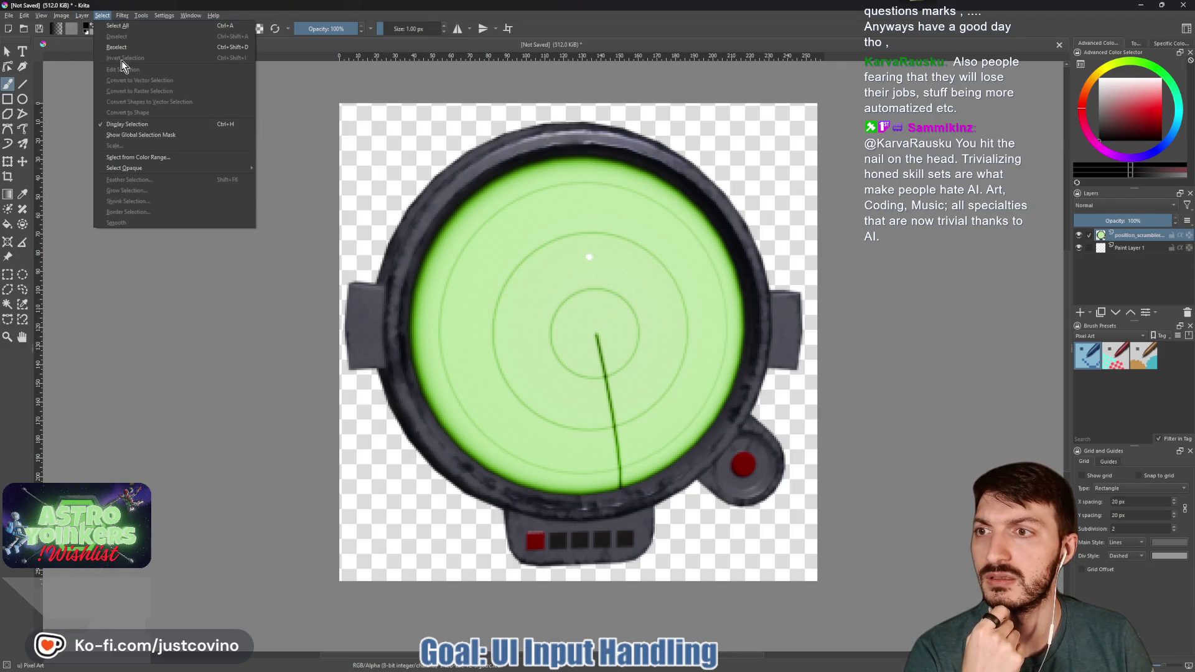
{"action": "mouse_move", "coordinate": [132, 169]}
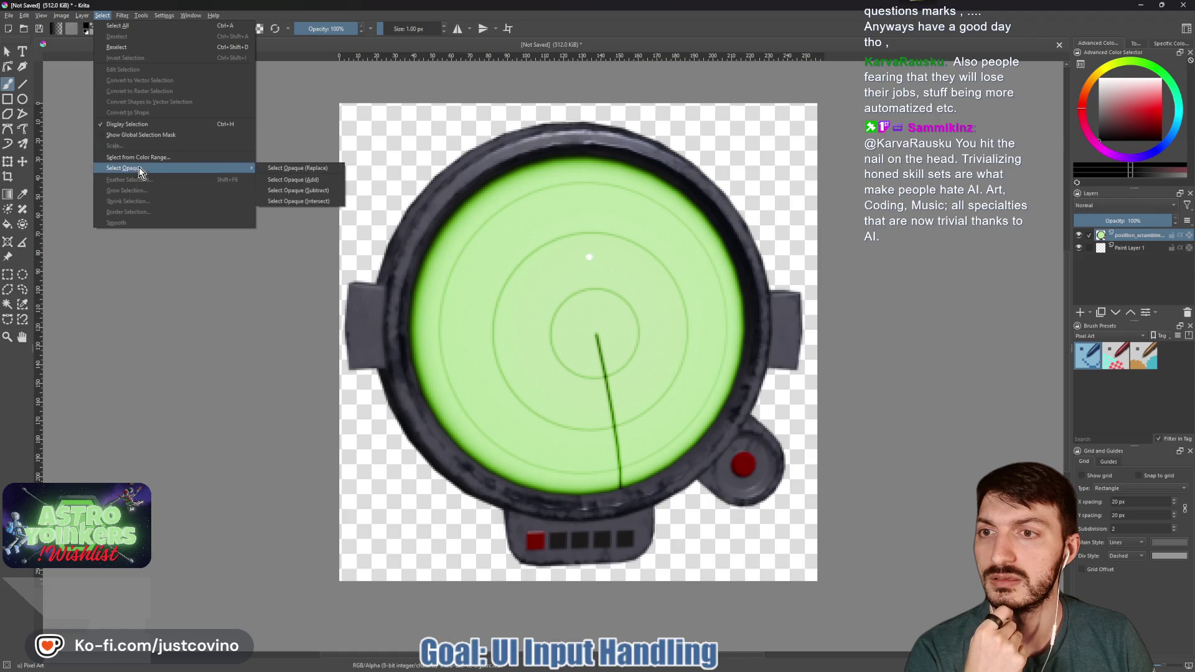
Step: Select the icon's opaque pixels, invert the selection, and delete the position_scrambler layer
{"action": "left_click", "coordinate": [270, 180]}
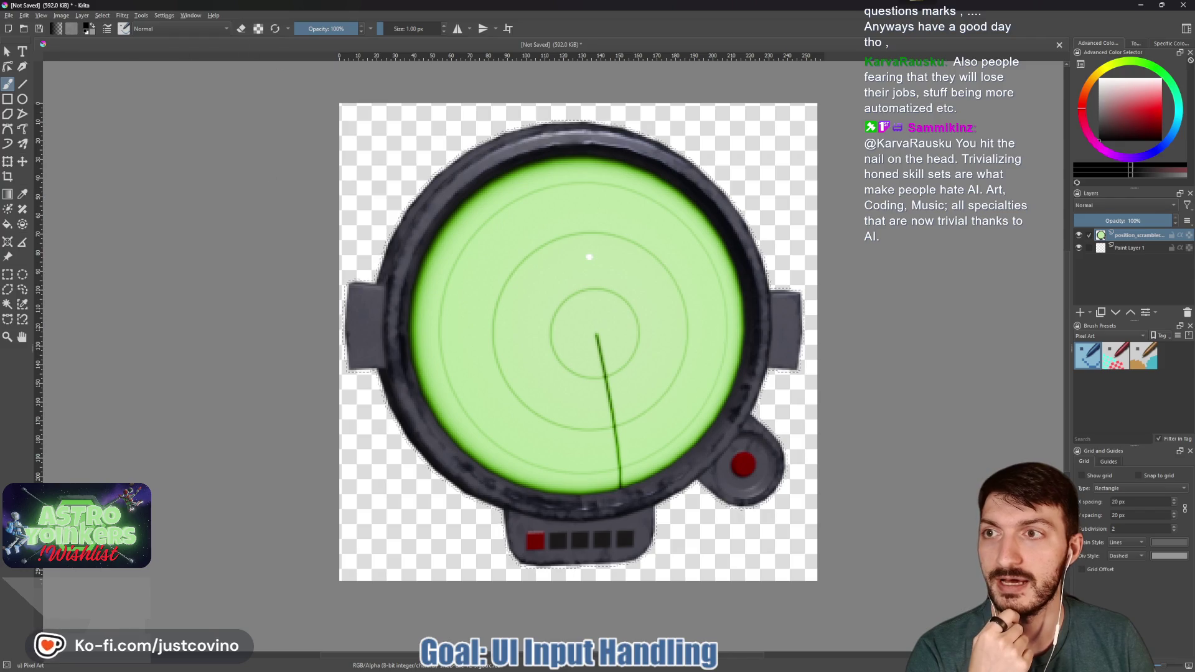
{"action": "left_click", "coordinate": [102, 15]}
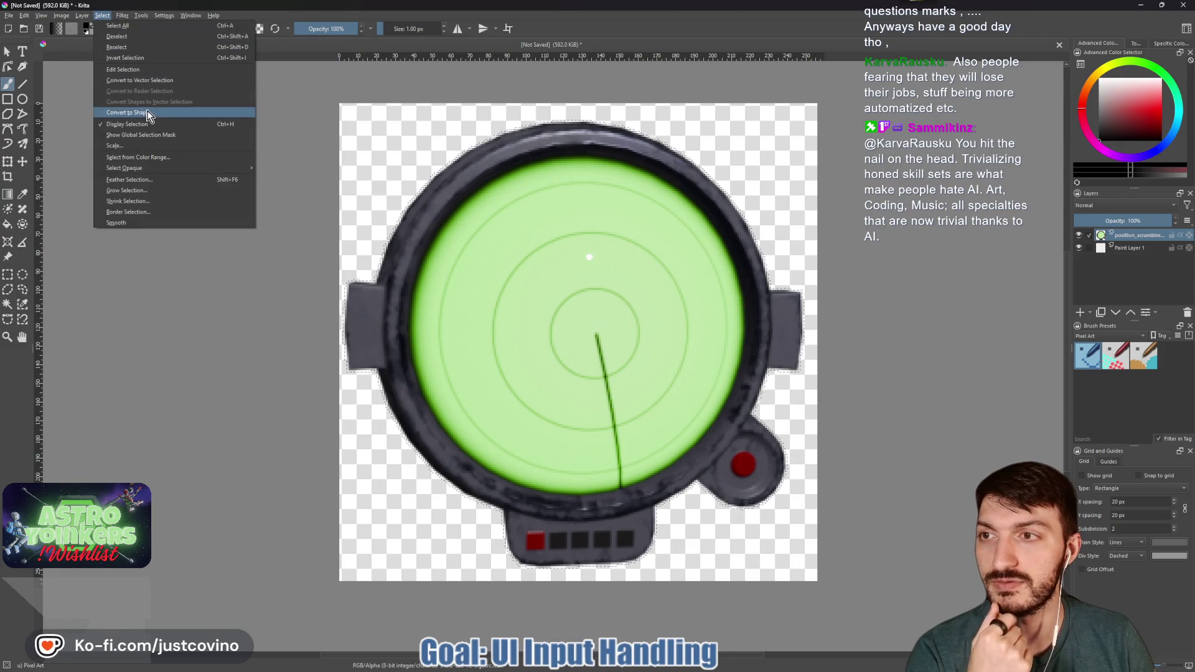
{"action": "left_click", "coordinate": [146, 58]}
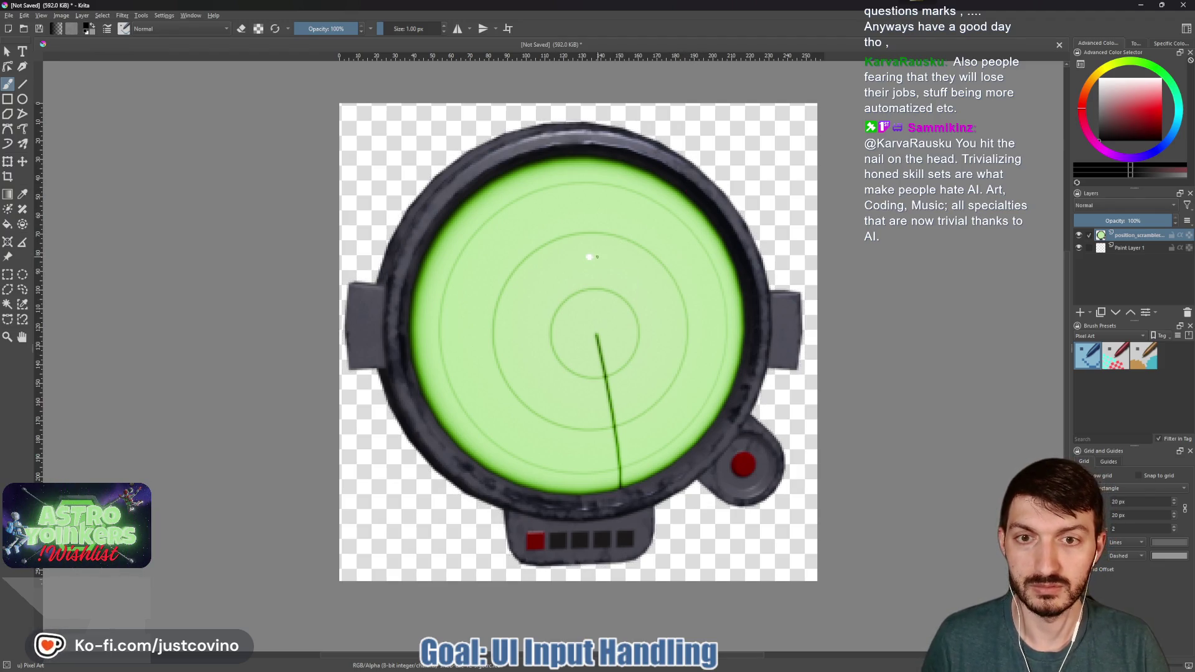
{"action": "key", "text": "shift+Delete"}
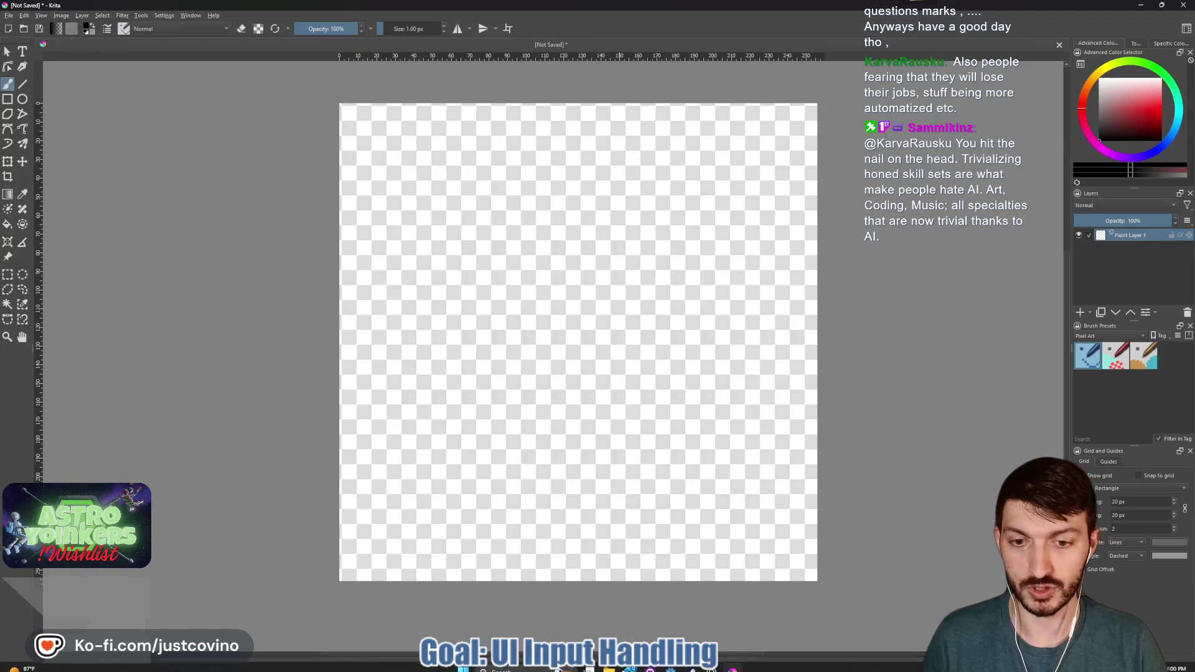
Step: Insert position_scrambler_icon.png from the icons folder onto the canvas again as a new layer
{"action": "mouse_move", "coordinate": [688, 670]}
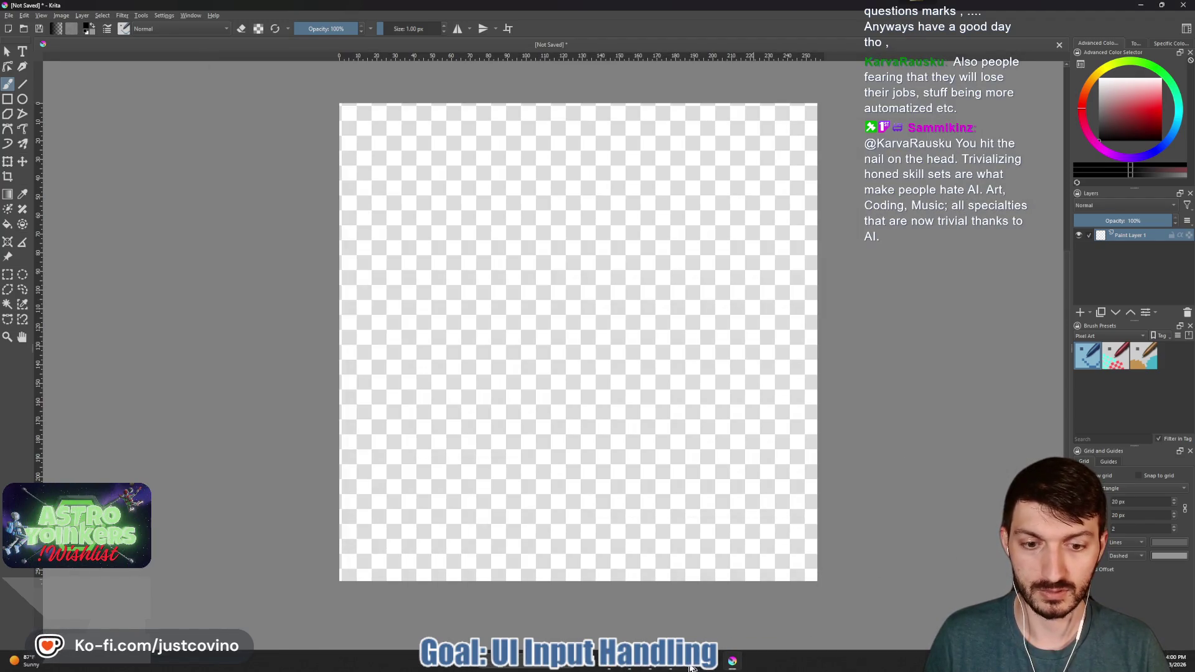
{"action": "left_click", "coordinate": [613, 667]}
{"action": "left_click_drag", "start_coordinate": [109, 372], "coordinate": [670, 351]}
{"action": "left_click", "coordinate": [691, 363]}
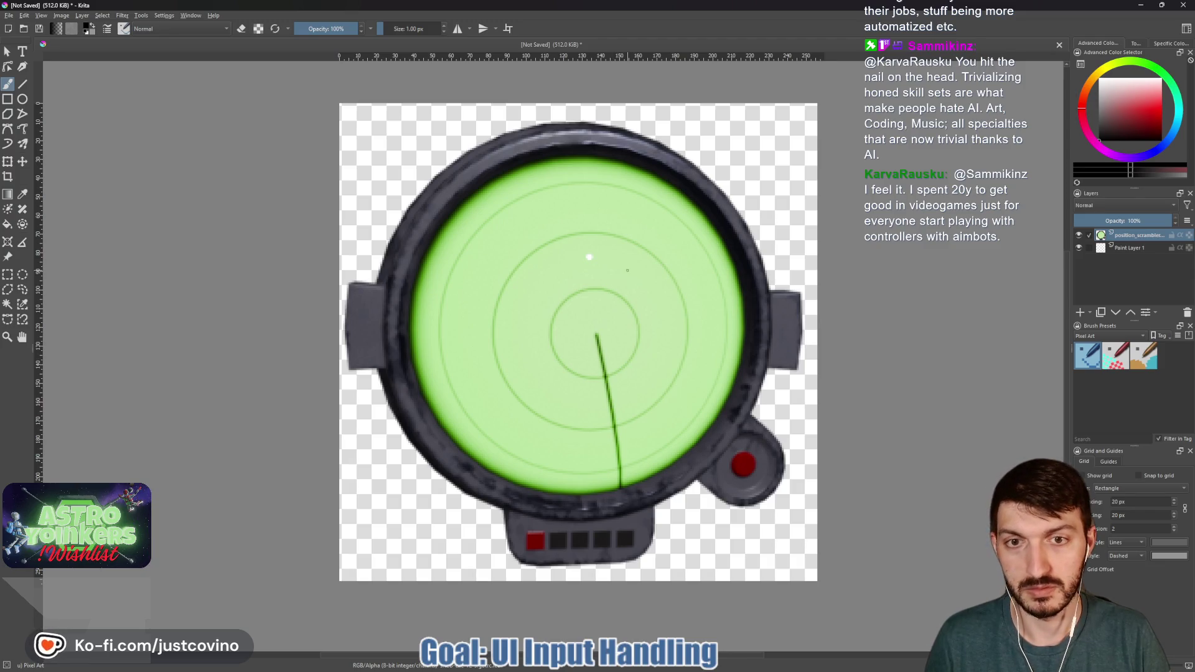
Step: Eyedrop the radar screen's light green and set the brush size to 3 px
{"action": "left_click", "coordinate": [624, 268], "text": "ctrl"}
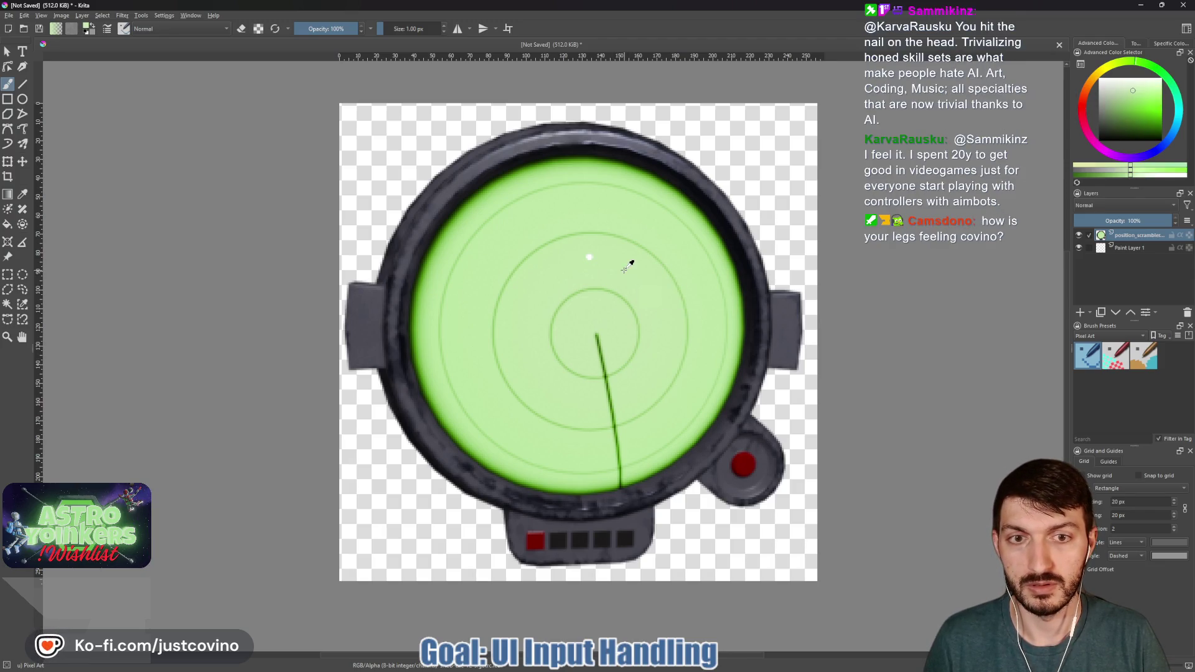
{"action": "key", "text": "bracketright"}
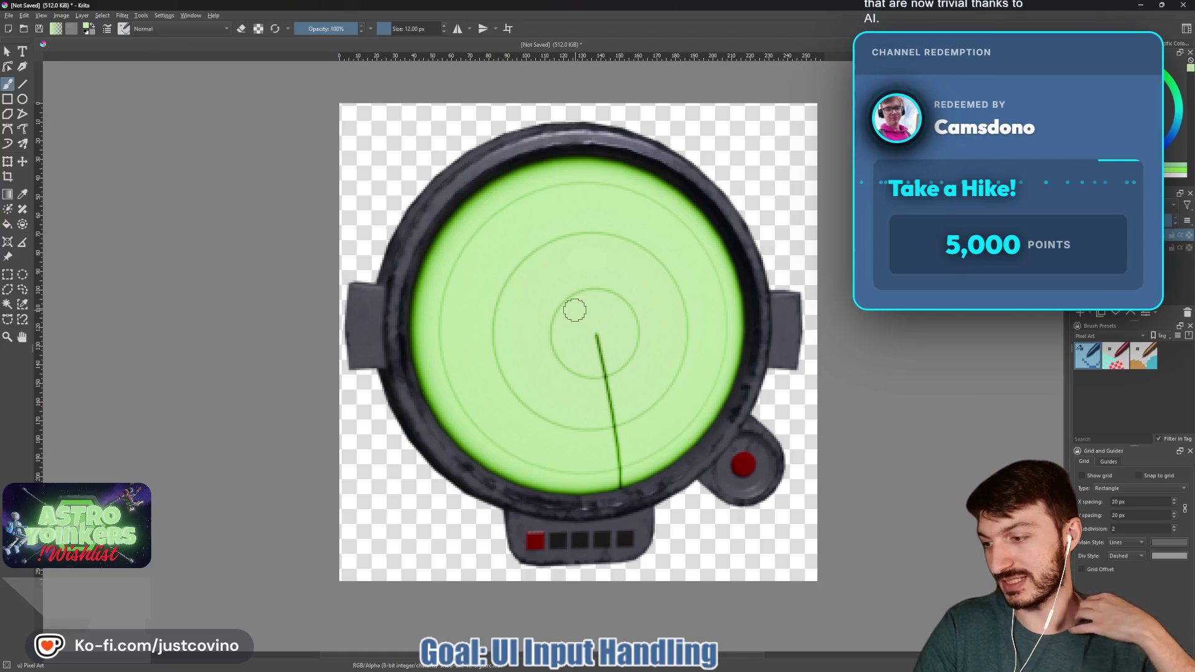
{"action": "key", "text": "bracketleft"}
{"action": "key", "text": "bracketleft"}
{"action": "key", "text": "bracketleft"}
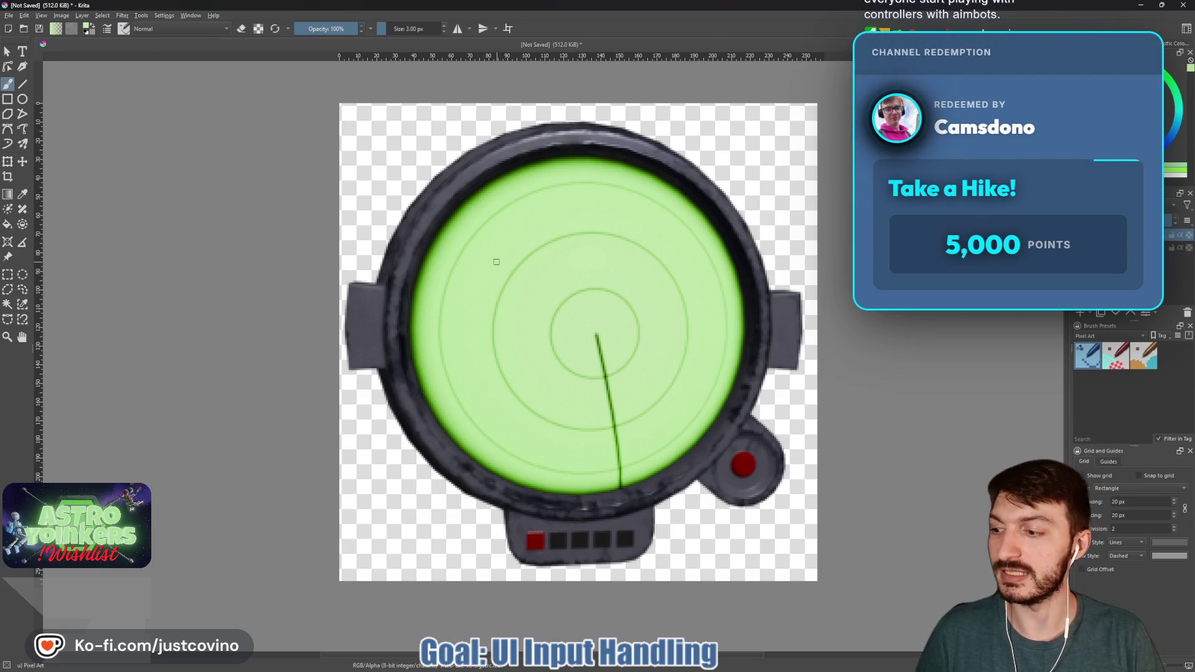
{"action": "left_click_drag", "start_coordinate": [918, 43], "coordinate": [281, 113]}
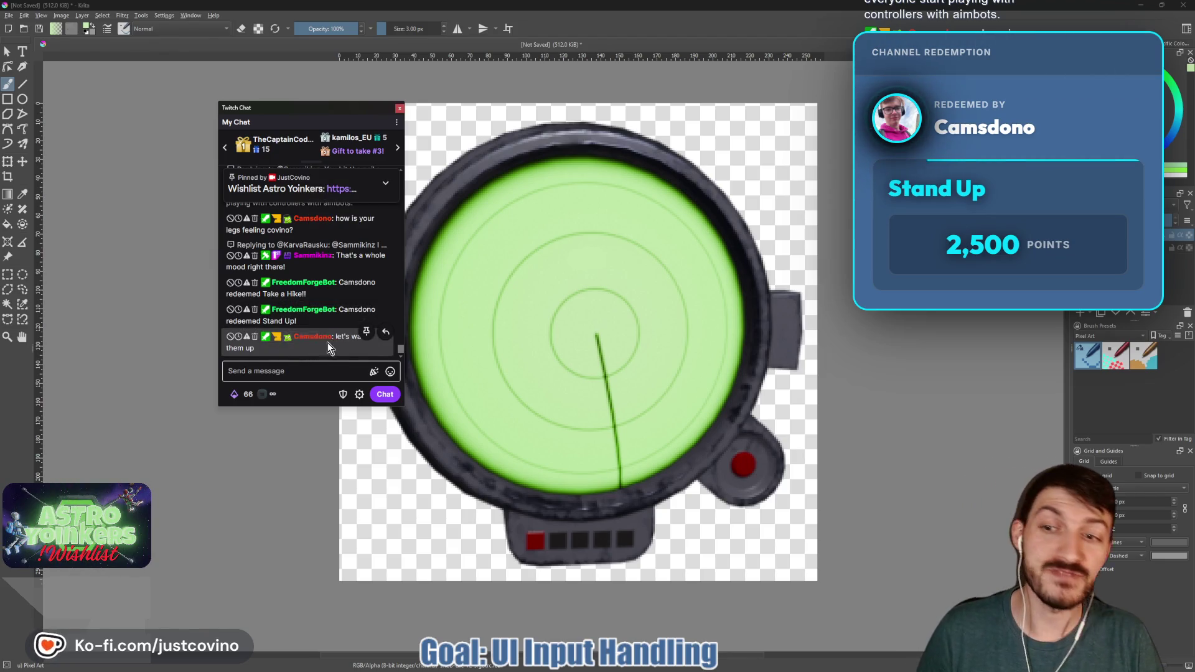
{"action": "left_click_drag", "start_coordinate": [319, 118], "coordinate": [0, 155]}
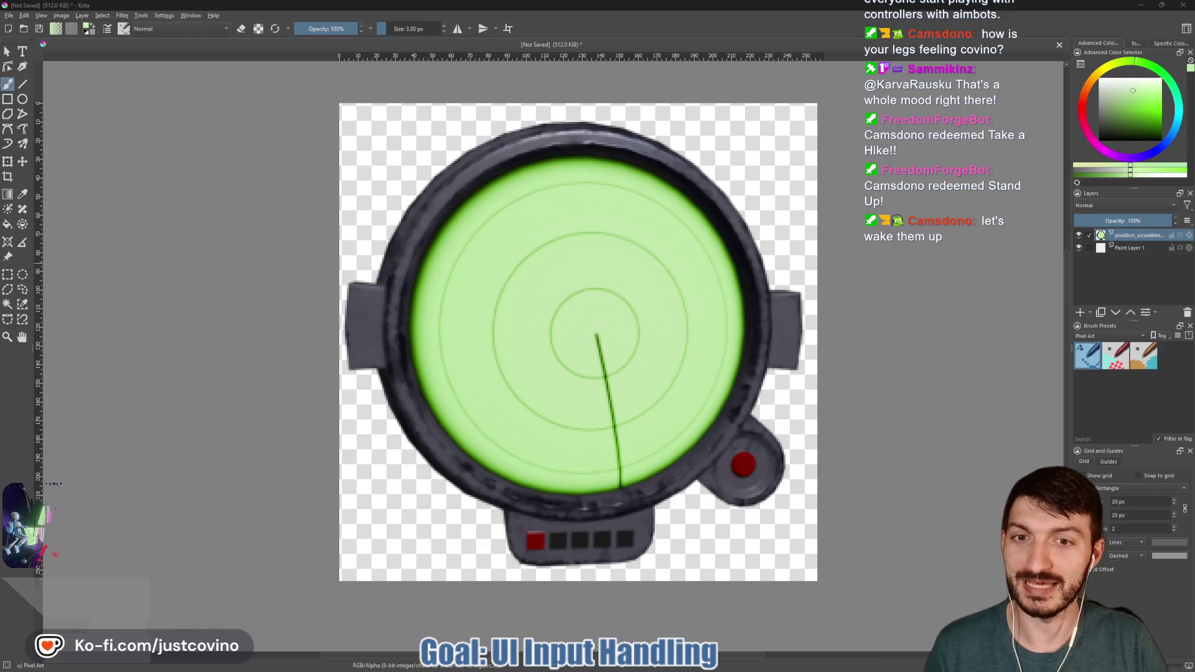
Step: Select the gauge's opaque pixels, grow the selection outward, and raise the brush to 10 px
{"action": "left_click", "coordinate": [102, 16]}
{"action": "mouse_move", "coordinate": [248, 170]}
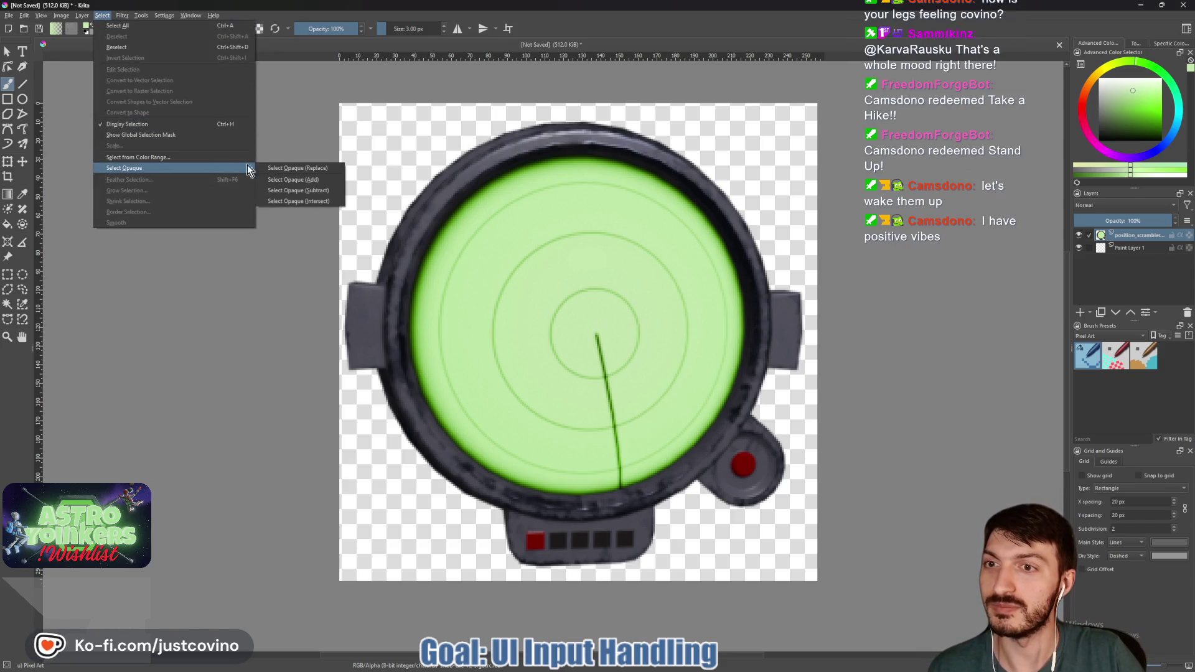
{"action": "left_click", "coordinate": [278, 172]}
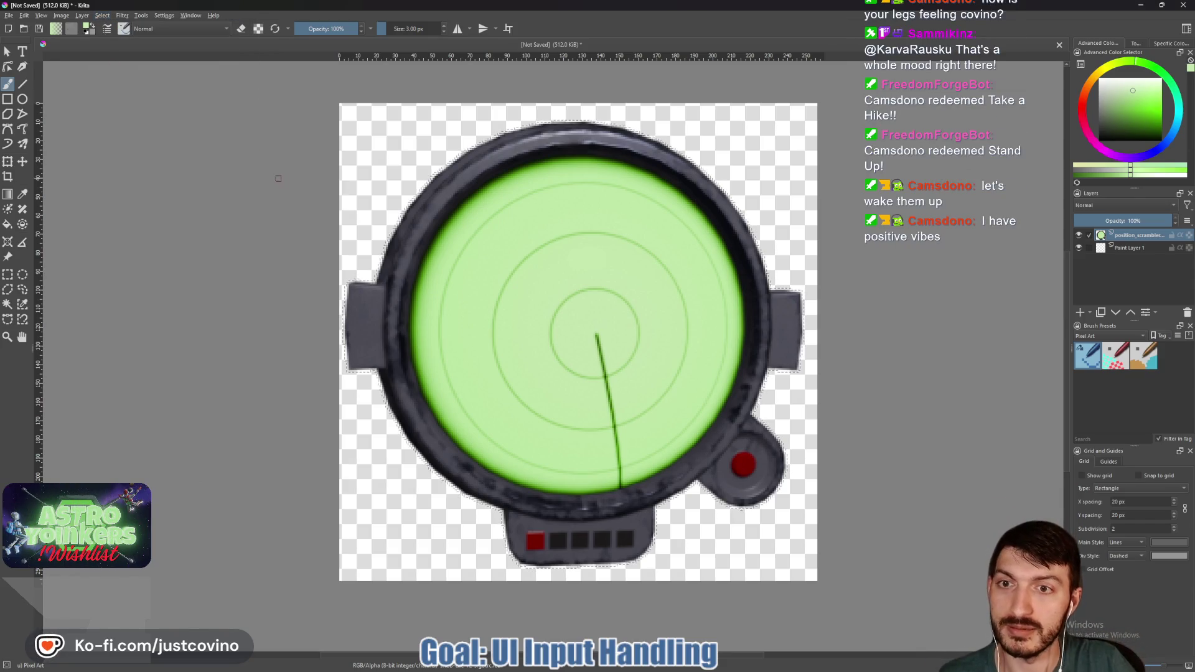
{"action": "left_click", "coordinate": [105, 15]}
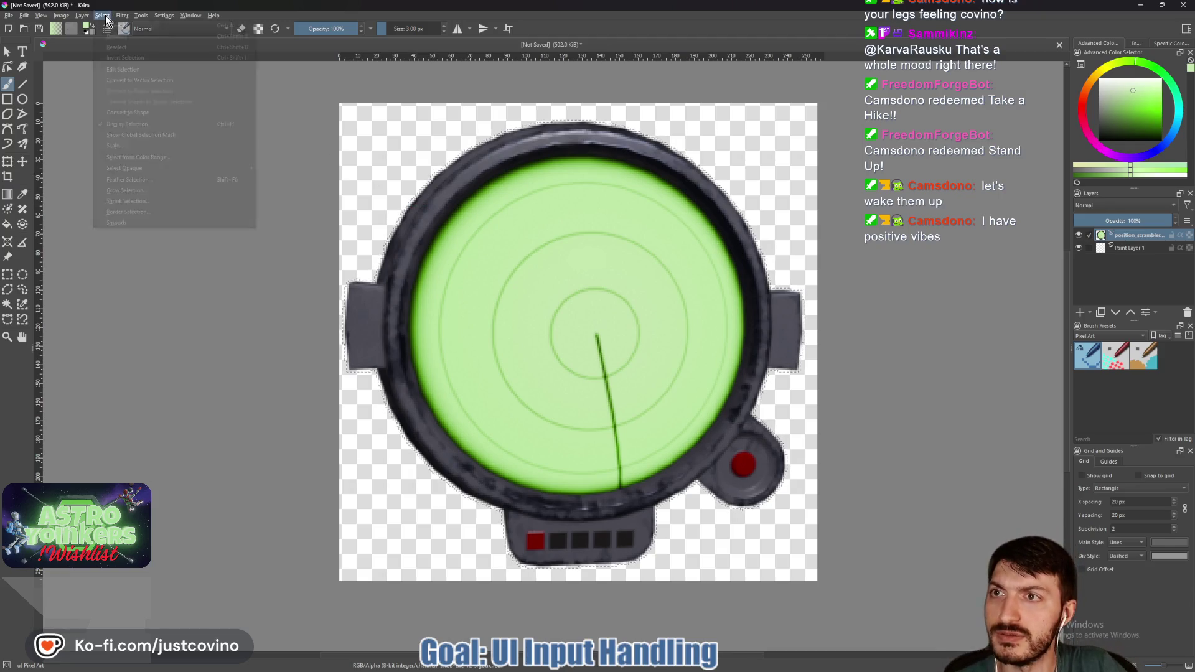
{"action": "left_click", "coordinate": [148, 194]}
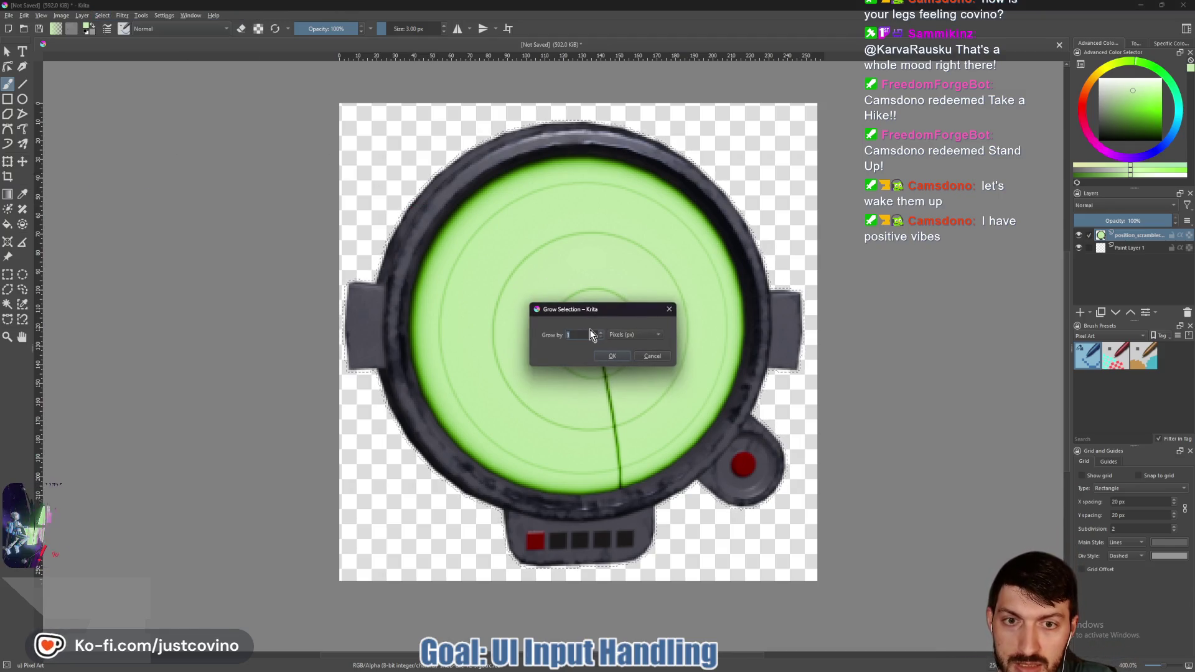
{"action": "key", "text": "Return"}
{"action": "scroll", "coordinate": [685, 277], "scroll_direction": "up", "scroll_amount": 2}
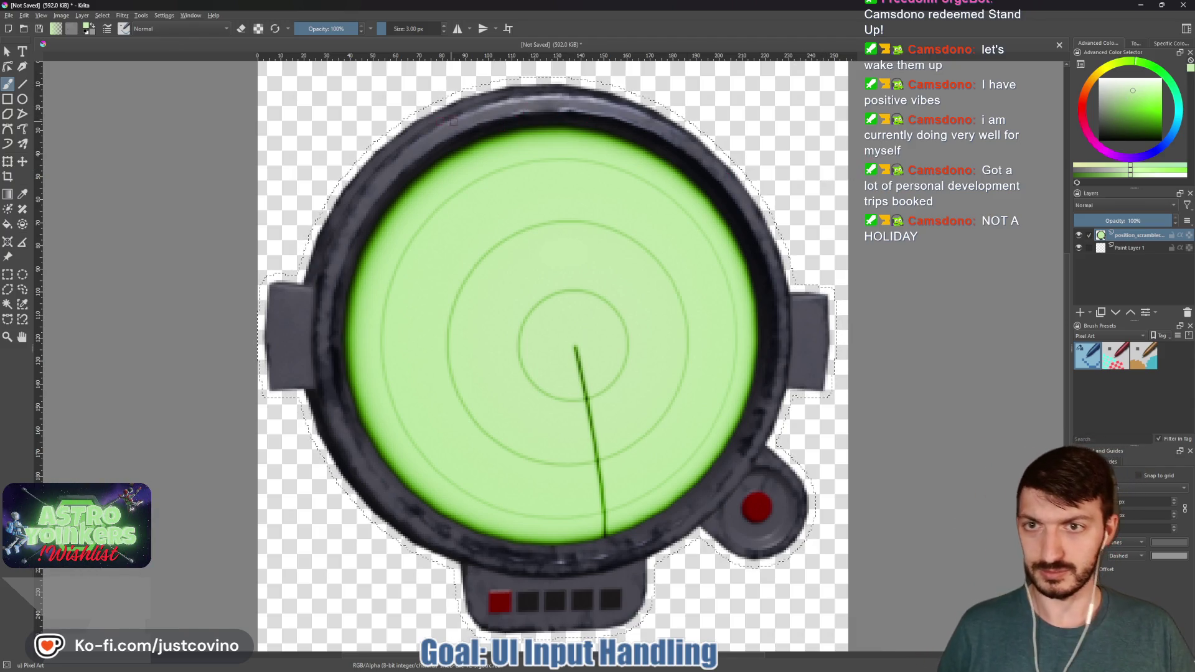
{"action": "key", "text": "bracketright"}
{"action": "key", "text": "bracketright"}
{"action": "key", "text": "bracketright"}
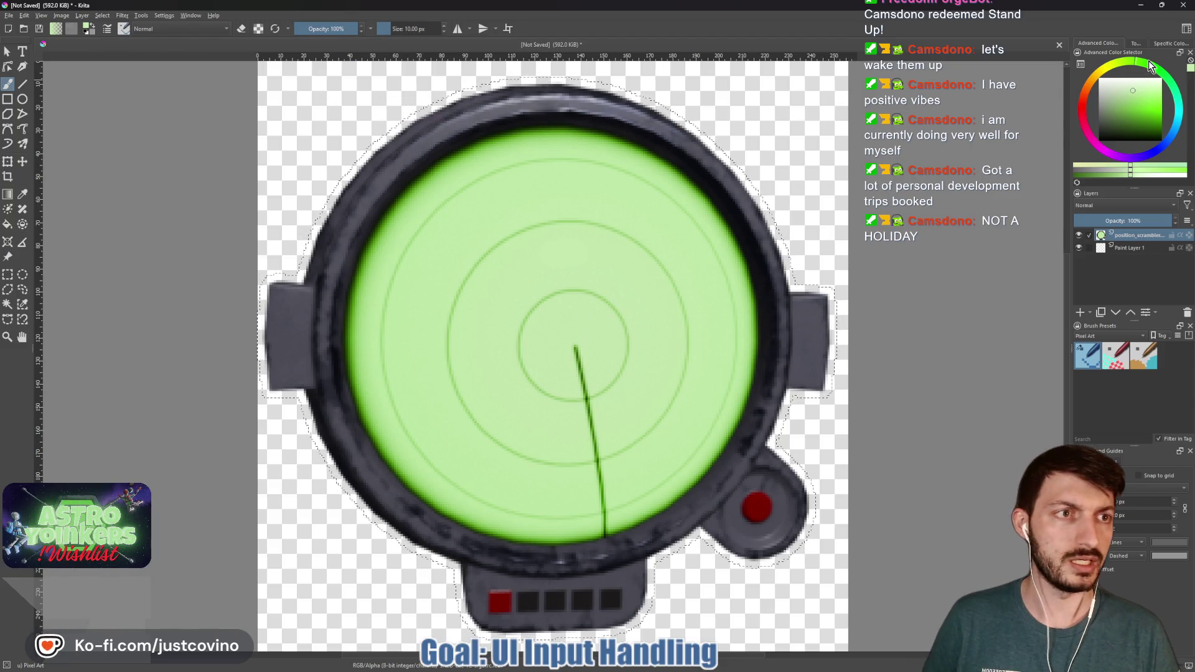
Step: Choose a bright saturated green, paint a trial stroke along the dial's top rim, then undo it
{"action": "mouse_move", "coordinate": [1155, 64]}
{"action": "left_click", "coordinate": [1161, 114]}
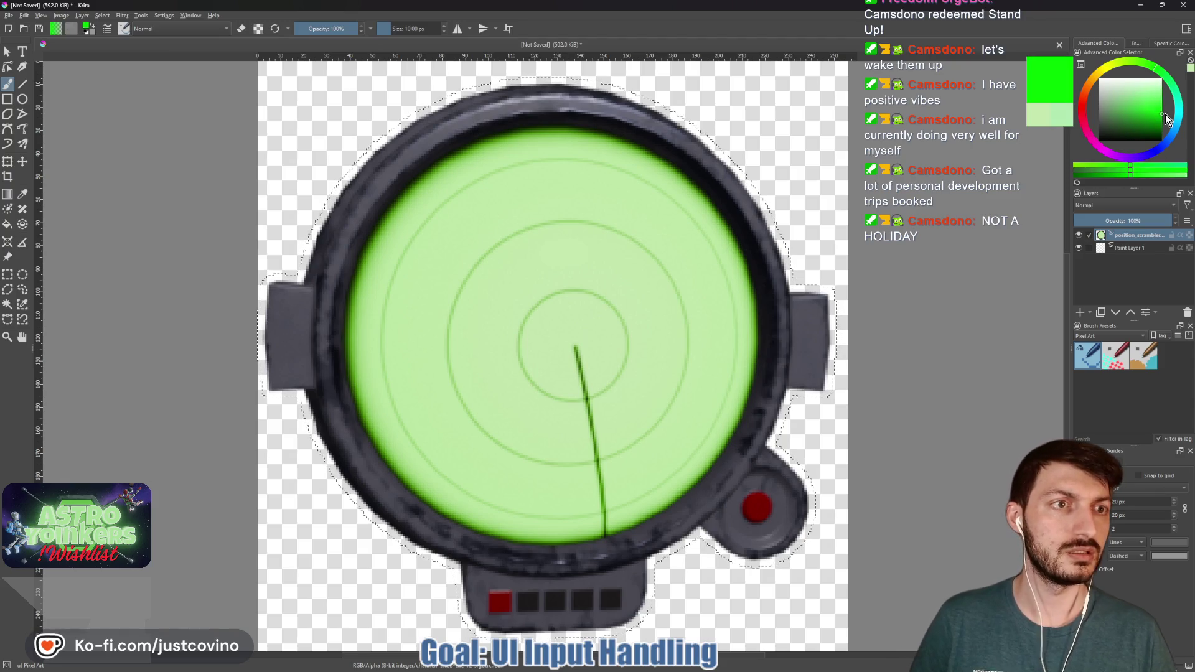
{"action": "left_click_drag", "start_coordinate": [429, 117], "coordinate": [358, 173]}
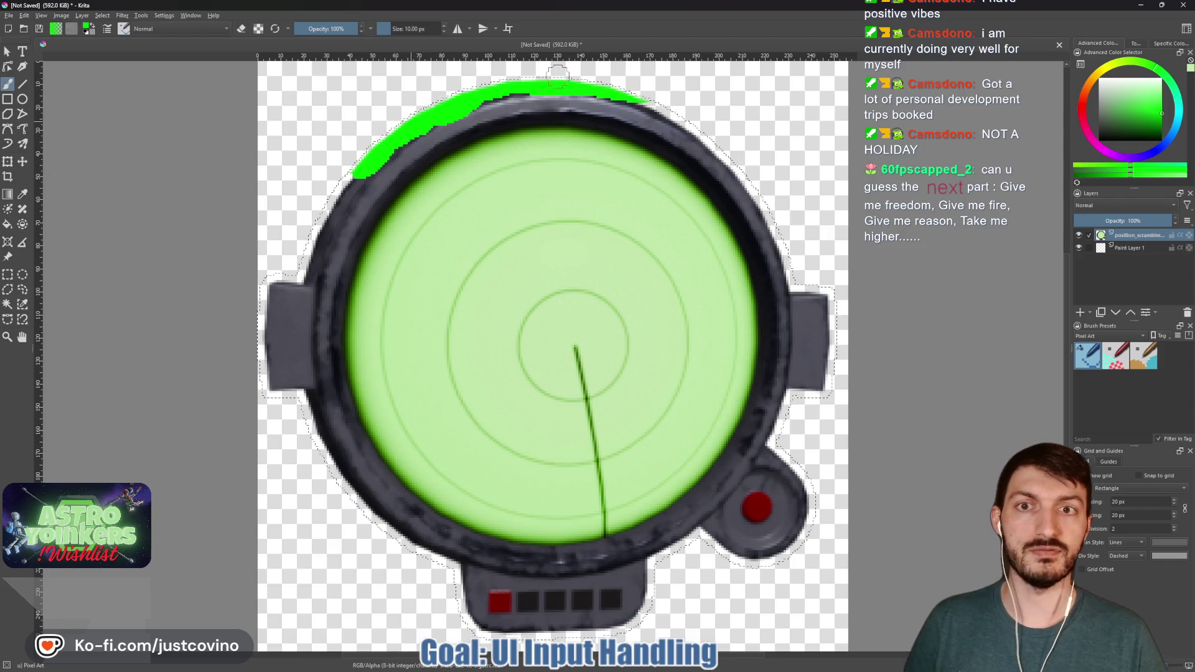
{"action": "left_click_drag", "start_coordinate": [650, 100], "coordinate": [733, 165]}
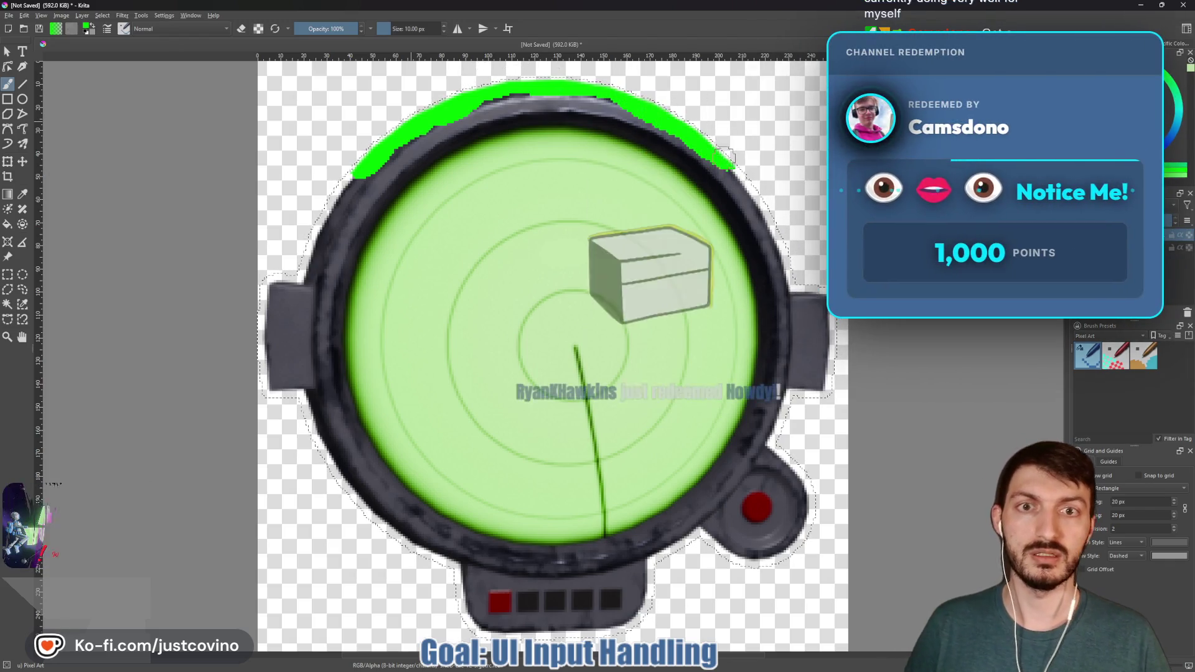
{"action": "key", "text": "ctrl+z"}
{"action": "key", "text": "ctrl+z"}
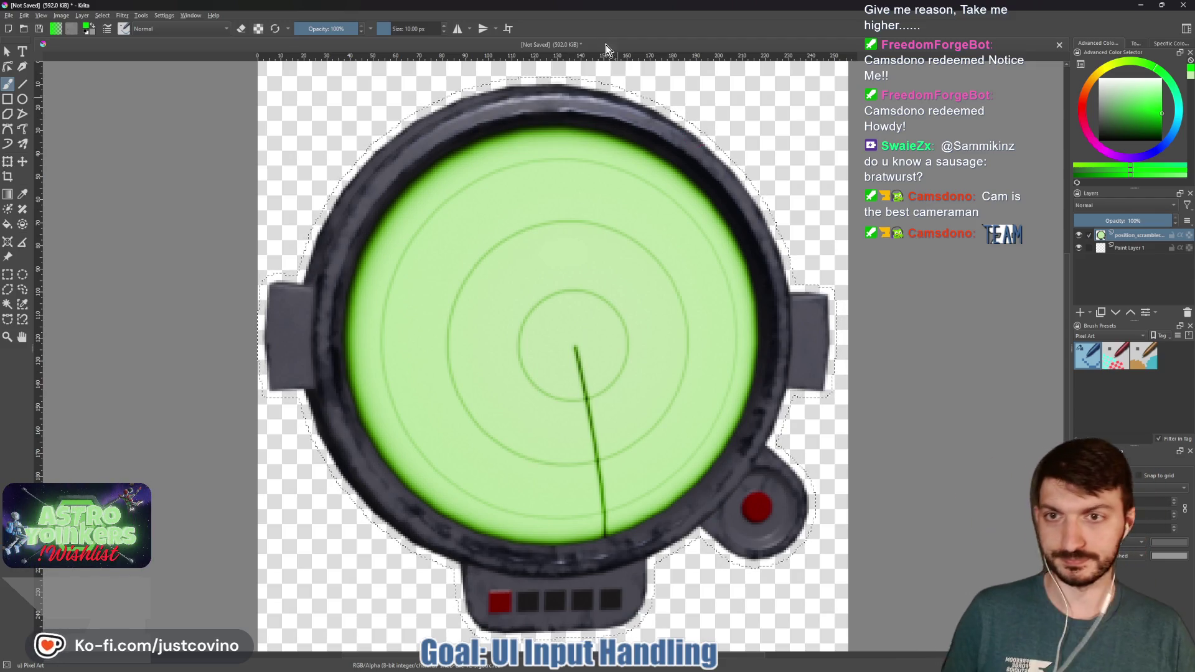
Step: Invert the selection and paint green test strokes along the gauge's top edge
{"action": "left_click", "coordinate": [104, 15]}
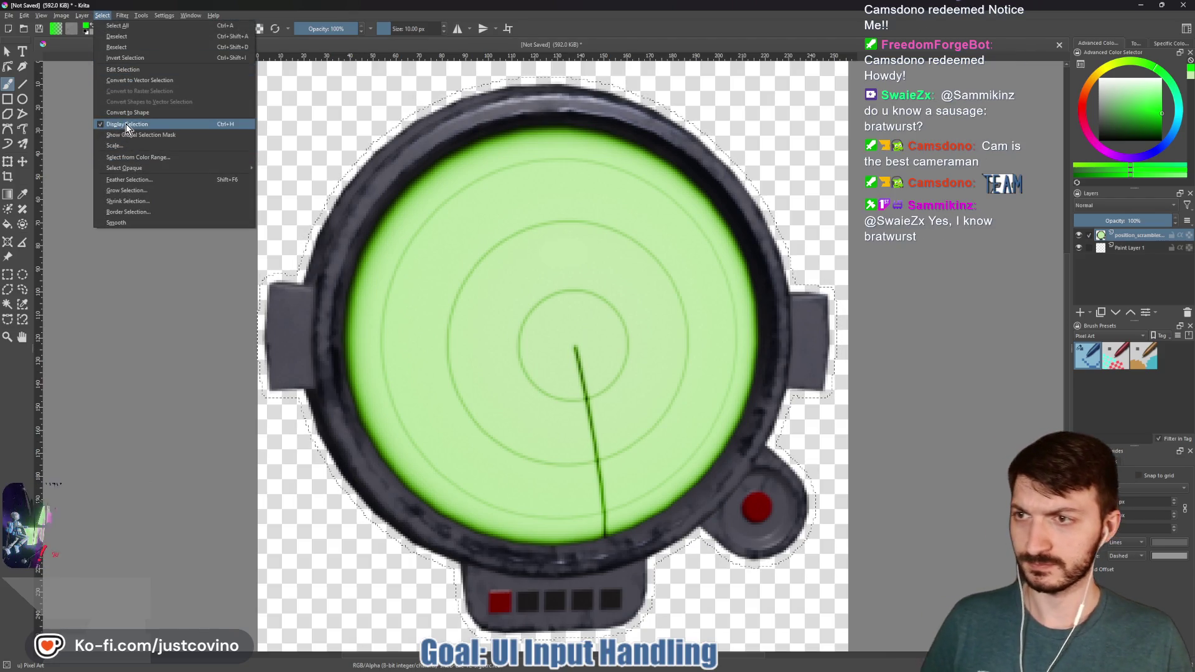
{"action": "left_click", "coordinate": [132, 58]}
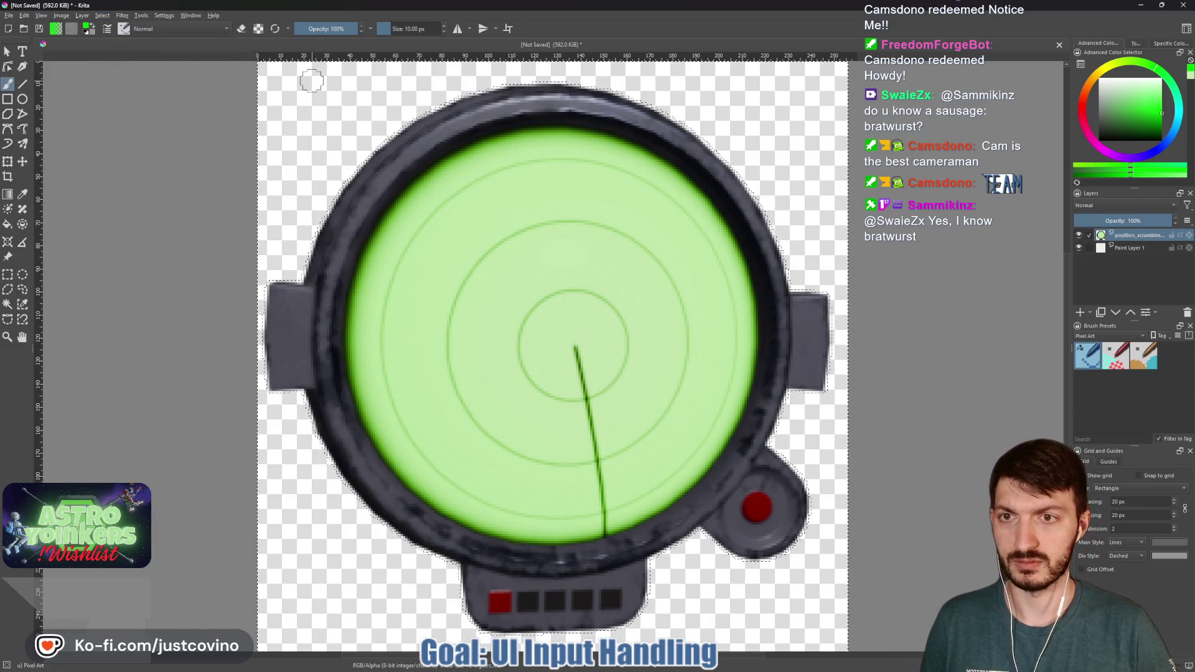
{"action": "mouse_move", "coordinate": [404, 114]}
{"action": "left_mouse_down"}
{"action": "mouse_move", "coordinate": [355, 156]}
{"action": "mouse_move", "coordinate": [468, 86]}
{"action": "left_mouse_up"}
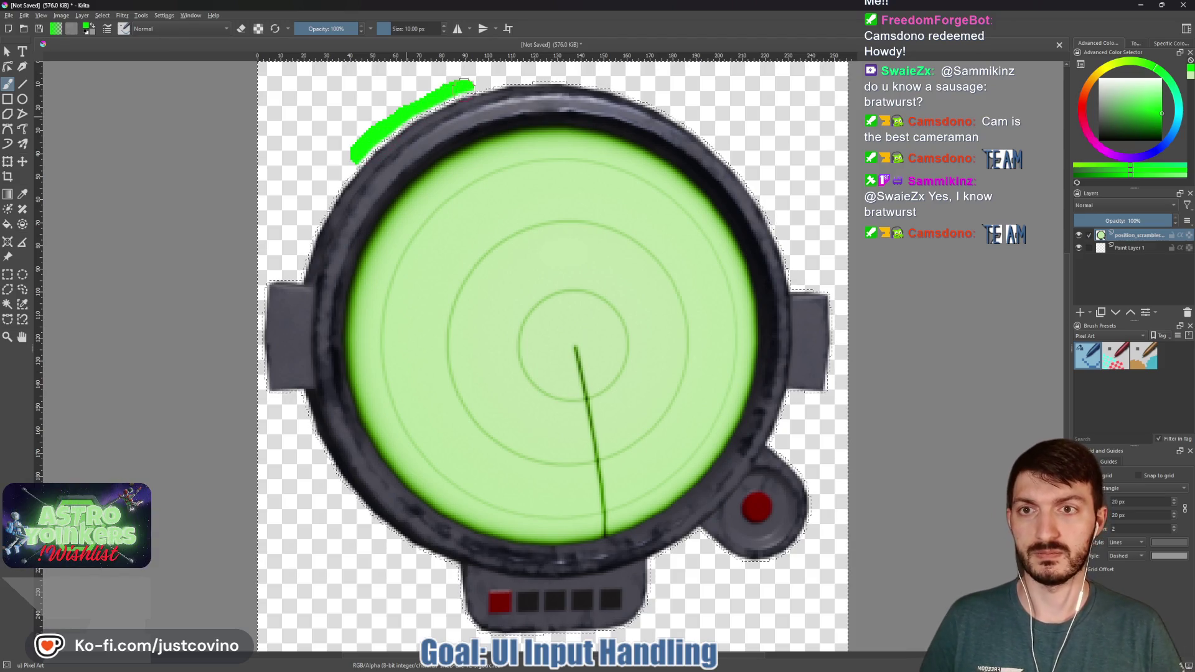
{"action": "mouse_move", "coordinate": [613, 101]}
{"action": "left_mouse_down"}
{"action": "mouse_move", "coordinate": [628, 95]}
{"action": "mouse_move", "coordinate": [715, 137]}
{"action": "mouse_move", "coordinate": [763, 194]}
{"action": "left_mouse_up"}
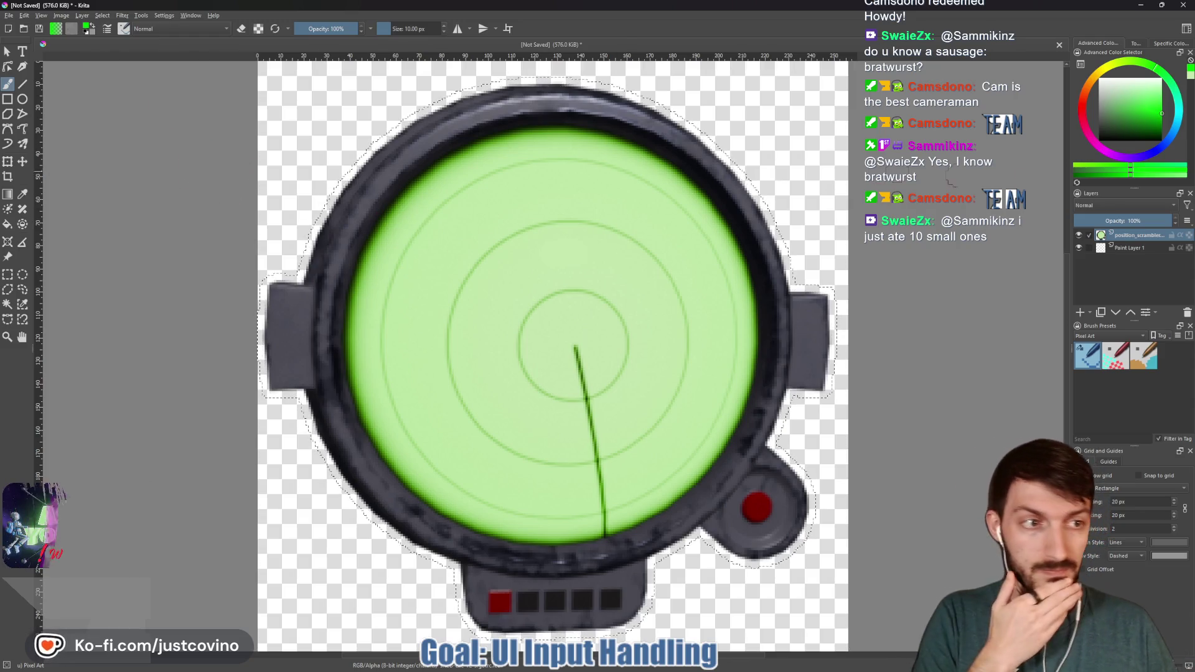
Step: Convert the radar layer to a transparency mask, then undo that conversion
{"action": "right_click", "coordinate": [1121, 235]}
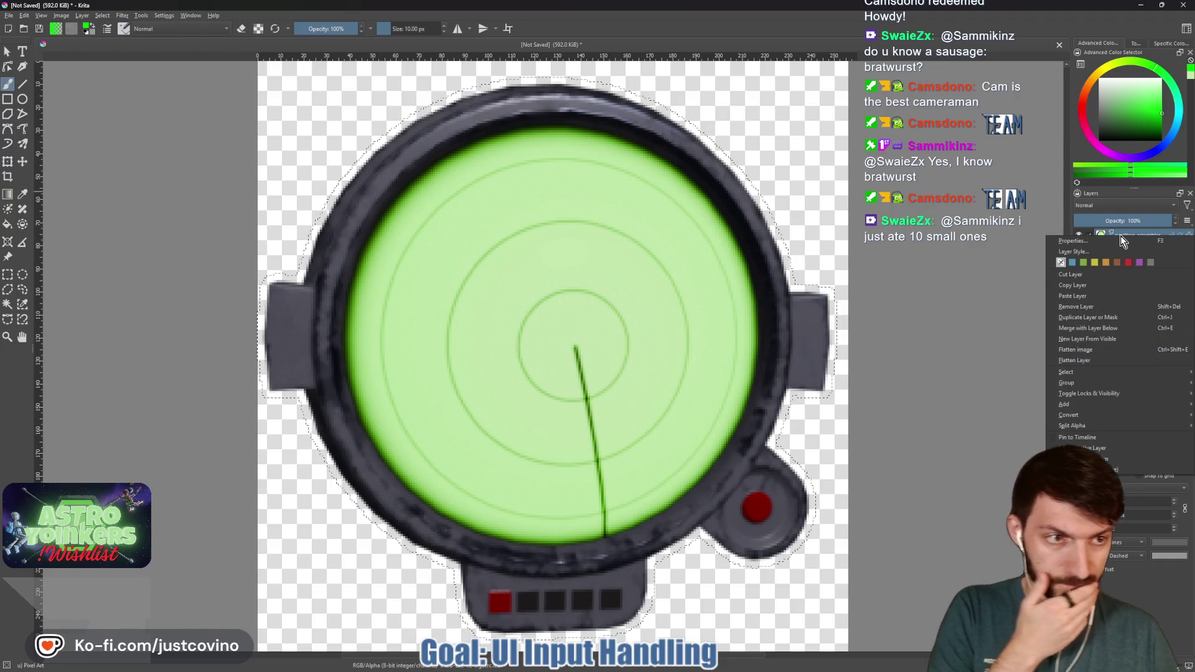
{"action": "mouse_move", "coordinate": [1078, 385]}
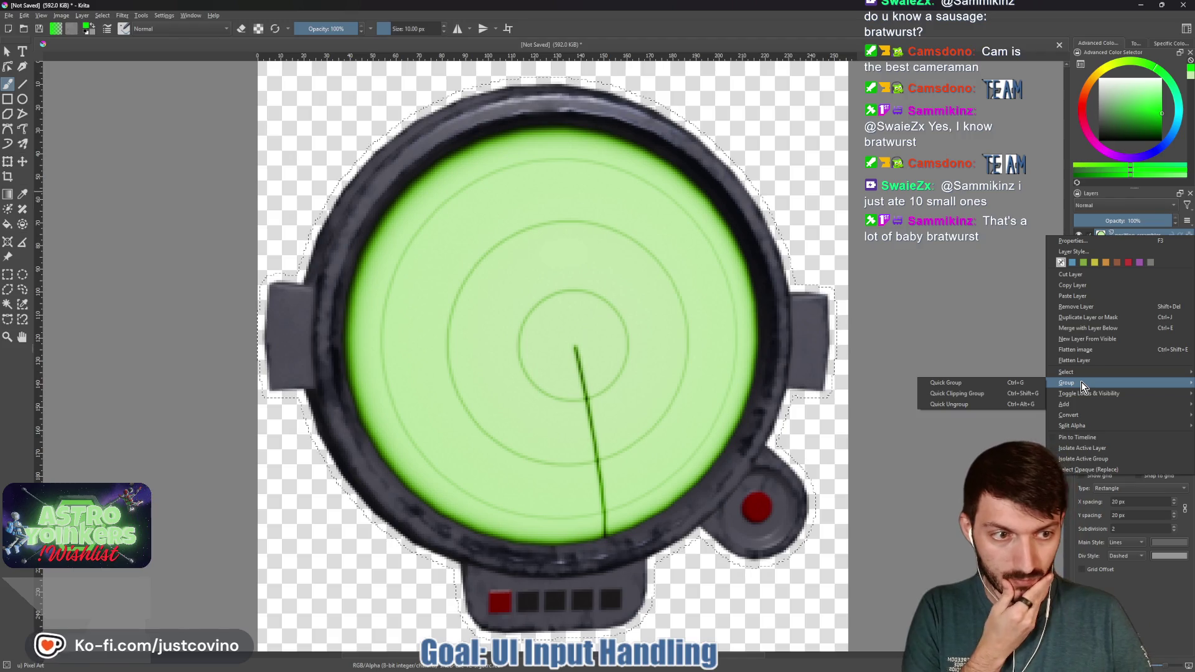
{"action": "mouse_move", "coordinate": [1084, 422]}
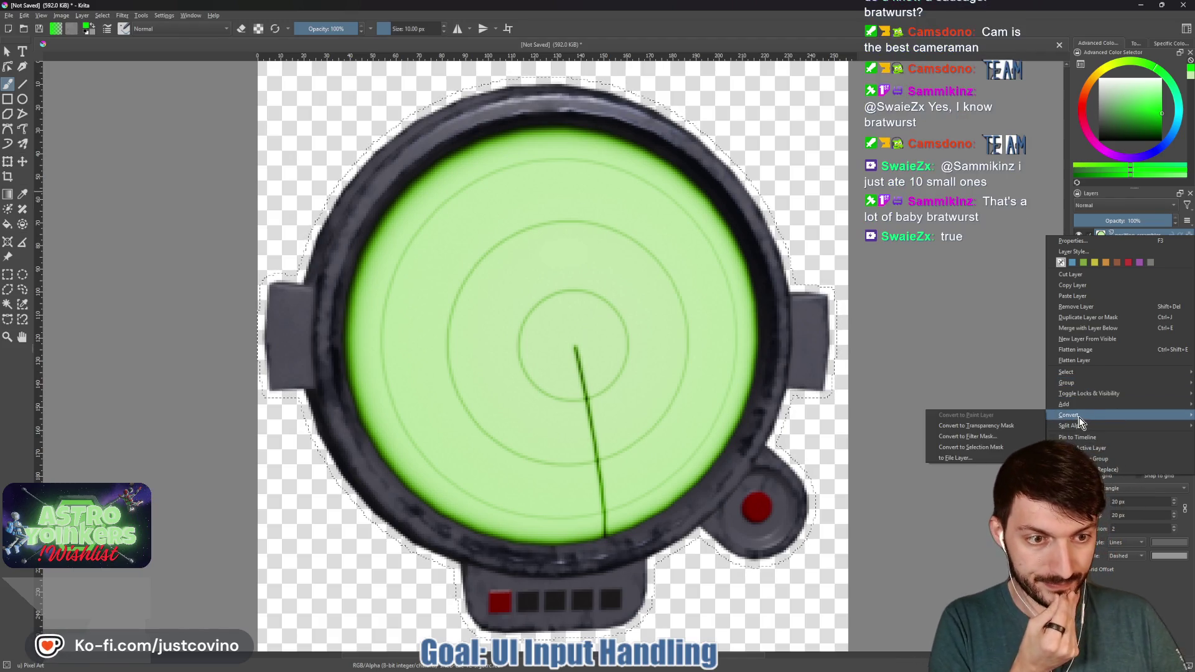
{"action": "left_click", "coordinate": [976, 426]}
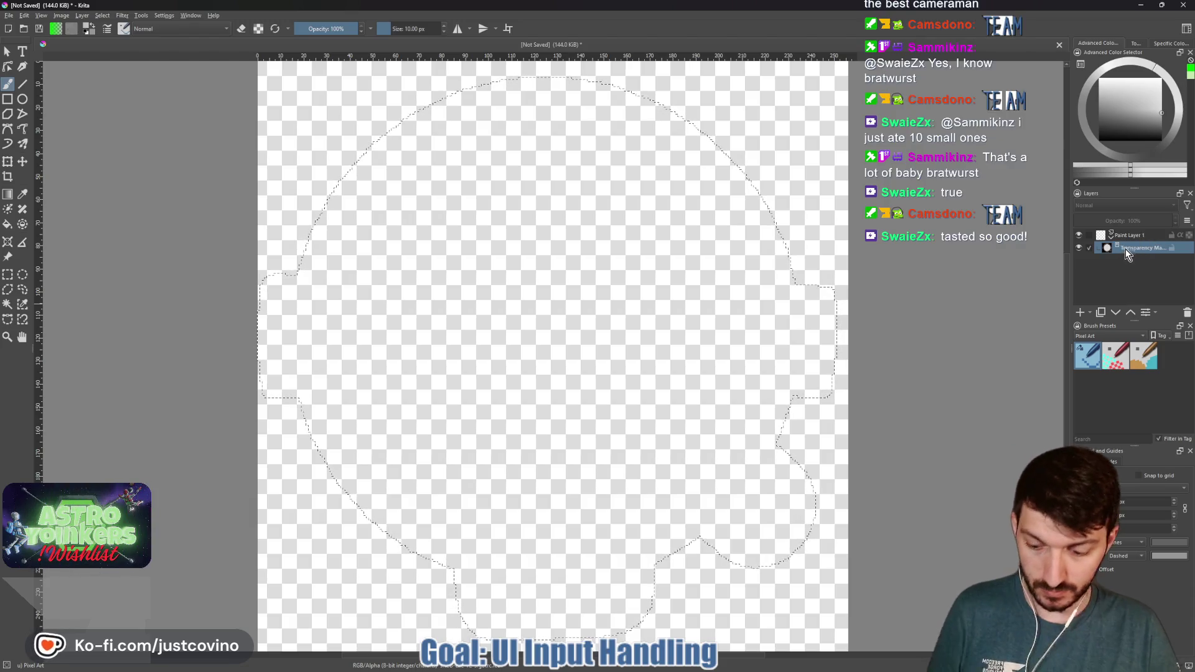
{"action": "key", "text": "ctrl+z"}
Step: Put the radar layer into a new Group 2 and toggle its alpha inheritance and visibility
{"action": "right_click", "coordinate": [1120, 234]}
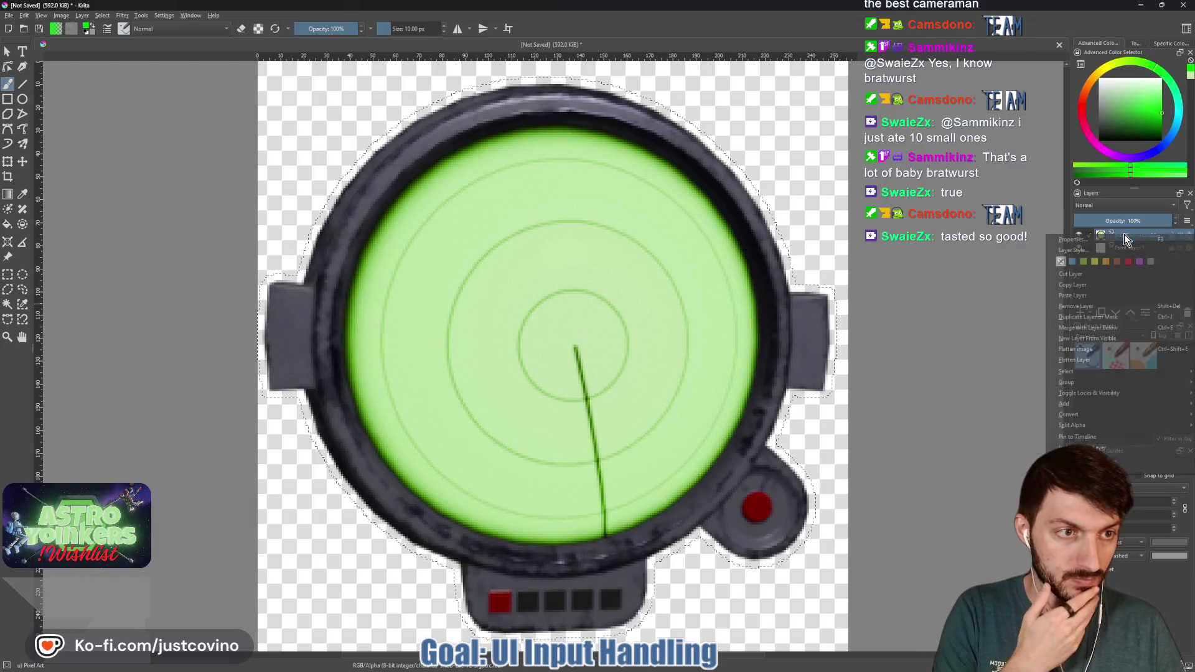
{"action": "mouse_move", "coordinate": [1088, 386]}
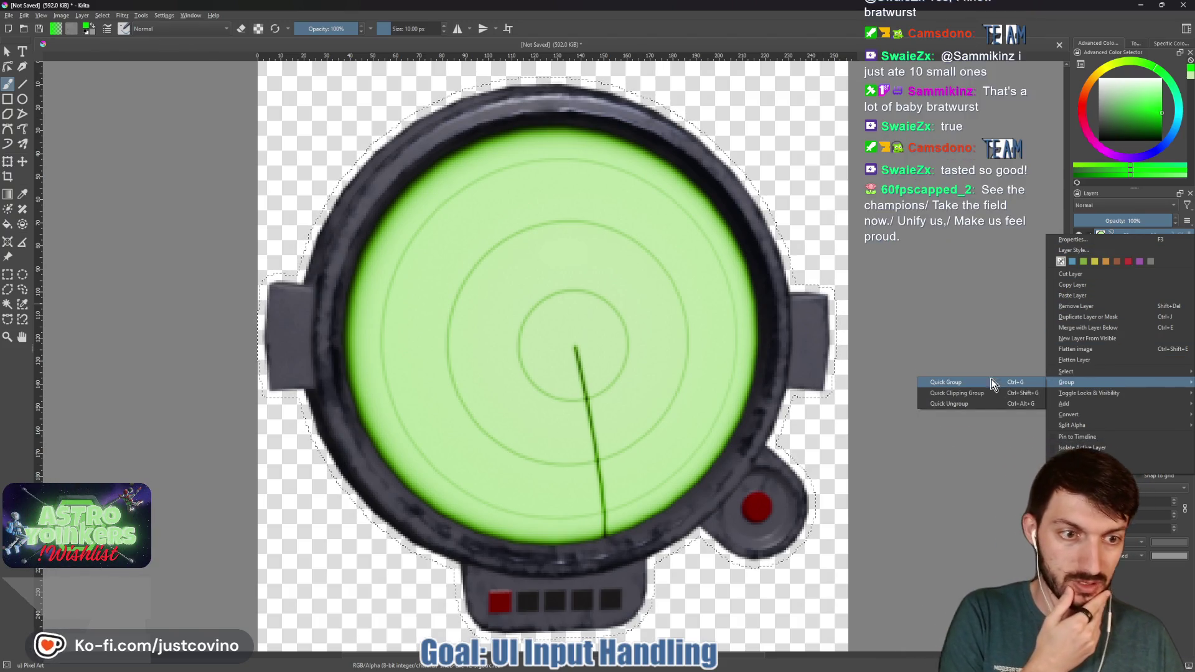
{"action": "left_click", "coordinate": [949, 382]}
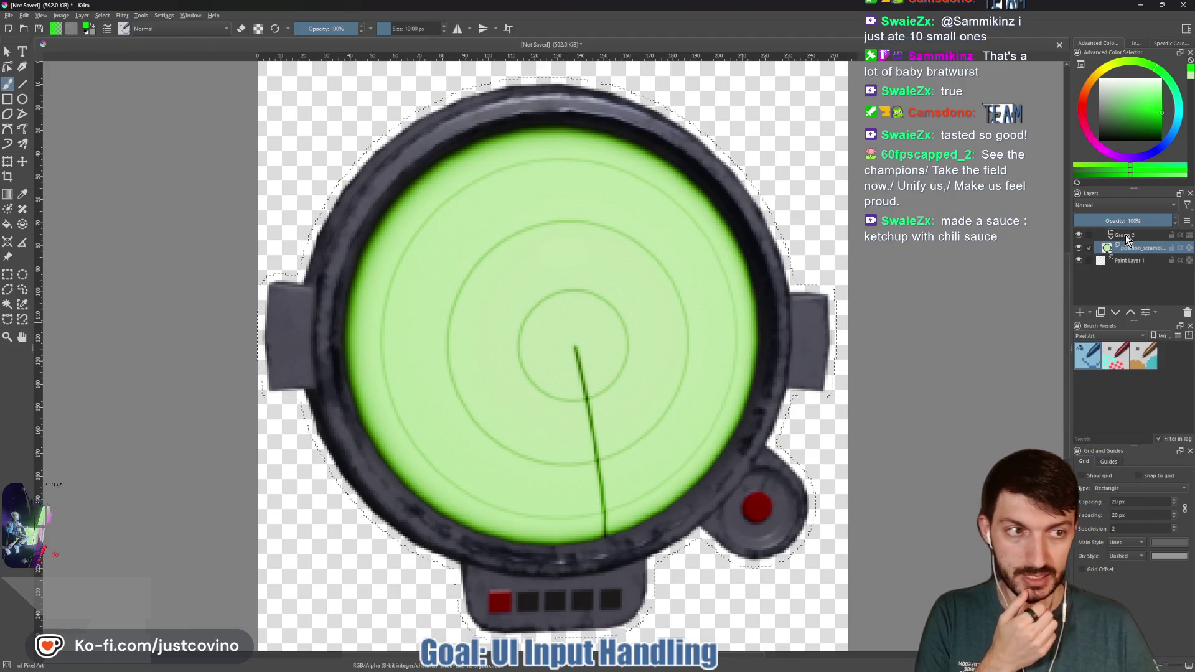
{"action": "left_click", "coordinate": [1179, 247]}
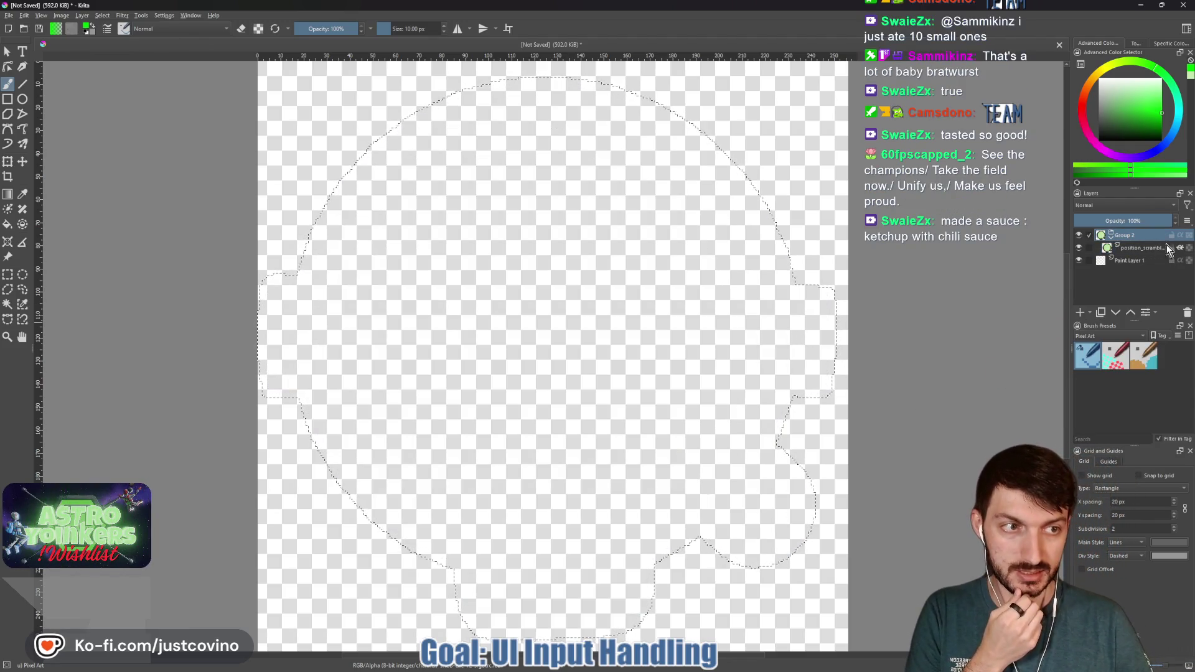
{"action": "left_click", "coordinate": [1180, 248]}
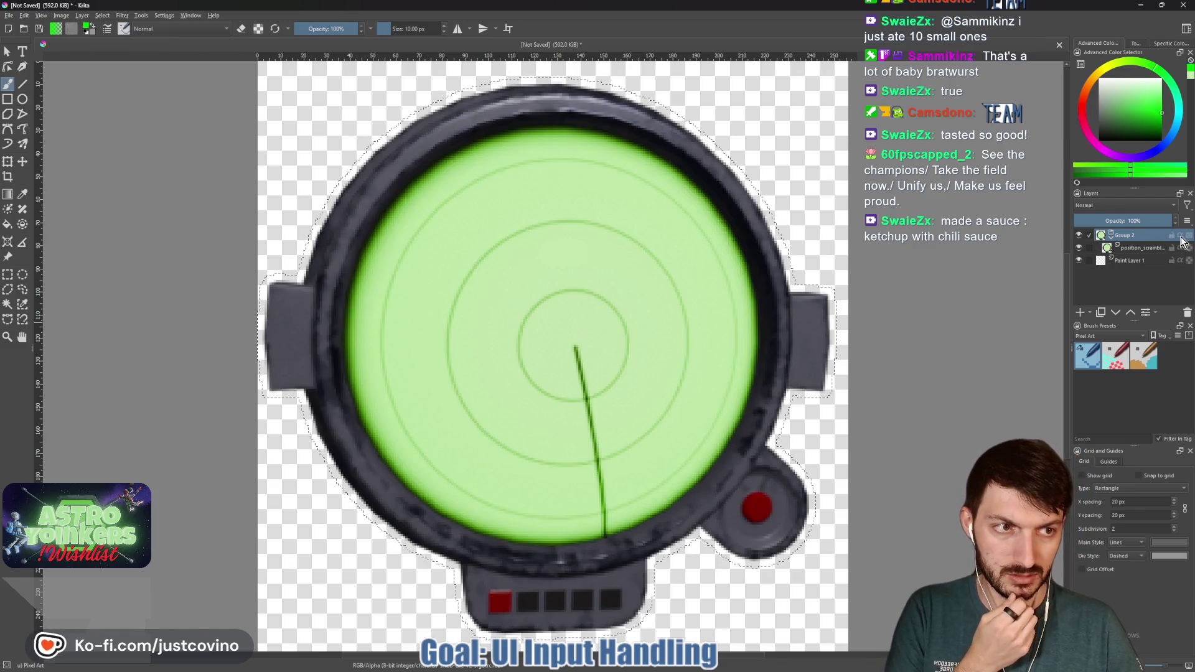
{"action": "left_click", "coordinate": [1180, 236]}
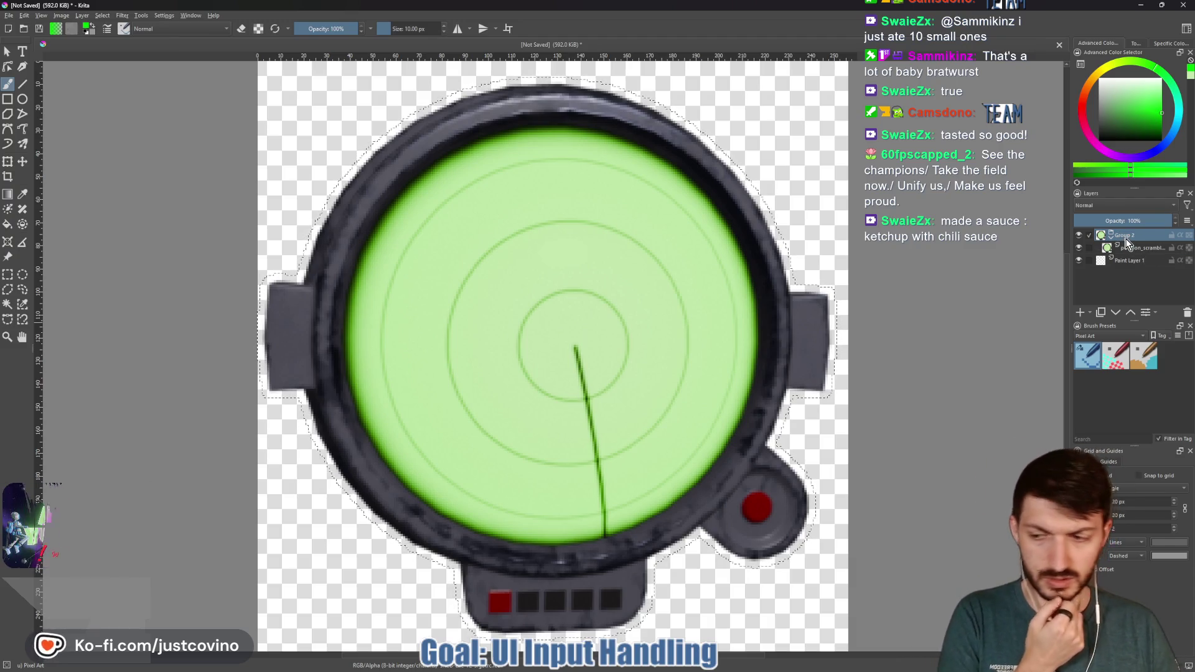
{"action": "mouse_move", "coordinate": [1125, 241]}
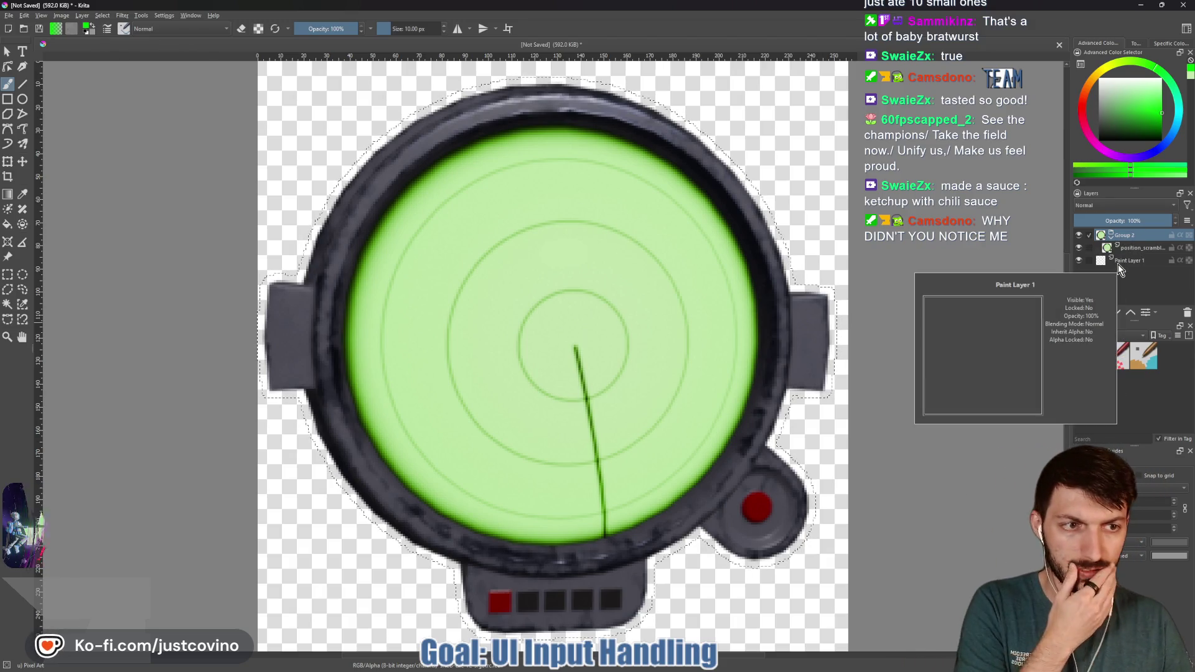
{"action": "left_click_drag", "start_coordinate": [1125, 235], "coordinate": [1142, 255]}
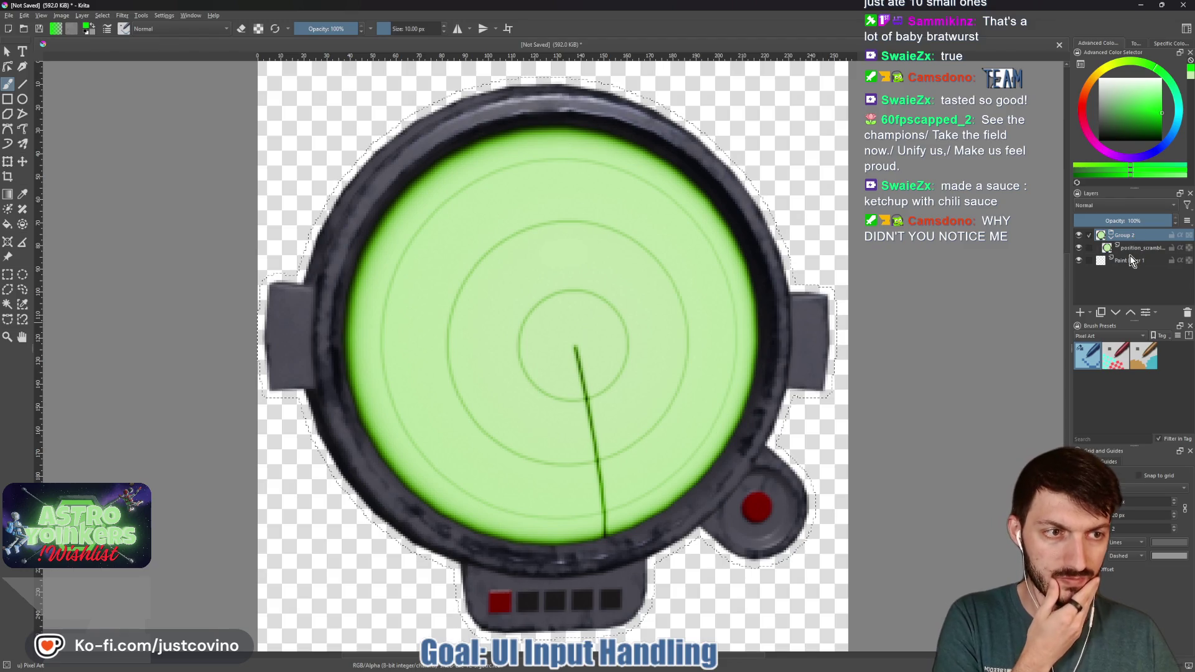
Step: Add a new paint layer, hide the radar artwork and enlarge the brush to 35 px
{"action": "left_click", "coordinate": [1080, 315]}
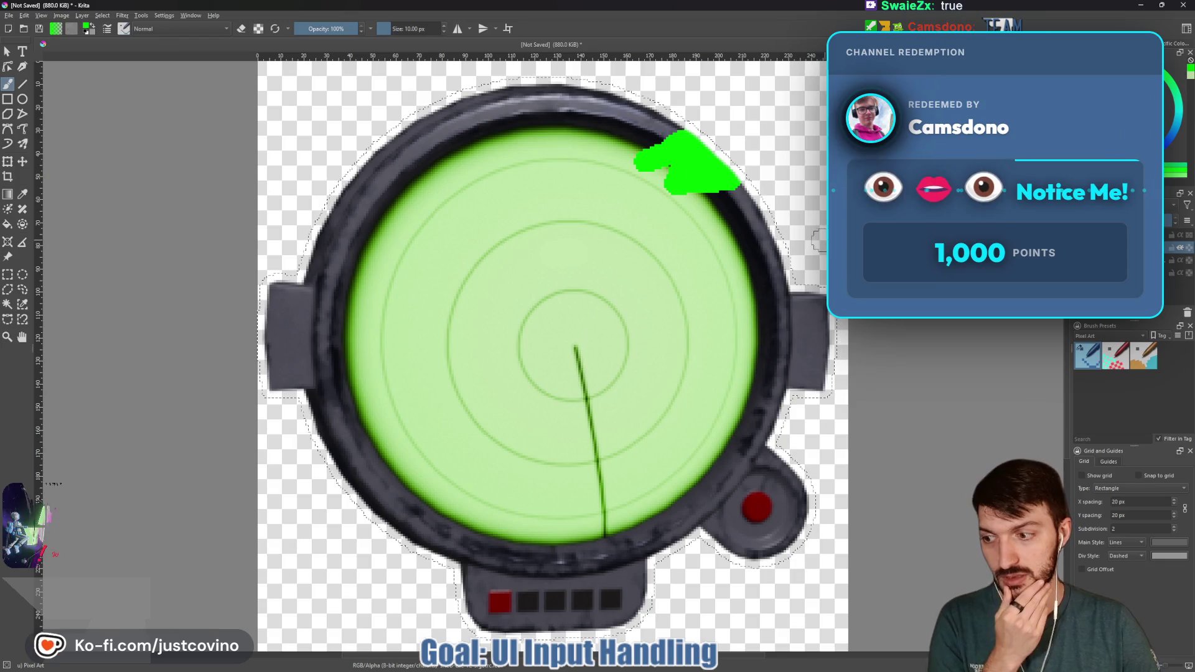
{"action": "left_click", "coordinate": [1190, 260]}
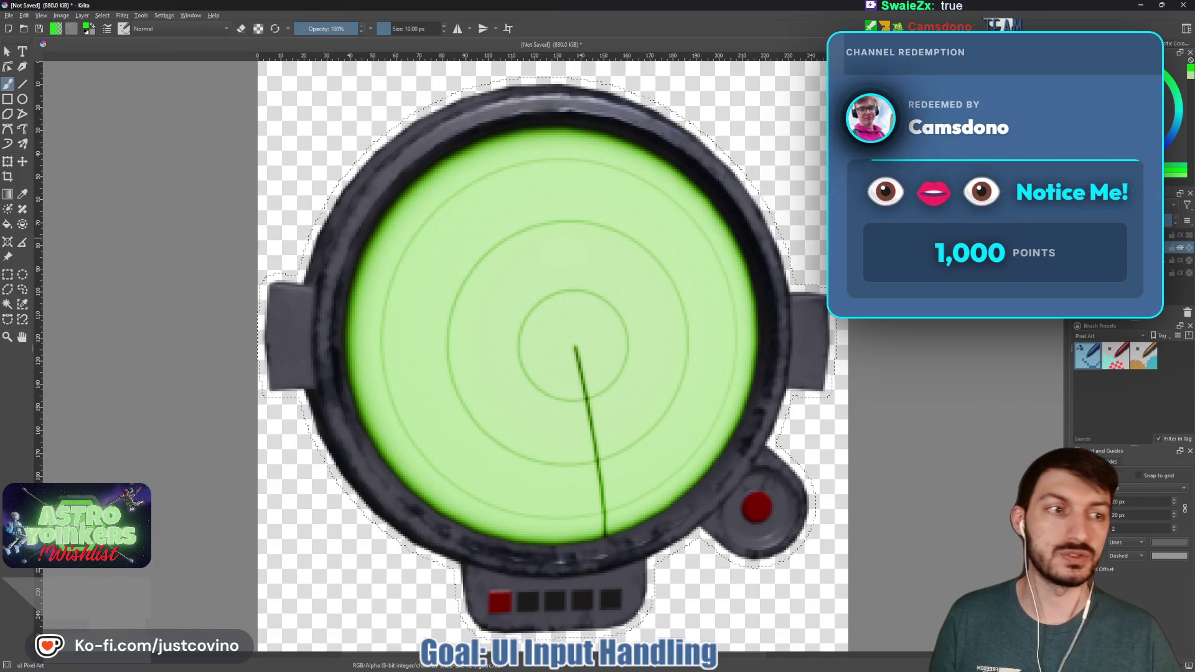
{"action": "left_click", "coordinate": [1189, 261]}
{"action": "mouse_move", "coordinate": [765, 187]}
{"action": "left_mouse_down"}
{"action": "mouse_move", "coordinate": [666, 205]}
{"action": "mouse_move", "coordinate": [585, 144]}
{"action": "mouse_move", "coordinate": [547, 143]}
{"action": "mouse_move", "coordinate": [595, 155]}
{"action": "mouse_move", "coordinate": [565, 85]}
{"action": "left_mouse_up"}
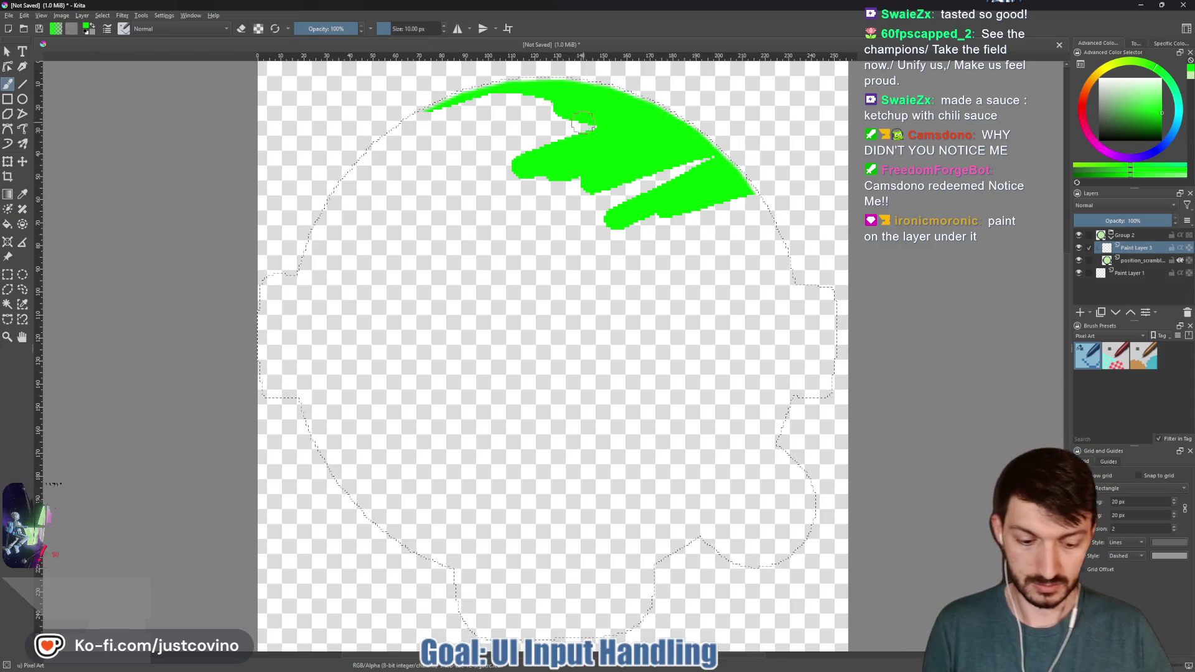
{"action": "key", "text": "bracketright"}
{"action": "key", "text": "bracketright"}
{"action": "key", "text": "bracketright"}
Step: Paint the whole radar silhouette selection solid bright green, covering every gap
{"action": "left_click_drag", "start_coordinate": [480, 116], "coordinate": [300, 214]}
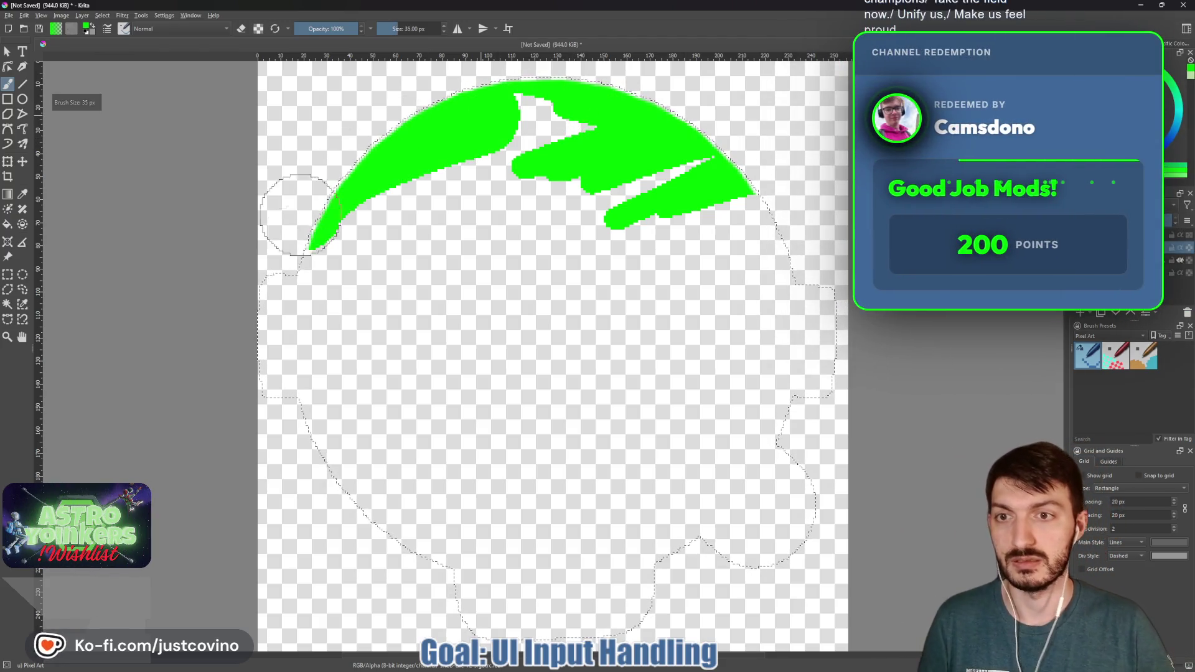
{"action": "mouse_move", "coordinate": [296, 299]}
{"action": "left_mouse_down"}
{"action": "mouse_move", "coordinate": [399, 498]}
{"action": "mouse_move", "coordinate": [548, 548]}
{"action": "mouse_move", "coordinate": [459, 581]}
{"action": "mouse_move", "coordinate": [757, 554]}
{"action": "left_mouse_up"}
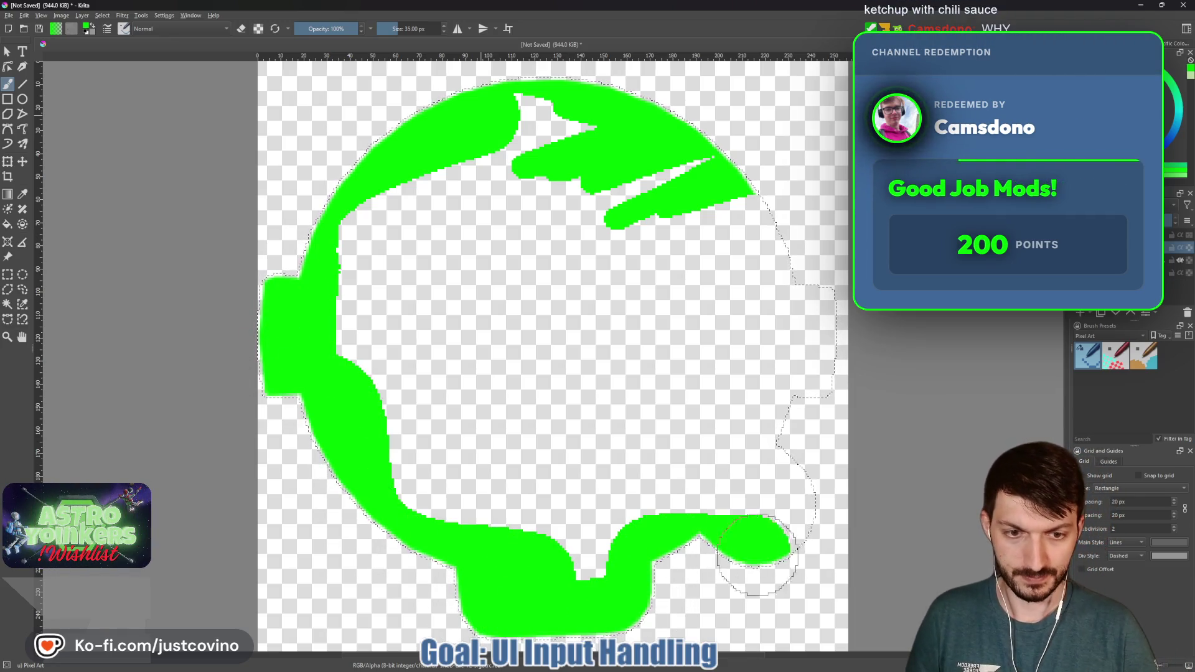
{"action": "mouse_move", "coordinate": [774, 429]}
{"action": "left_mouse_down"}
{"action": "mouse_move", "coordinate": [803, 305]}
{"action": "mouse_move", "coordinate": [660, 155]}
{"action": "mouse_move", "coordinate": [498, 120]}
{"action": "left_mouse_up"}
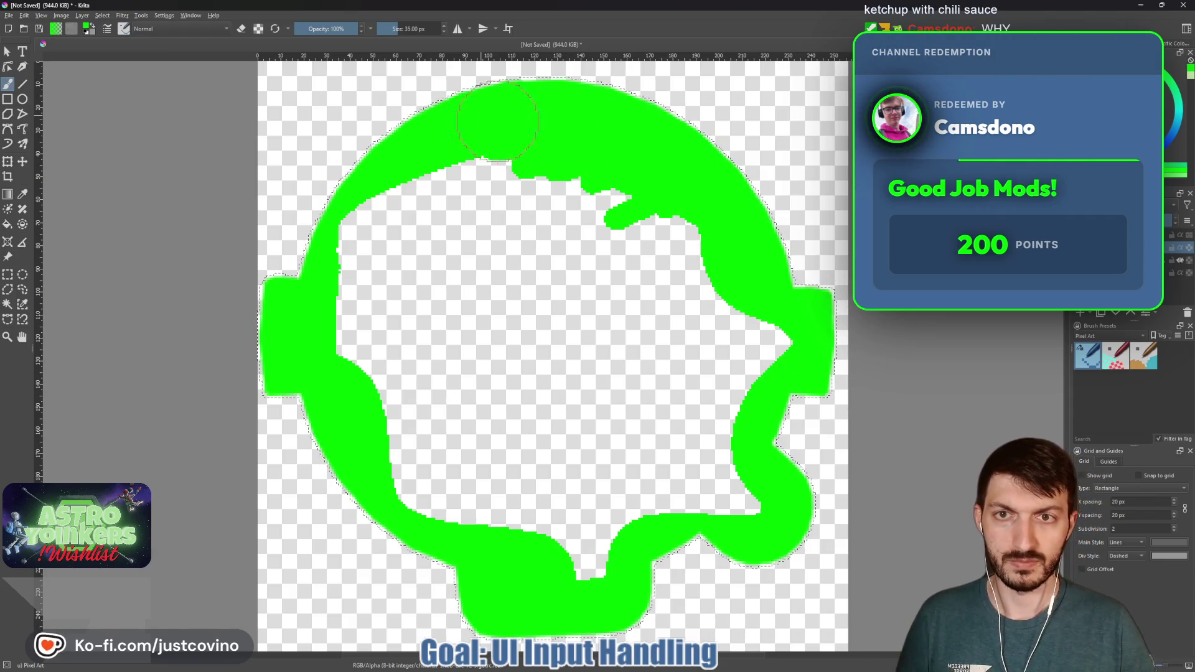
{"action": "mouse_move", "coordinate": [392, 236]}
{"action": "left_mouse_down"}
{"action": "mouse_move", "coordinate": [492, 398]}
{"action": "mouse_move", "coordinate": [374, 373]}
{"action": "mouse_move", "coordinate": [546, 337]}
{"action": "left_mouse_up"}
{"action": "mouse_move", "coordinate": [508, 281]}
{"action": "left_mouse_down"}
{"action": "mouse_move", "coordinate": [507, 261]}
{"action": "mouse_move", "coordinate": [546, 247]}
{"action": "left_mouse_up"}
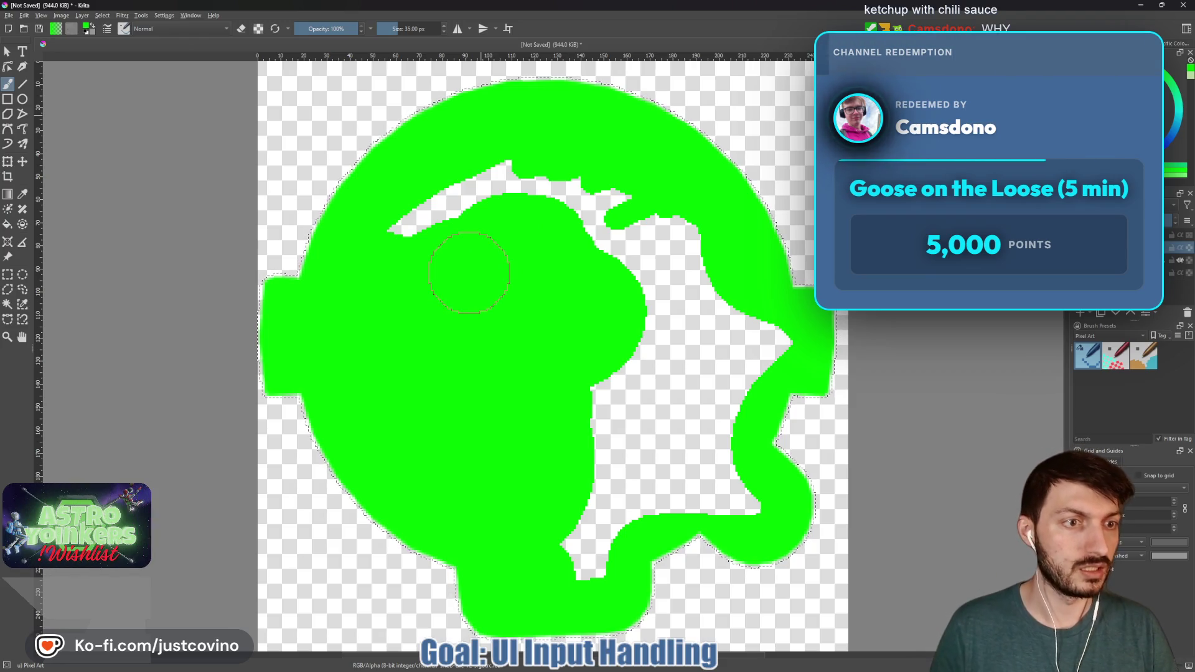
{"action": "mouse_move", "coordinate": [470, 273]}
{"action": "left_mouse_down"}
{"action": "mouse_move", "coordinate": [548, 249]}
{"action": "mouse_move", "coordinate": [696, 305]}
{"action": "mouse_move", "coordinate": [610, 486]}
{"action": "mouse_move", "coordinate": [653, 473]}
{"action": "mouse_move", "coordinate": [687, 441]}
{"action": "left_mouse_up"}
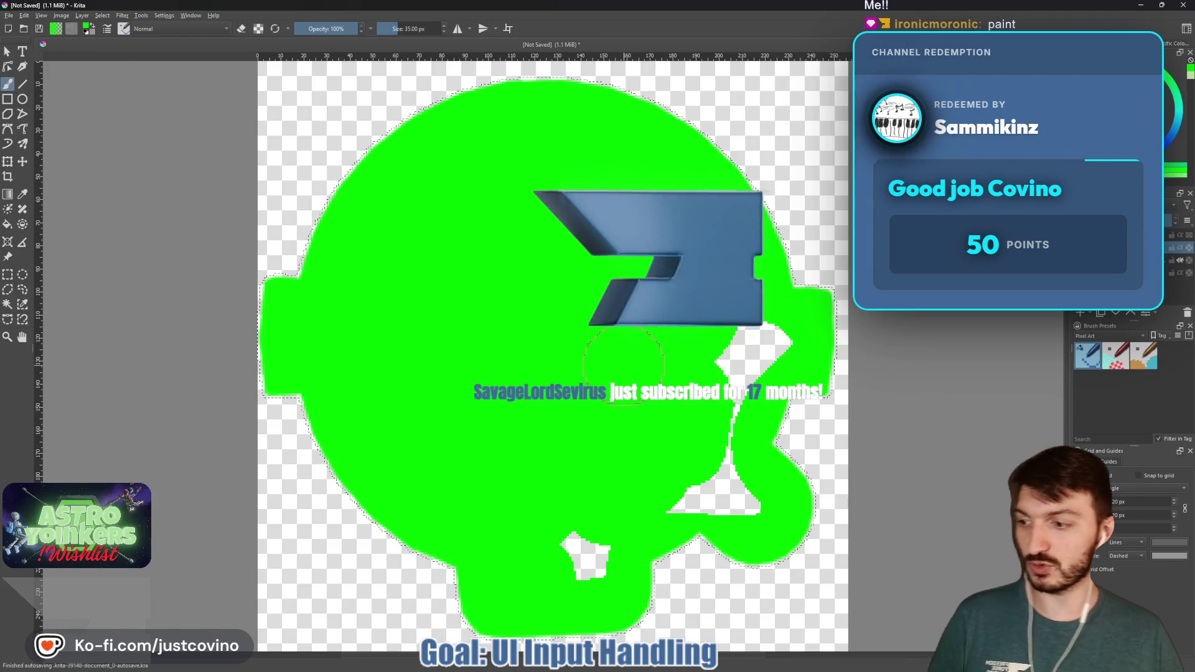
{"action": "mouse_move", "coordinate": [747, 349]}
{"action": "left_mouse_down"}
{"action": "mouse_move", "coordinate": [735, 448]}
{"action": "mouse_move", "coordinate": [703, 505]}
{"action": "left_mouse_up"}
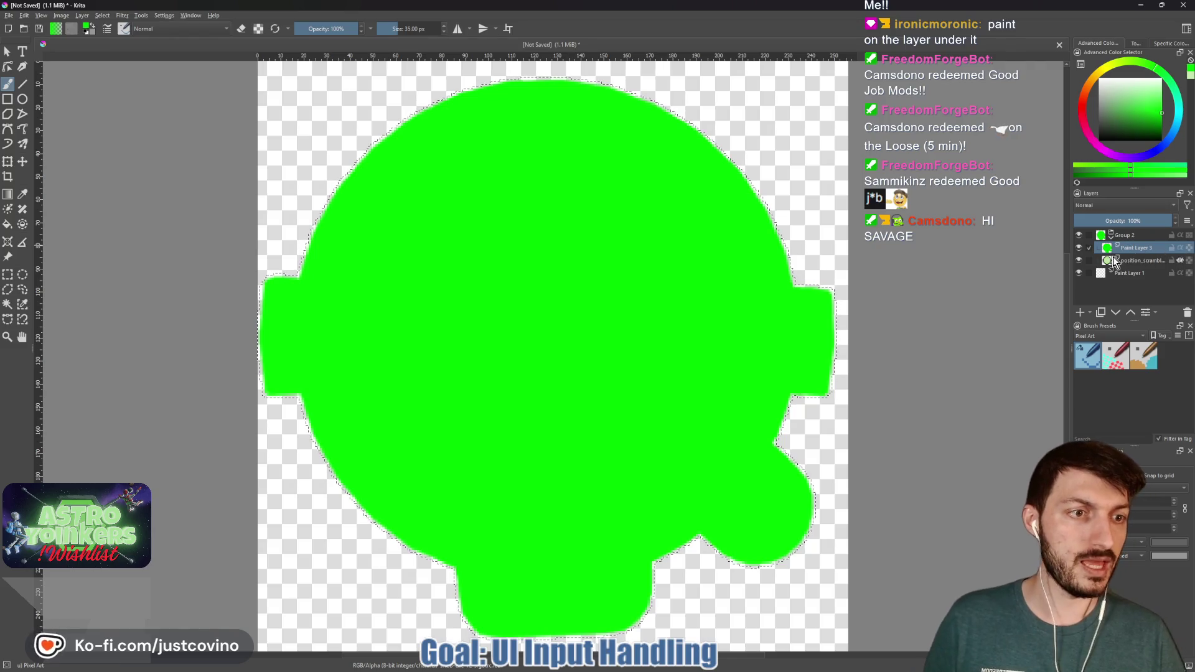
Step: Turn on Inherit Alpha for Paint Layer 3 and move it below the radar image layer
{"action": "left_click", "coordinate": [1180, 247]}
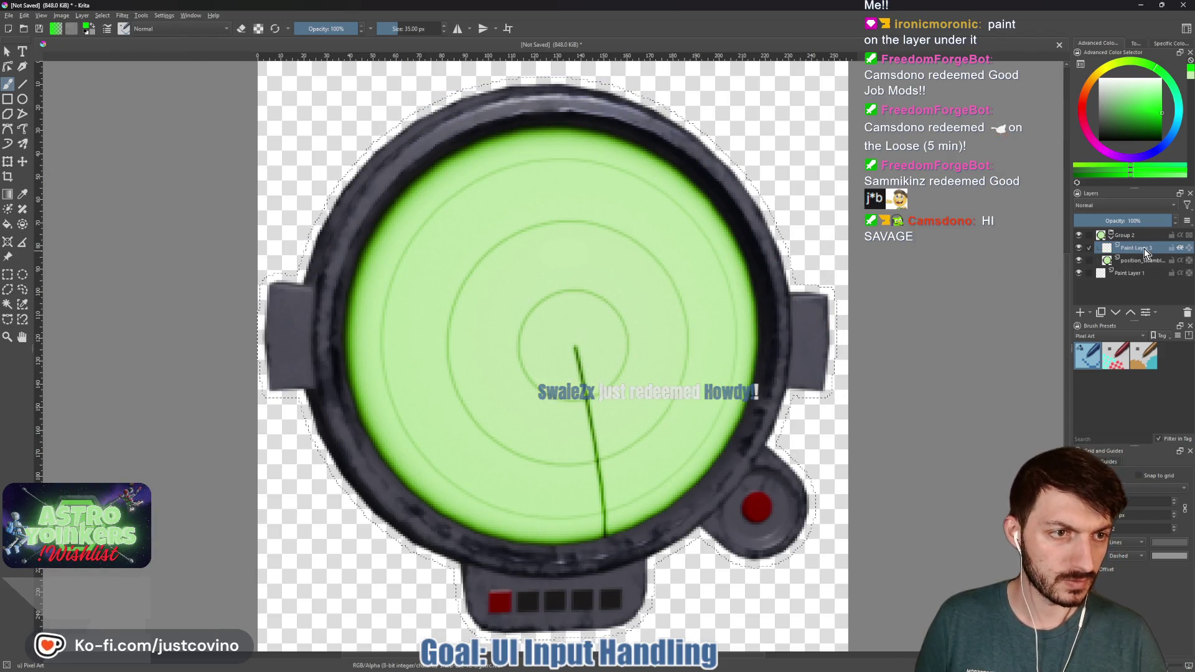
{"action": "left_click", "coordinate": [1115, 313]}
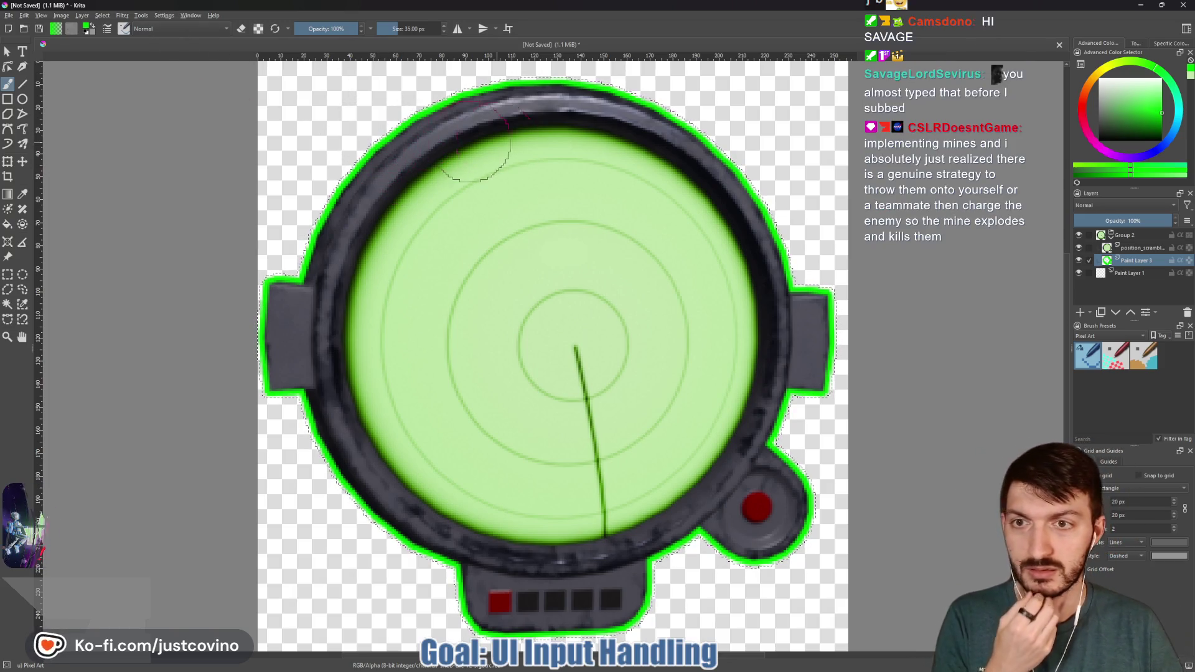
Step: Grow the selection around the radar, undo the old green outline and straighten the view
{"action": "left_click", "coordinate": [1092, 247], "text": "ctrl"}
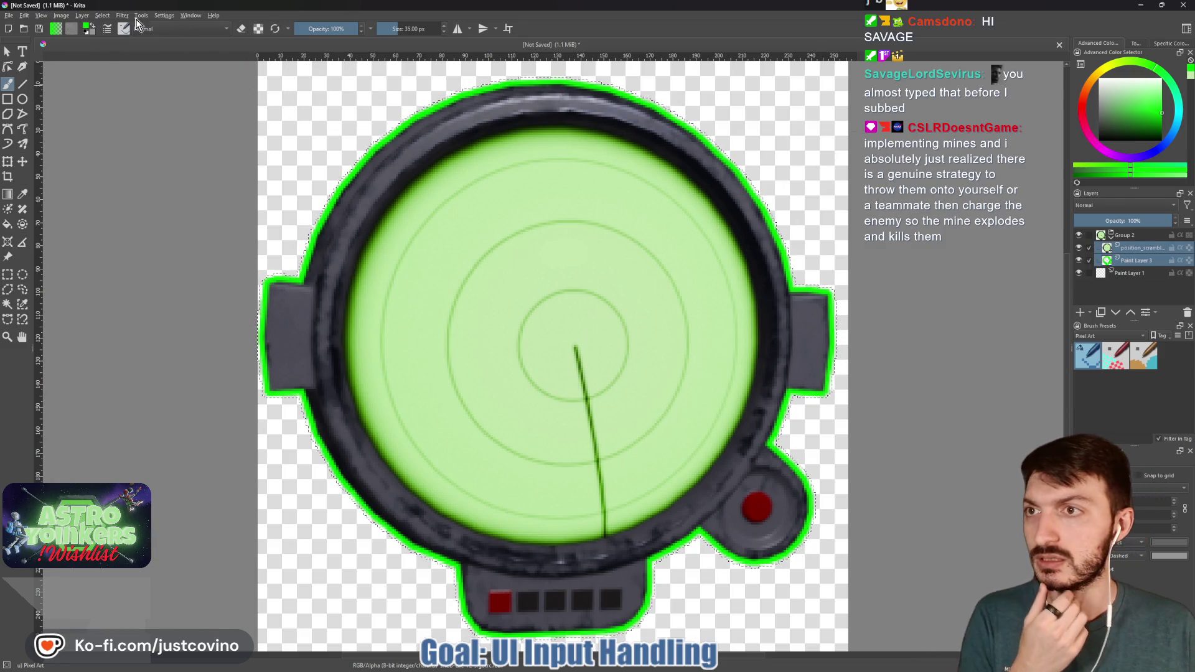
{"action": "left_click", "coordinate": [101, 15]}
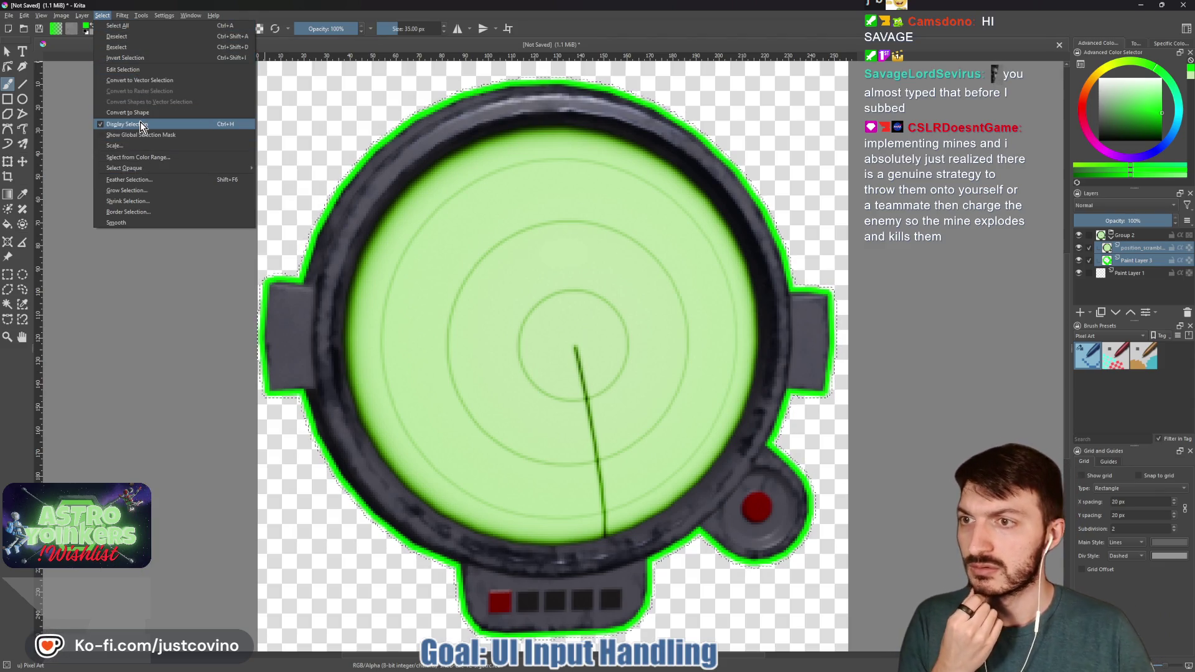
{"action": "left_click", "coordinate": [149, 190]}
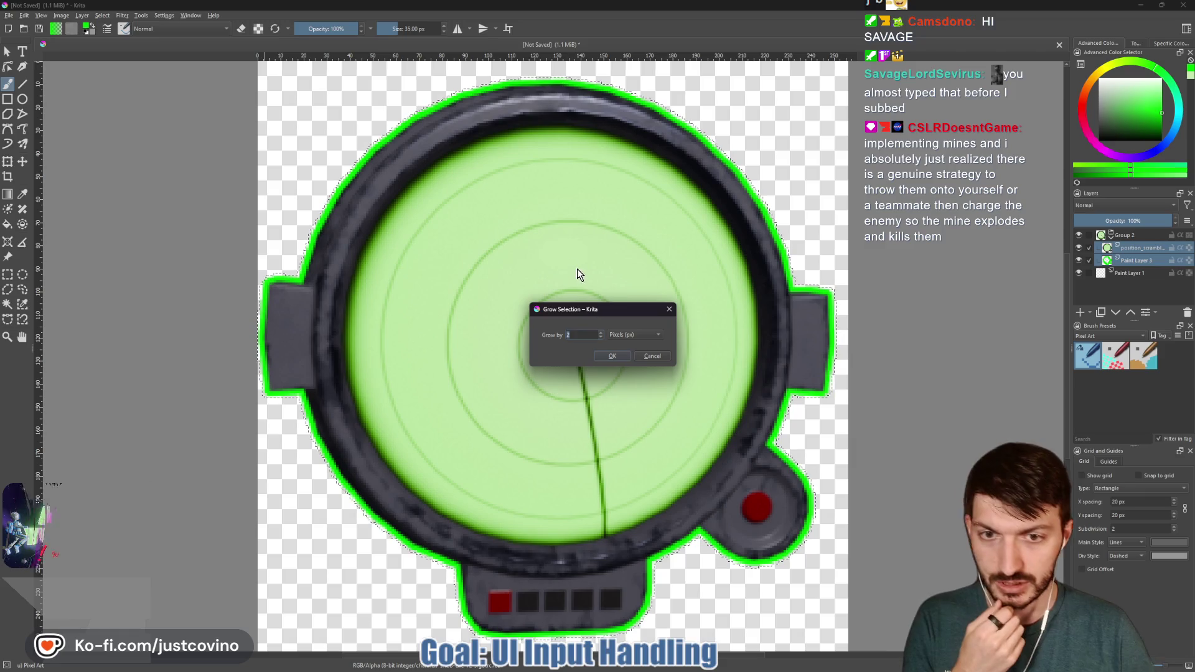
{"action": "key", "text": "Return"}
{"action": "key", "text": "4"}
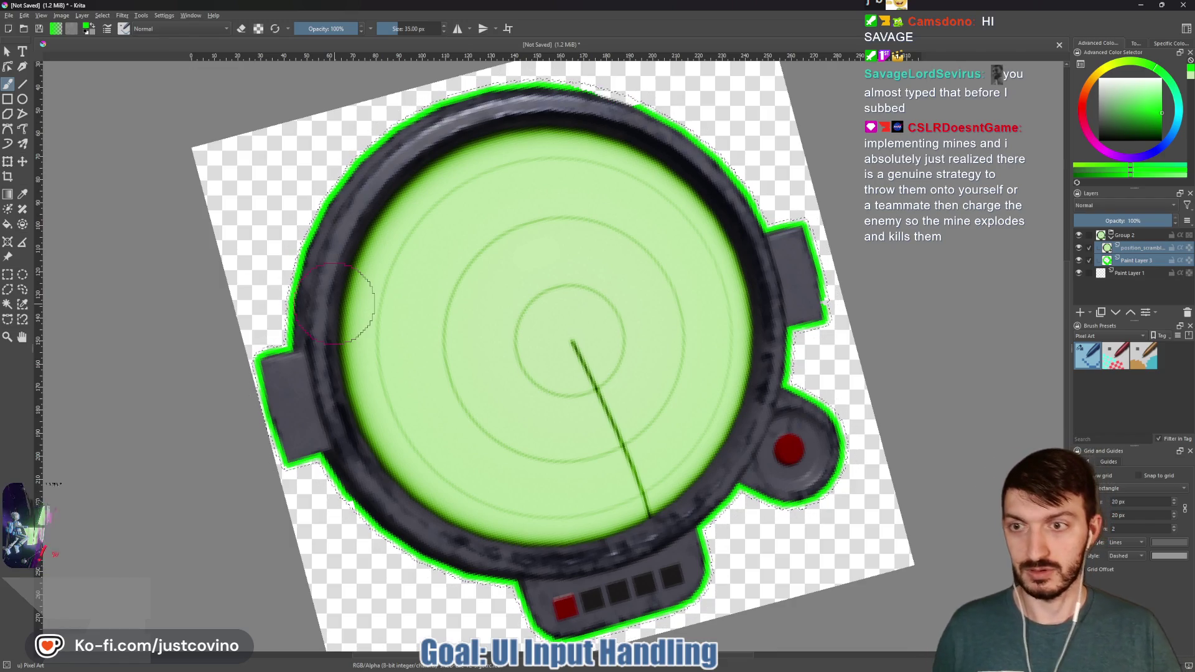
{"action": "scroll", "coordinate": [373, 306], "scroll_direction": "down", "scroll_amount": 2}
{"action": "key", "text": "ctrl+z"}
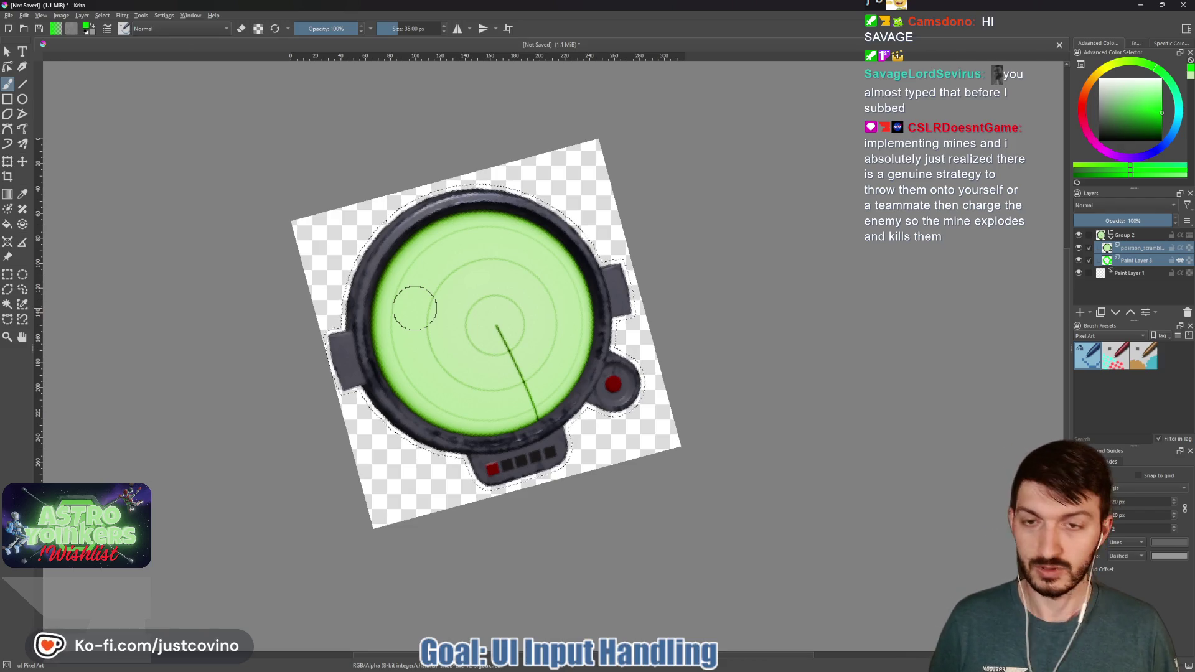
{"action": "mouse_move", "coordinate": [414, 308]}
{"action": "left_mouse_down"}
{"action": "mouse_move", "coordinate": [467, 475]}
{"action": "mouse_move", "coordinate": [504, 495]}
{"action": "mouse_move", "coordinate": [614, 227]}
{"action": "mouse_move", "coordinate": [587, 213]}
{"action": "mouse_move", "coordinate": [635, 234]}
{"action": "mouse_move", "coordinate": [579, 498]}
{"action": "mouse_move", "coordinate": [403, 341]}
{"action": "mouse_move", "coordinate": [413, 277]}
{"action": "left_mouse_up"}
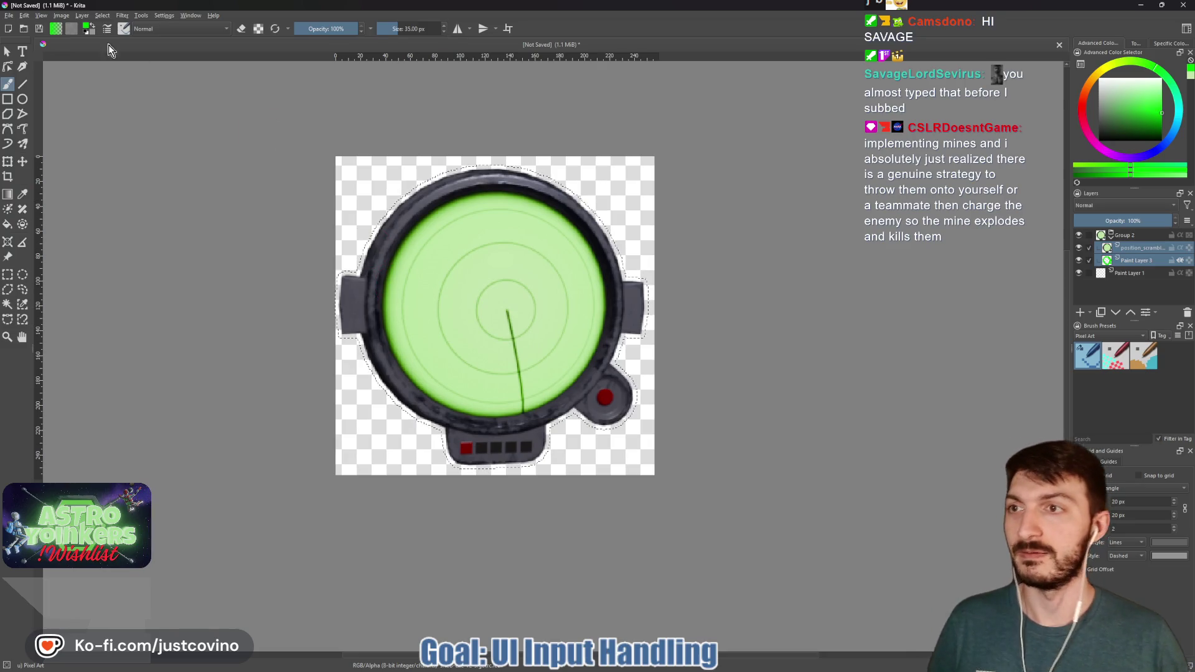
Step: Grow the selection outward again and make Paint Layer 3 the active layer
{"action": "left_click", "coordinate": [100, 16]}
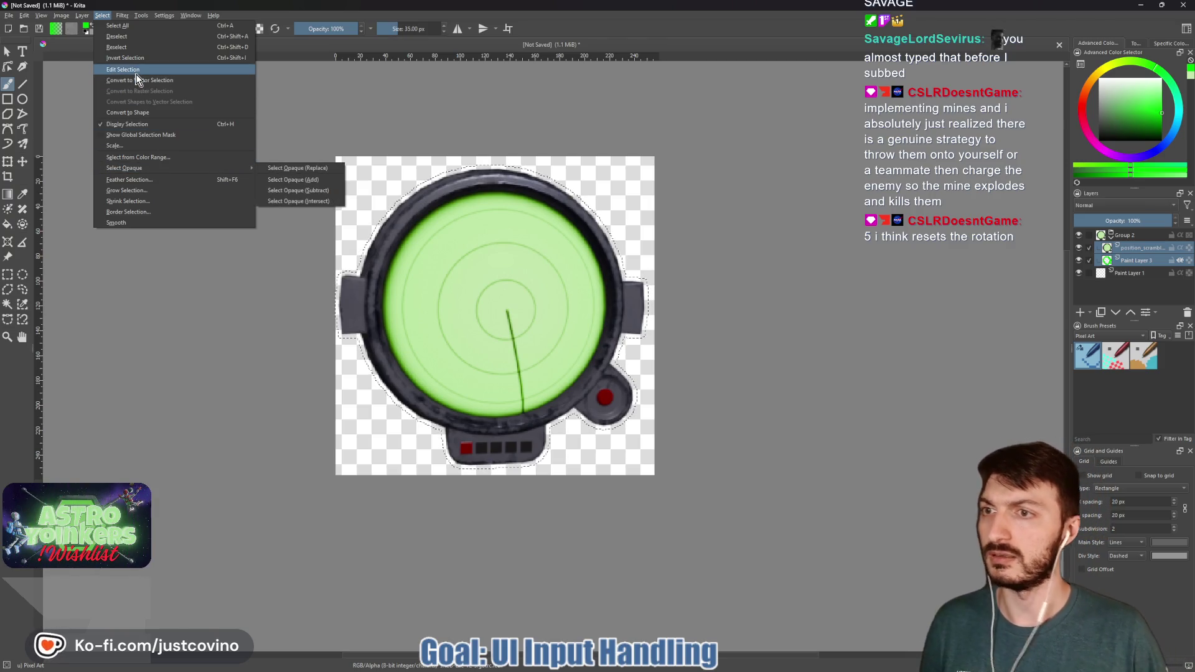
{"action": "left_click", "coordinate": [144, 190]}
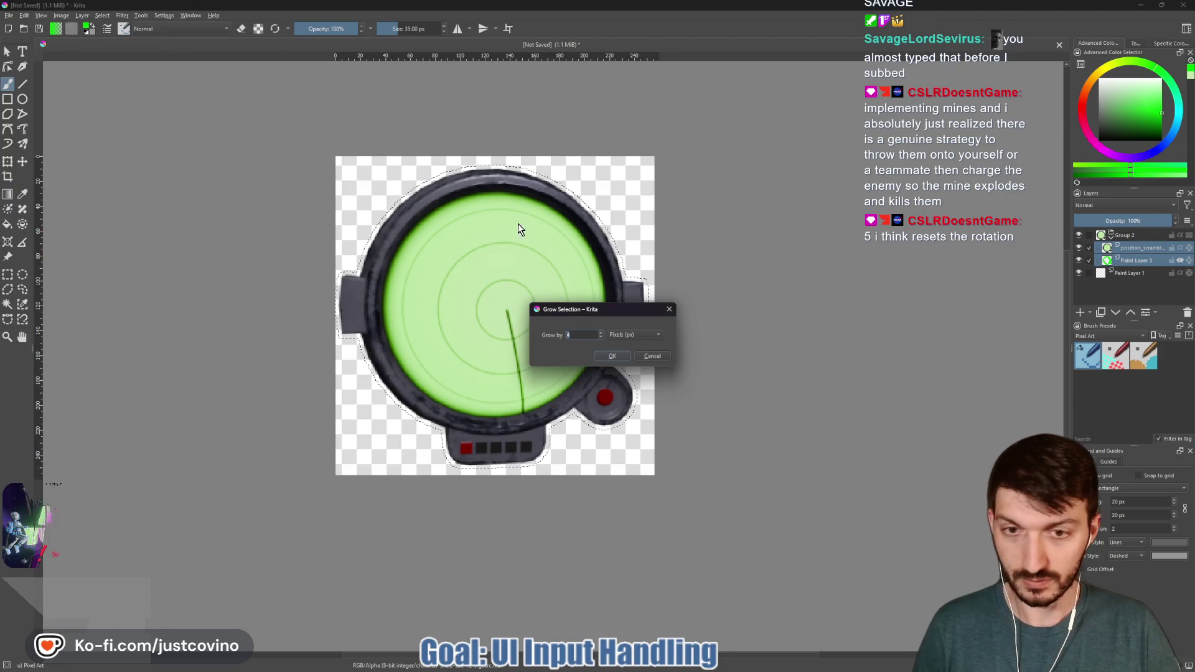
{"action": "left_click", "coordinate": [621, 359]}
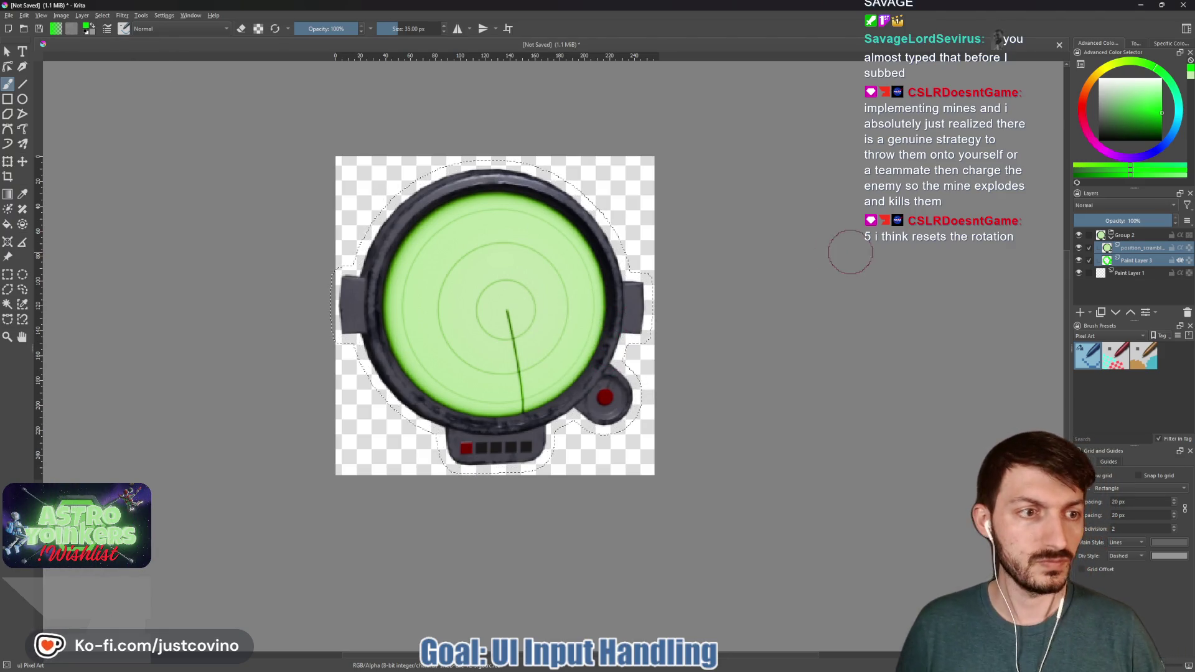
{"action": "left_click", "coordinate": [1089, 259]}
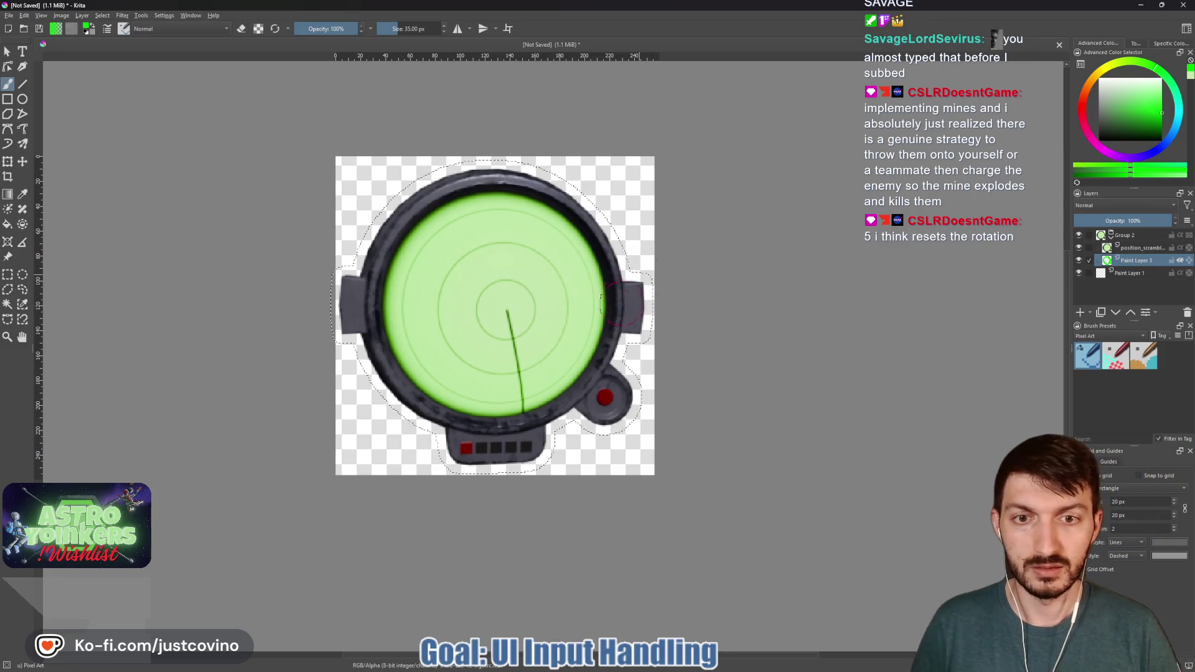
Step: Fill the grown selection green on Paint Layer 3 and touch up gaps in the thicker outline
{"action": "key", "text": "shift+BackSpace"}
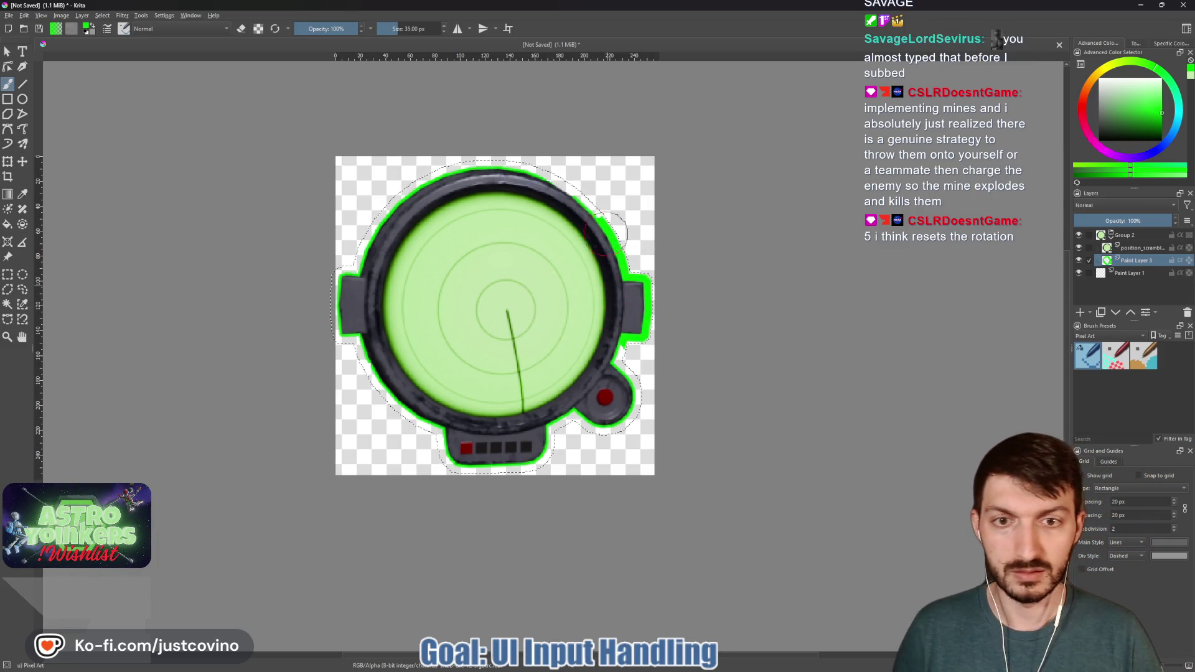
{"action": "mouse_move", "coordinate": [556, 167]}
{"action": "left_mouse_down"}
{"action": "mouse_move", "coordinate": [436, 169]}
{"action": "mouse_move", "coordinate": [367, 221]}
{"action": "left_mouse_up"}
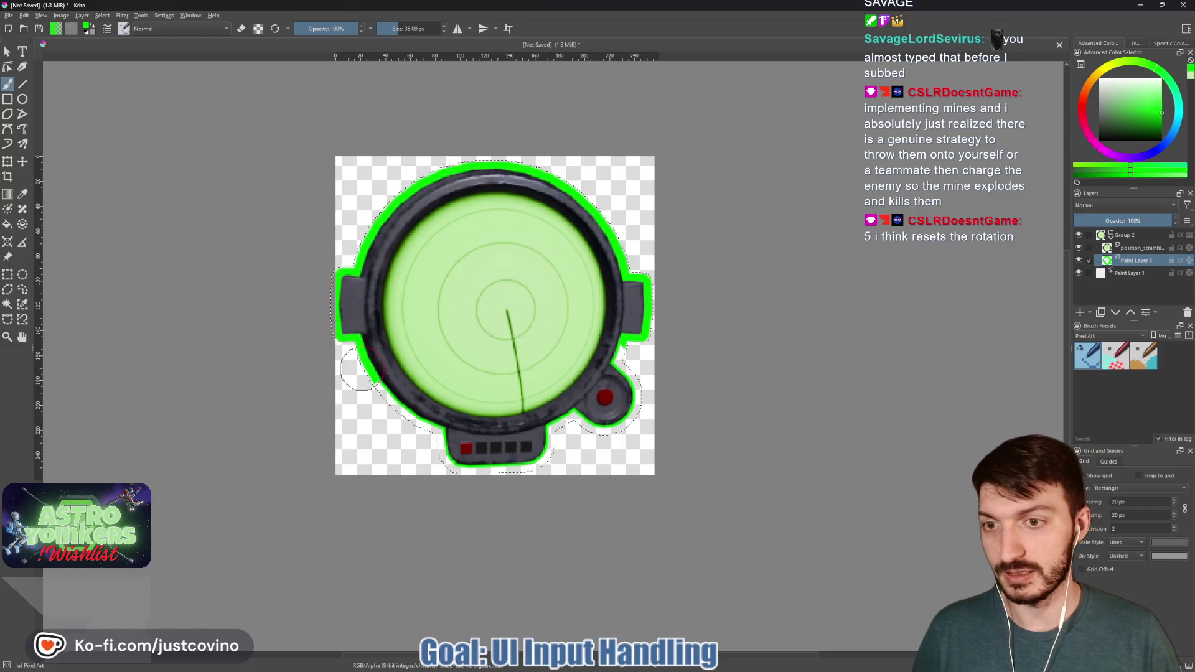
{"action": "mouse_move", "coordinate": [578, 444]}
{"action": "left_mouse_down"}
{"action": "mouse_move", "coordinate": [630, 373]}
{"action": "mouse_move", "coordinate": [633, 349]}
{"action": "left_mouse_up"}
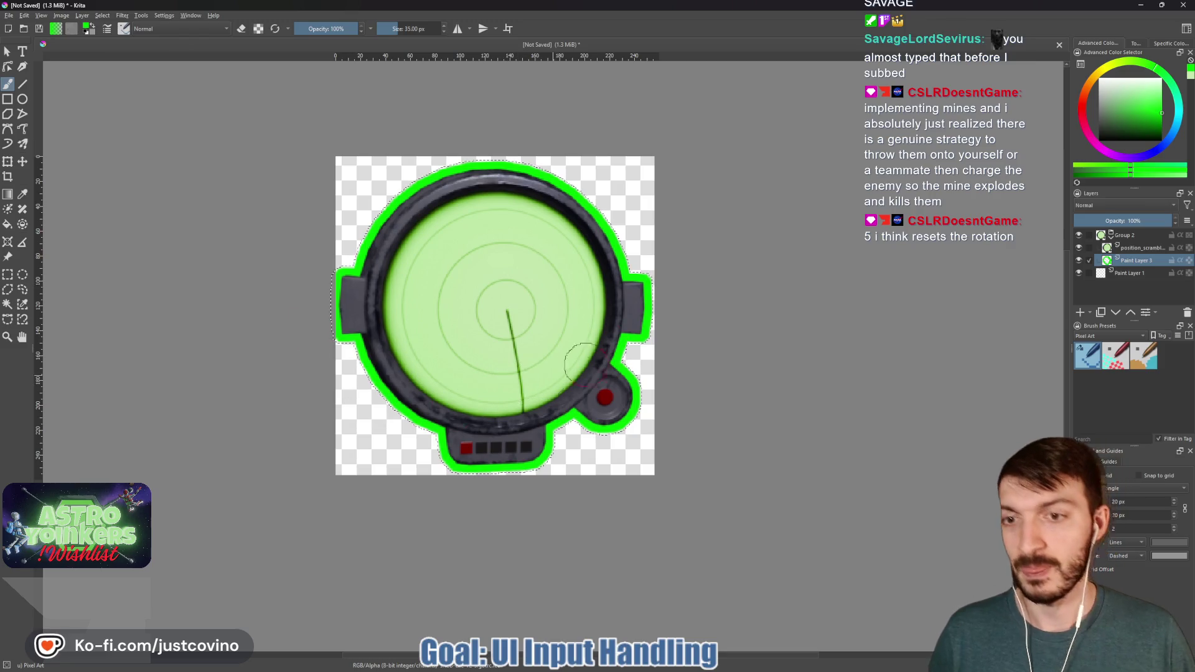
{"action": "mouse_move", "coordinate": [355, 292]}
{"action": "left_mouse_down"}
{"action": "mouse_move", "coordinate": [345, 239]}
{"action": "mouse_move", "coordinate": [654, 393]}
{"action": "mouse_move", "coordinate": [650, 311]}
{"action": "left_mouse_up"}
{"action": "key", "text": "ctrl+z"}
{"action": "key", "text": "ctrl+z"}
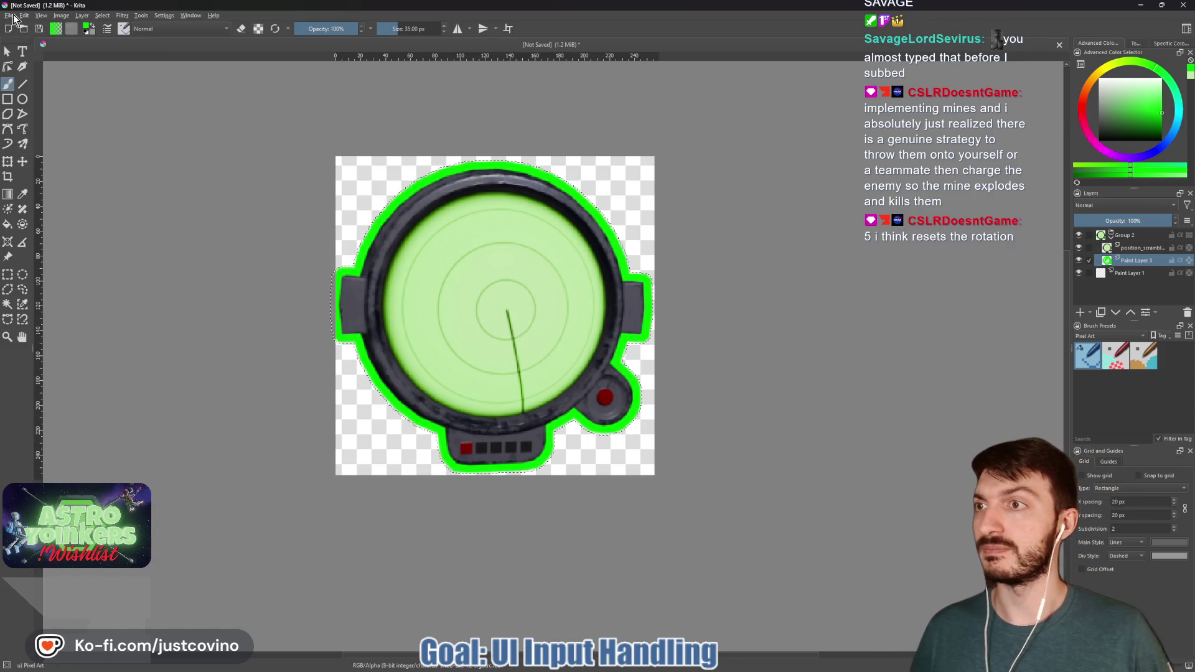
{"action": "left_click", "coordinate": [10, 16]}
Step: Export the icon as PNG 'position_scrambler_enabled' into ctf_tower's assets/icons folder
{"action": "left_click", "coordinate": [42, 94]}
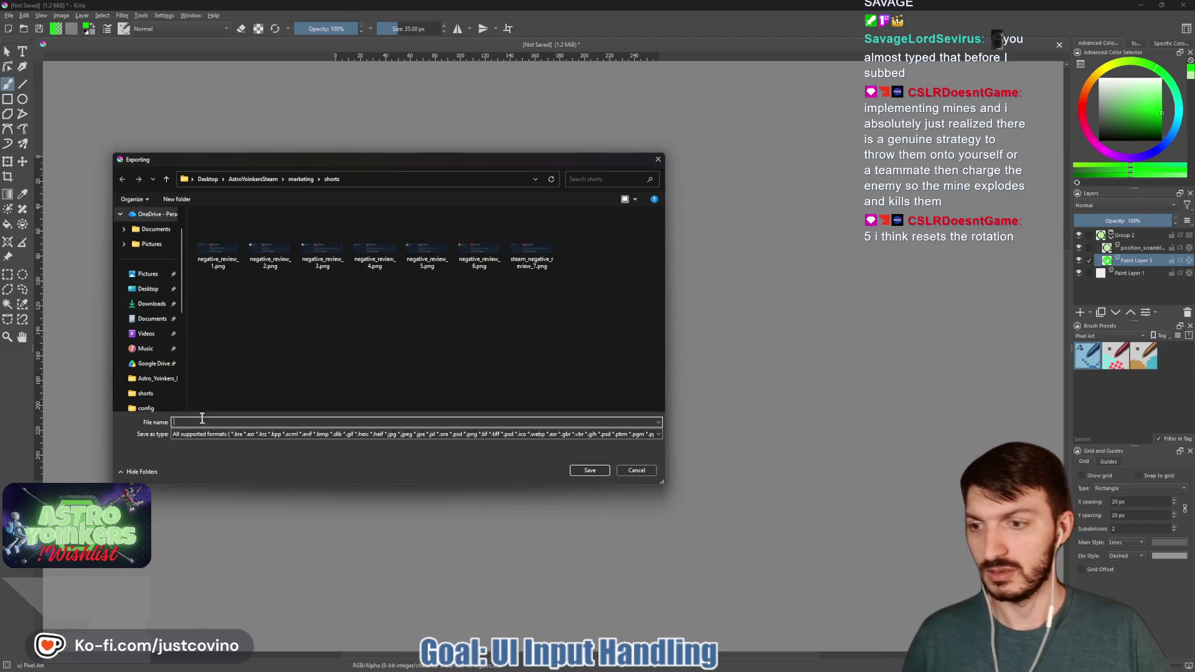
{"action": "left_click", "coordinate": [152, 288]}
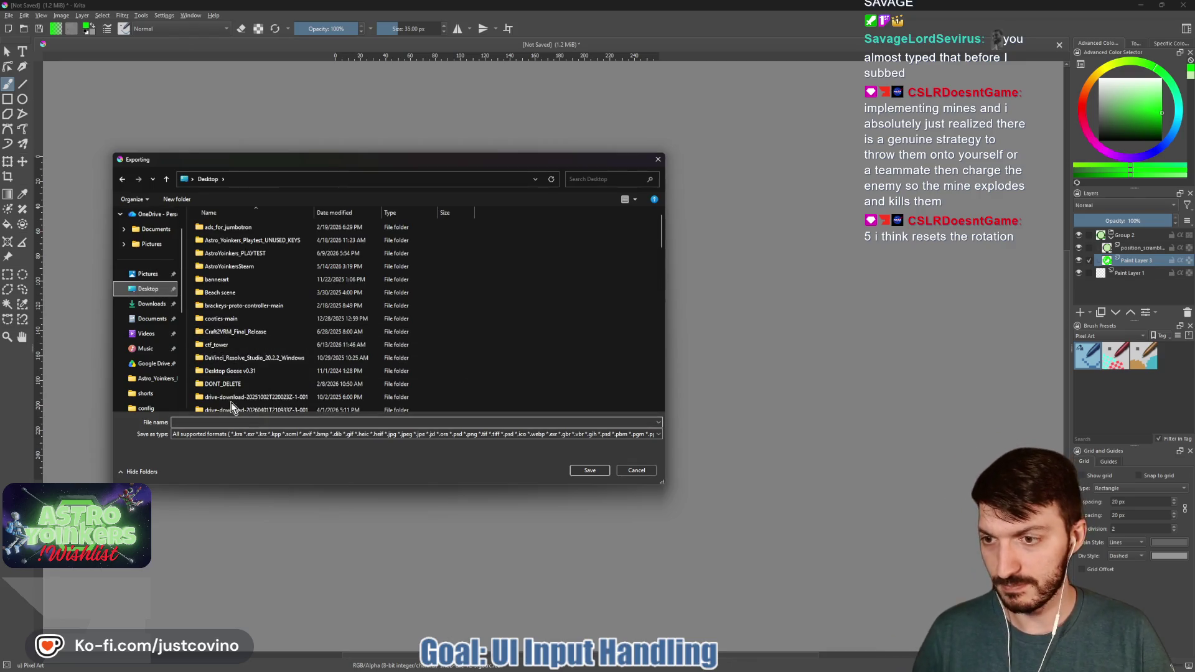
{"action": "double_click", "coordinate": [229, 345]}
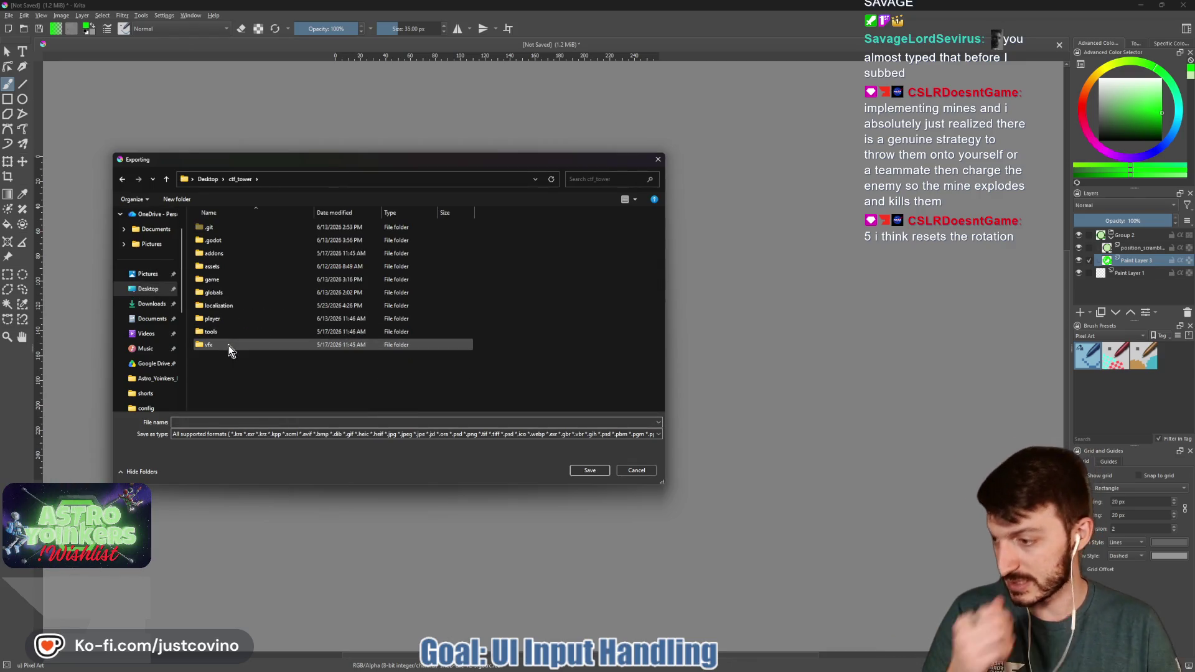
{"action": "left_click", "coordinate": [238, 434]}
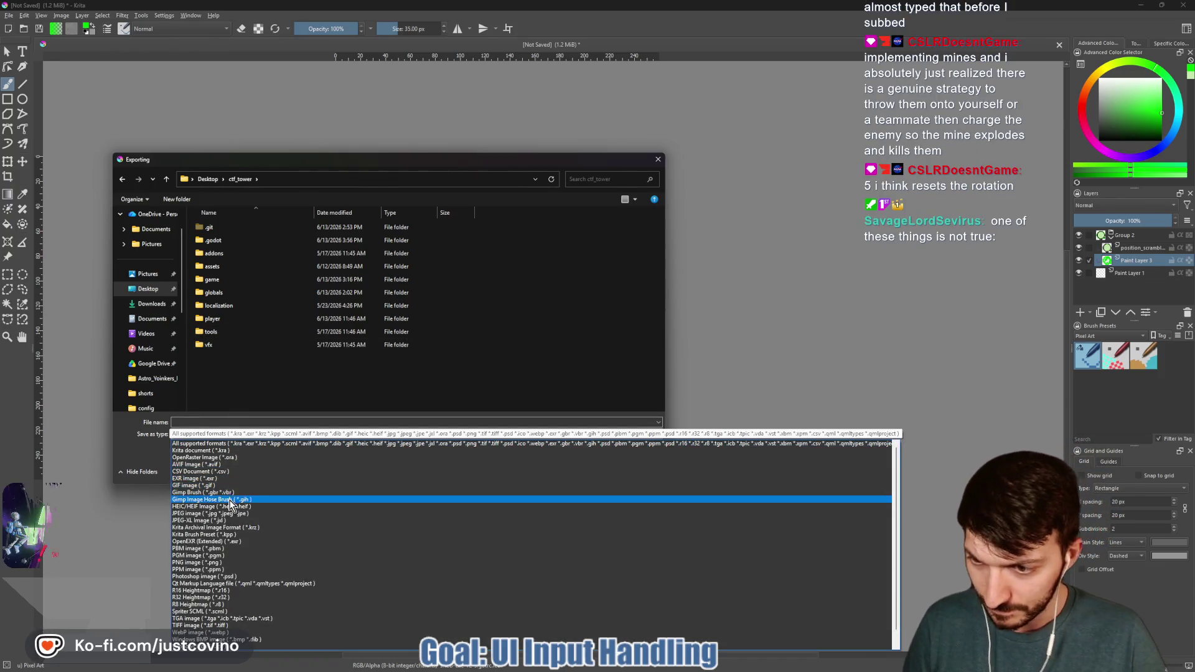
{"action": "left_click", "coordinate": [221, 562]}
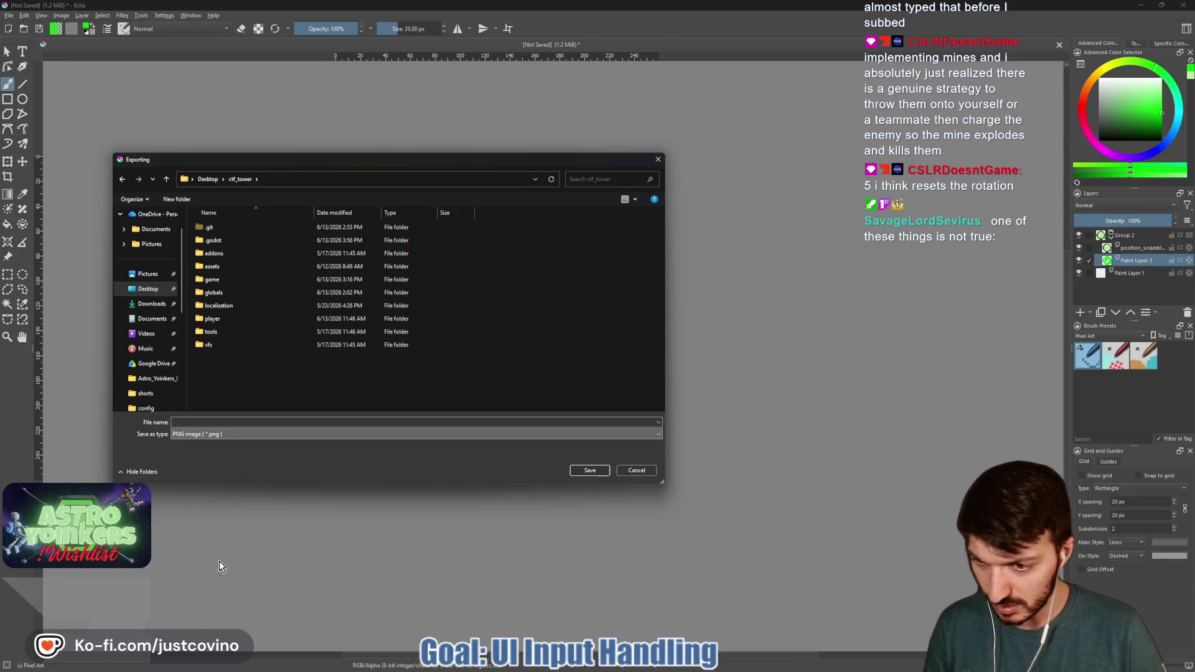
{"action": "double_click", "coordinate": [222, 266]}
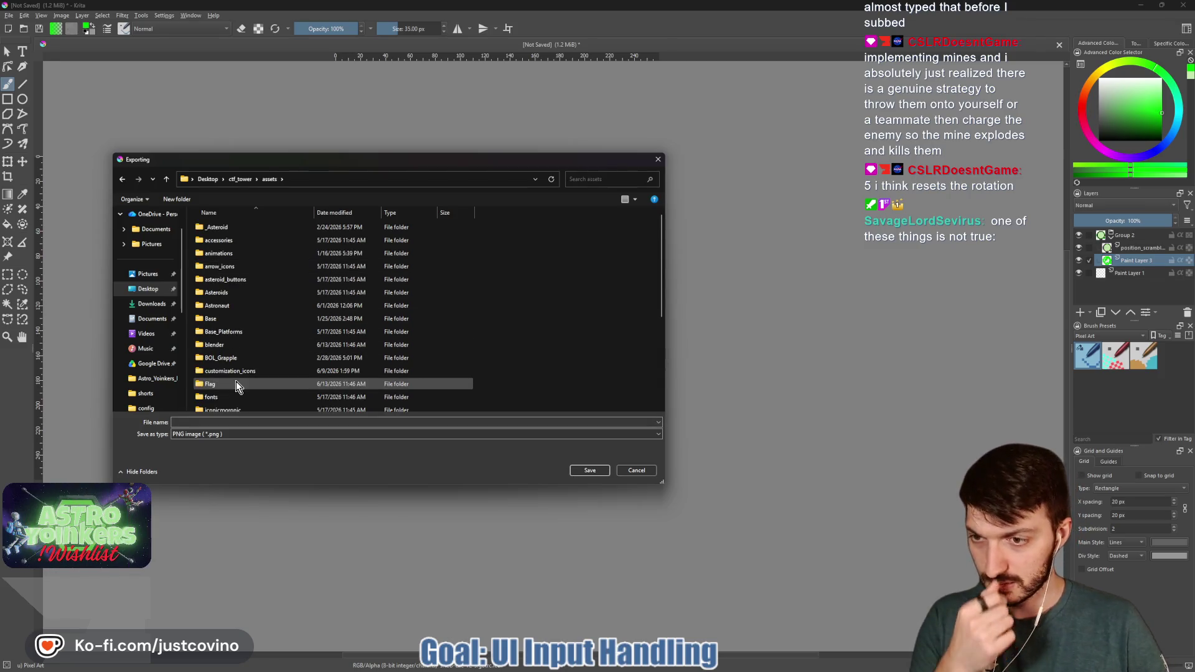
{"action": "scroll", "coordinate": [222, 345], "scroll_direction": "down", "scroll_amount": 1}
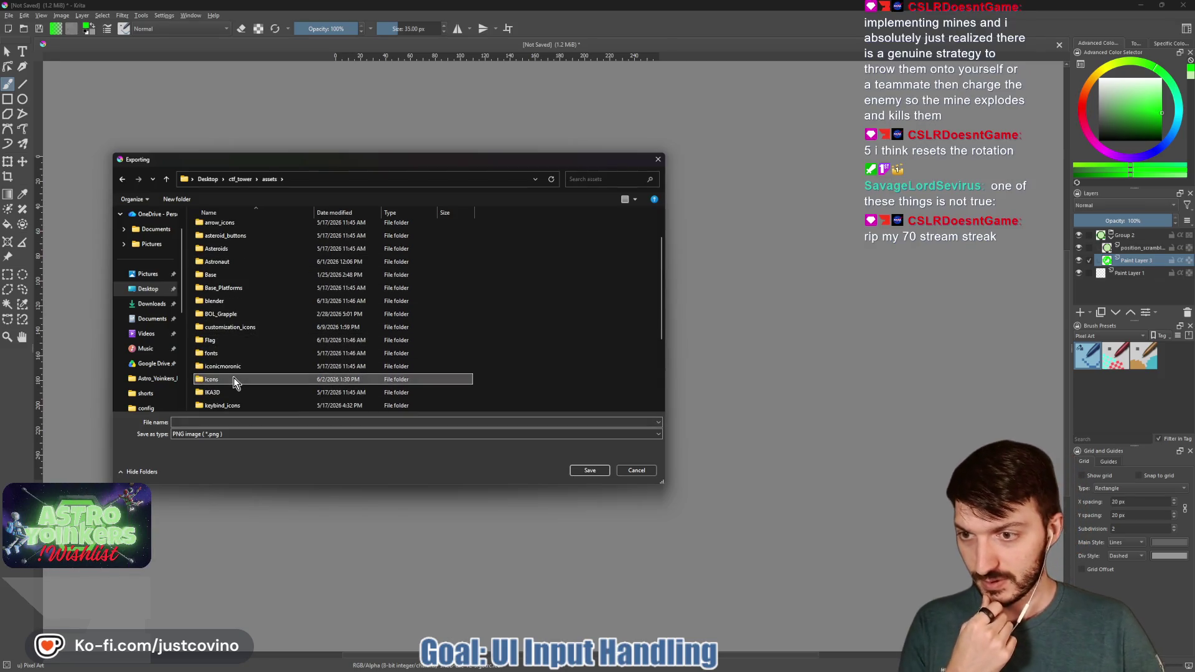
{"action": "double_click", "coordinate": [234, 378]}
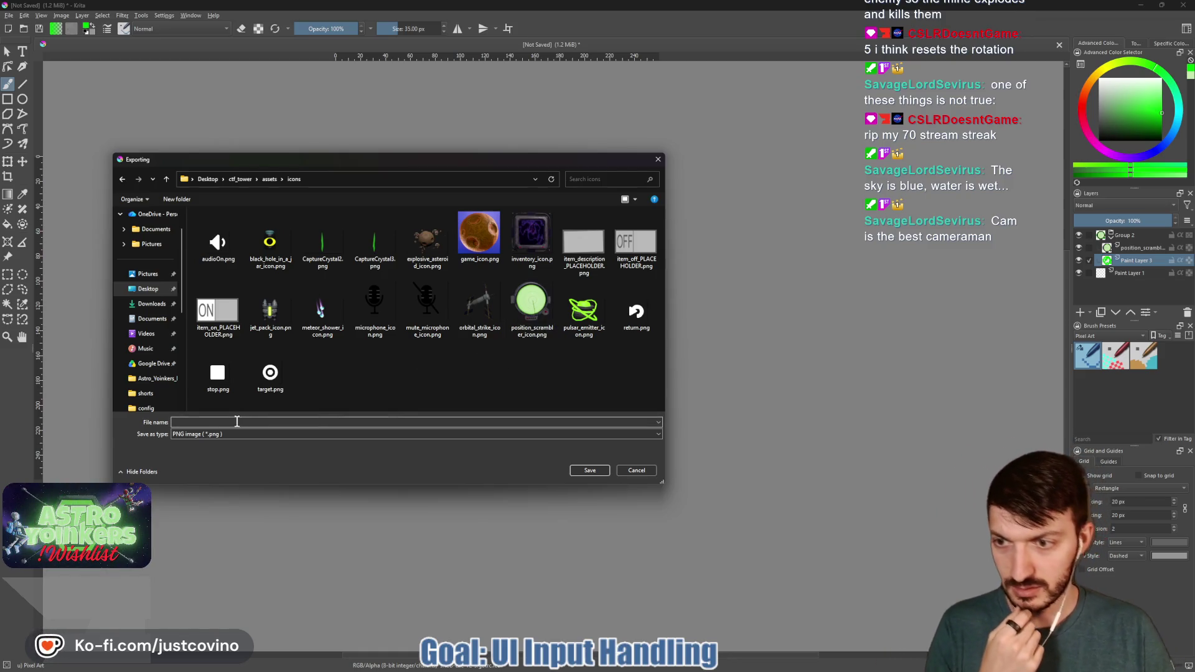
{"action": "type", "text": "posi"}
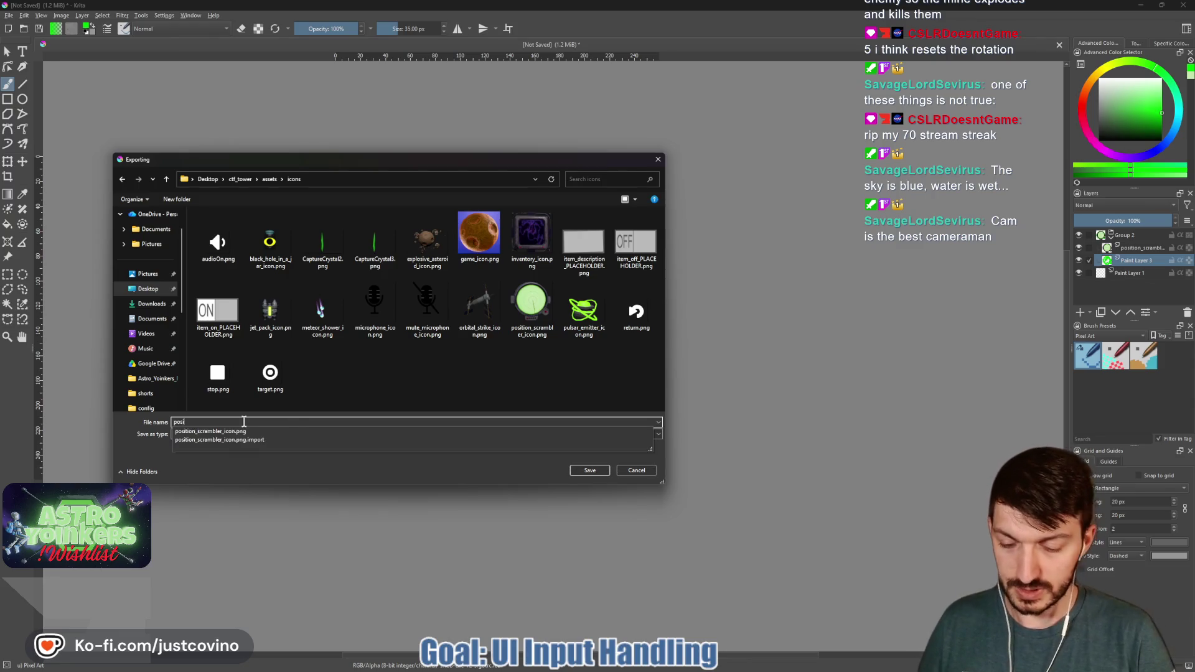
{"action": "type", "text": "tion_scra"}
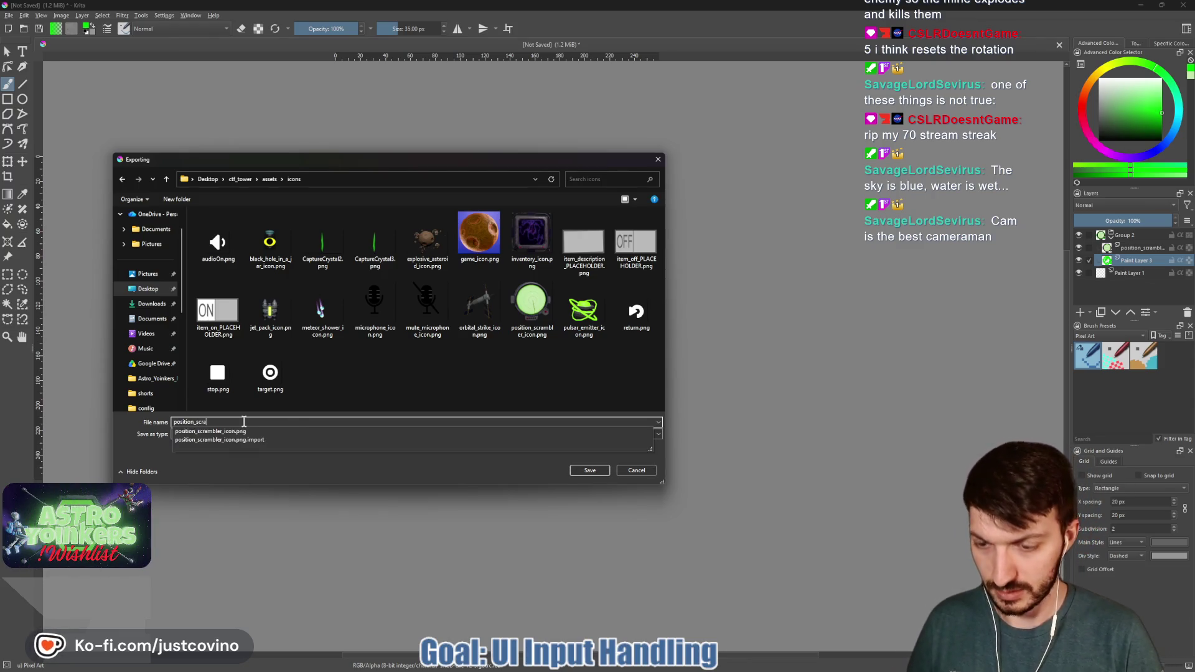
{"action": "type", "text": "mbler_enabled"}
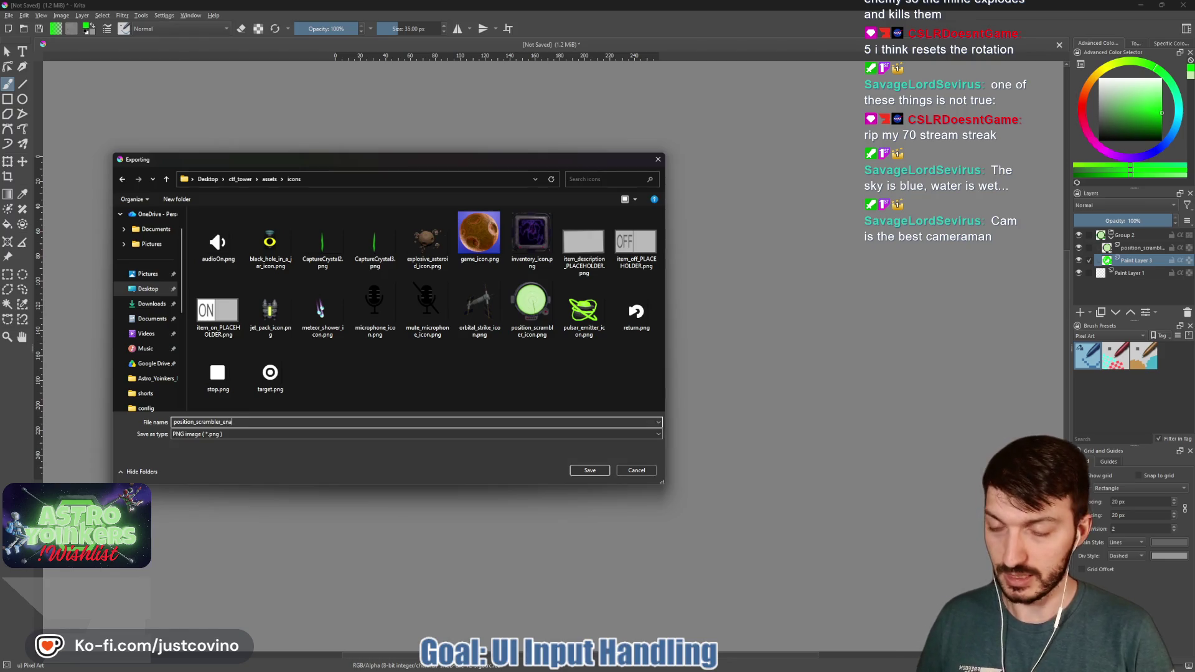
{"action": "left_click", "coordinate": [580, 471]}
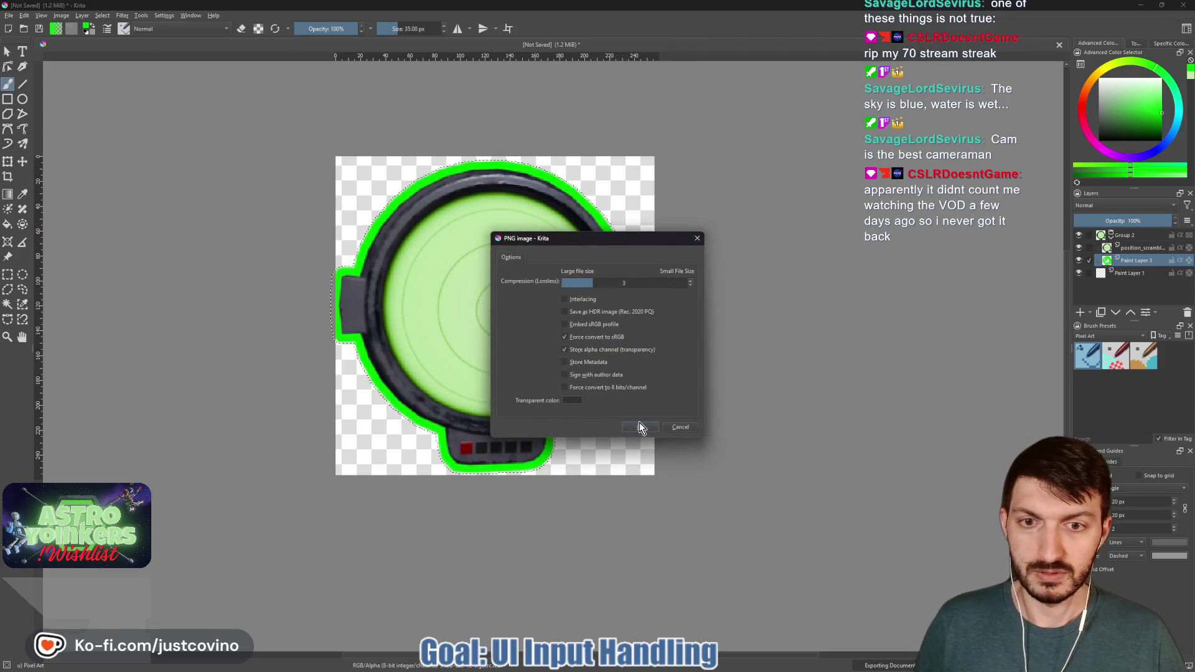
{"action": "left_click", "coordinate": [638, 423]}
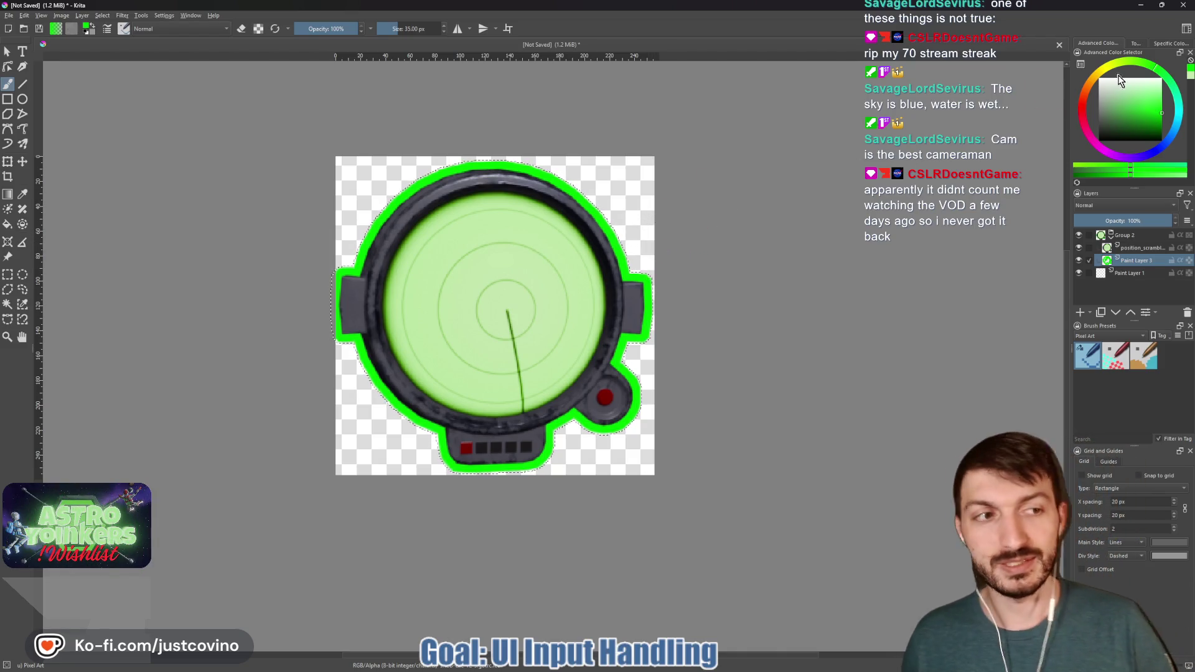
Step: Pick red and brush over the radar icon's green outline until it is entirely red
{"action": "left_click", "coordinate": [1082, 116]}
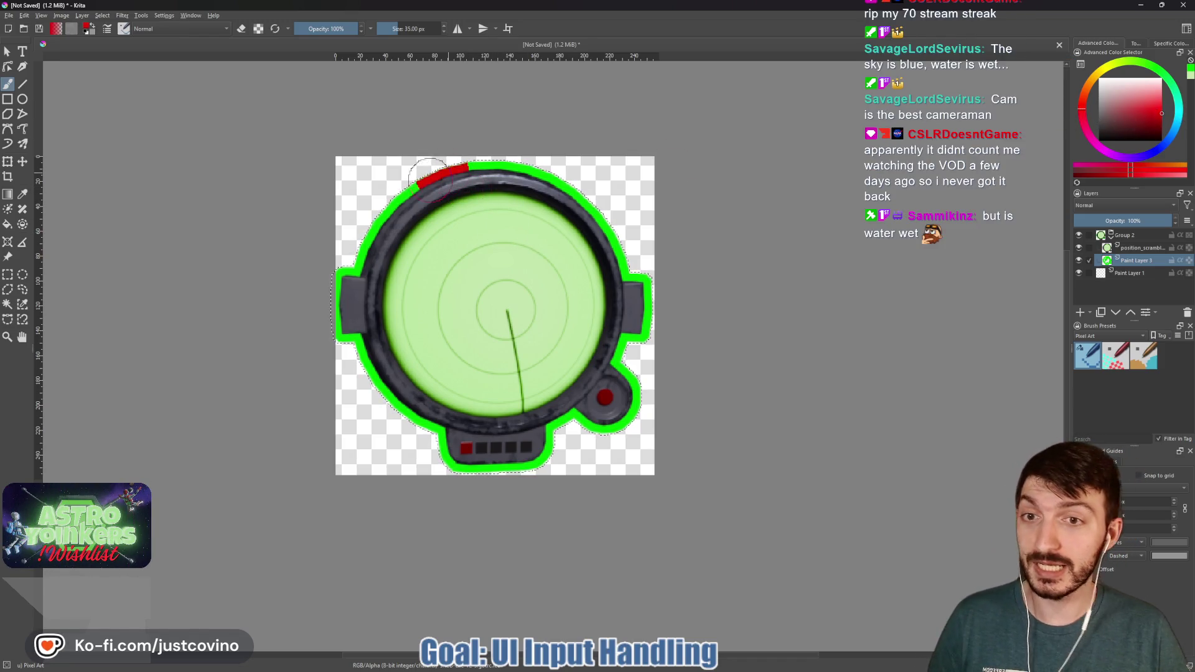
{"action": "mouse_move", "coordinate": [464, 471]}
{"action": "left_mouse_down"}
{"action": "mouse_move", "coordinate": [548, 464]}
{"action": "mouse_move", "coordinate": [638, 401]}
{"action": "mouse_move", "coordinate": [647, 340]}
{"action": "left_mouse_up"}
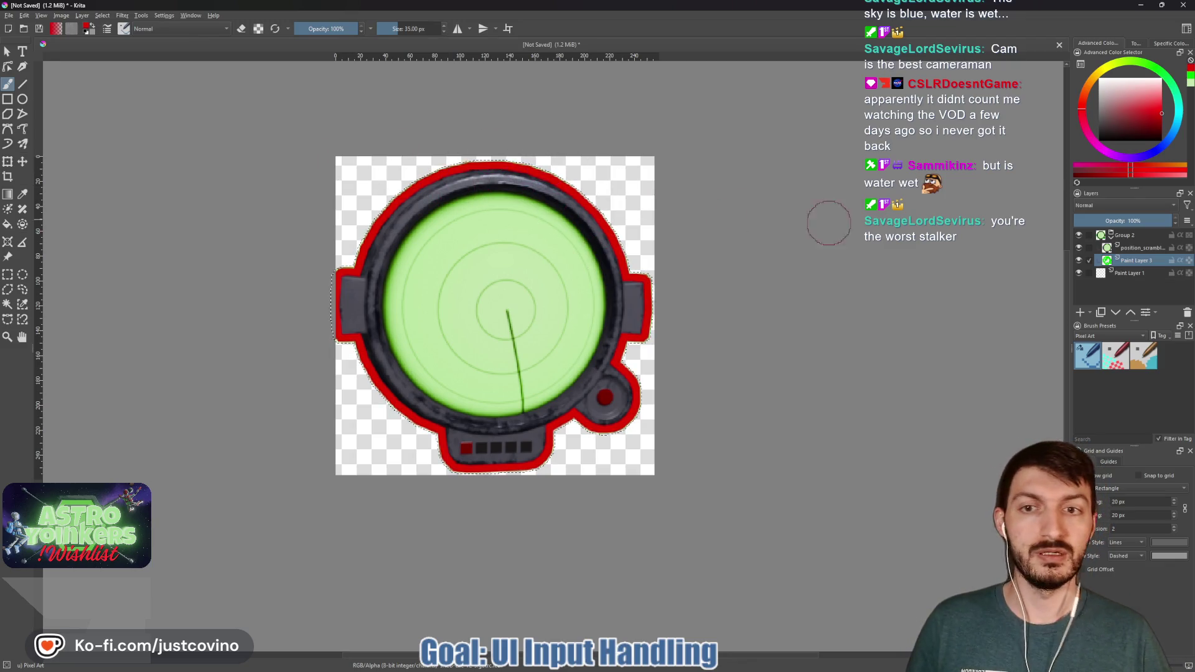
{"action": "left_click", "coordinate": [1092, 248]}
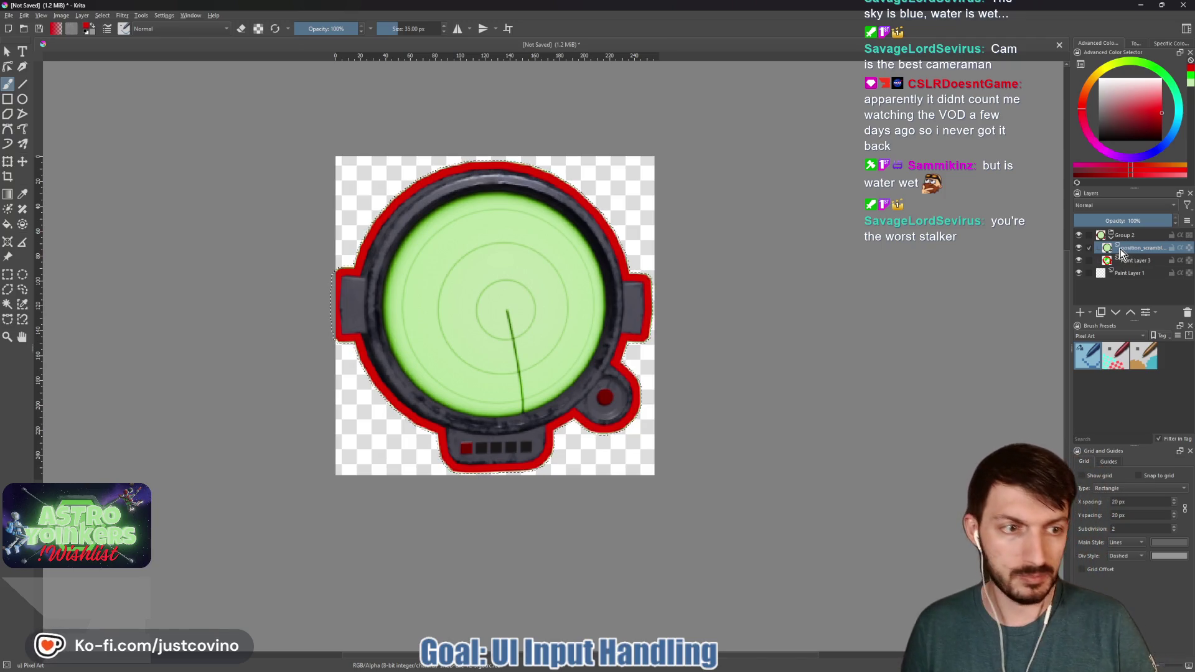
{"action": "left_click", "coordinate": [1096, 124]}
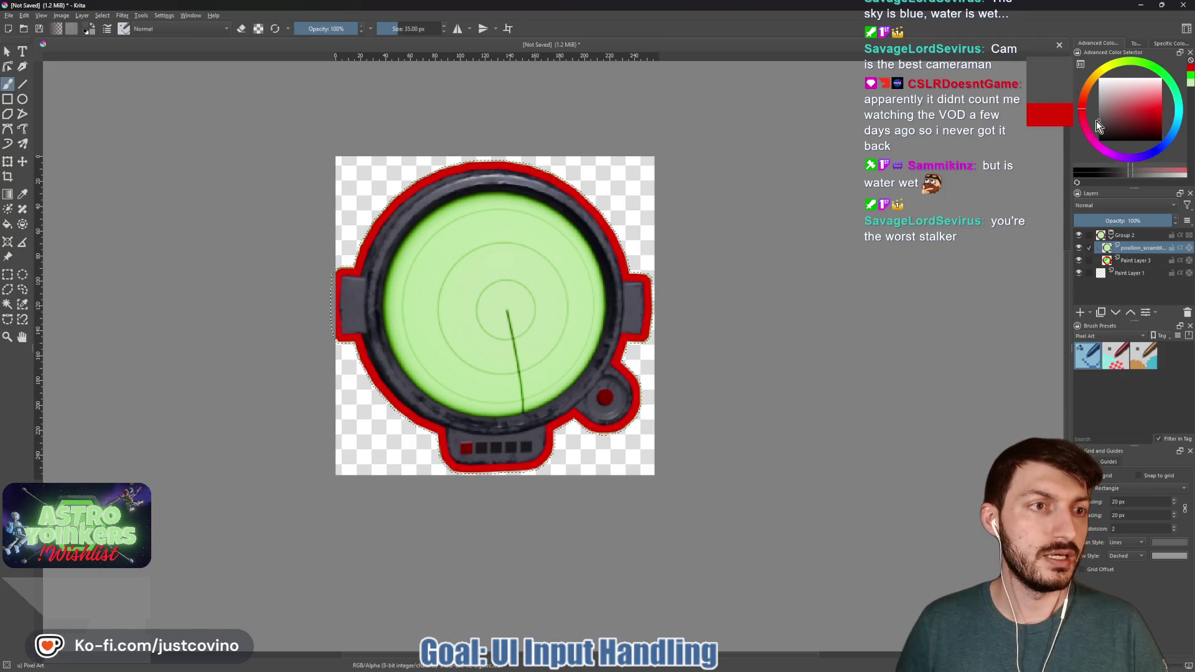
Step: Set the painting colour to dark grey RGB 79, 79, 79, checking it in the RGB/HSV sliders
{"action": "left_click", "coordinate": [1160, 43]}
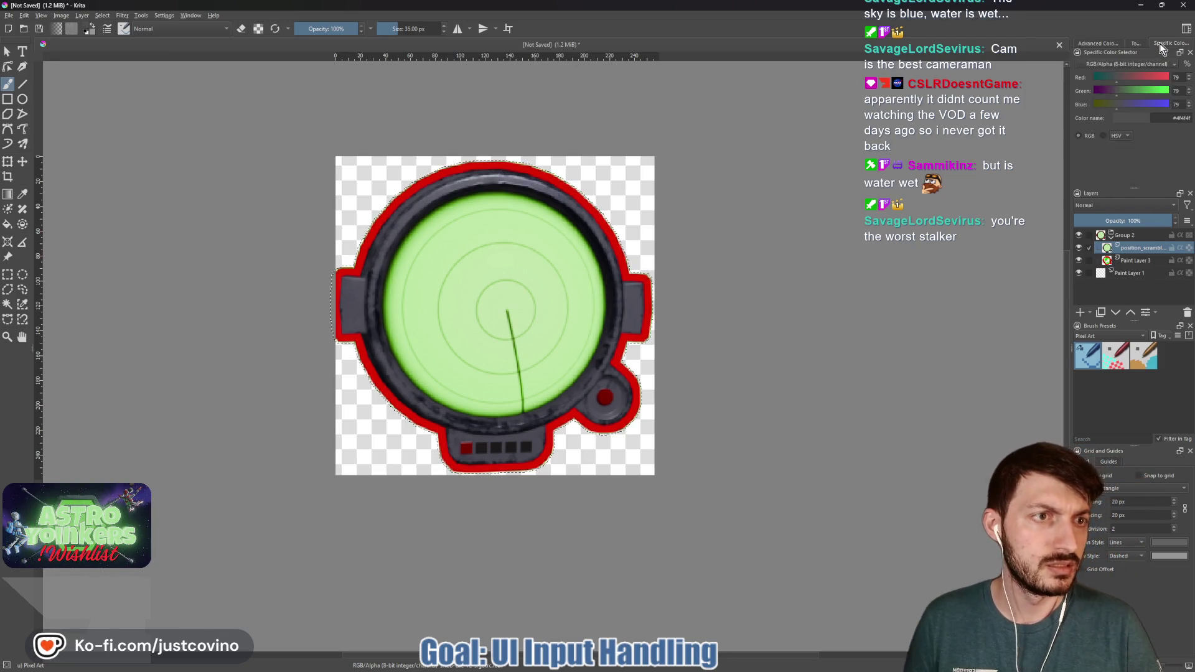
{"action": "left_click", "coordinate": [1103, 136]}
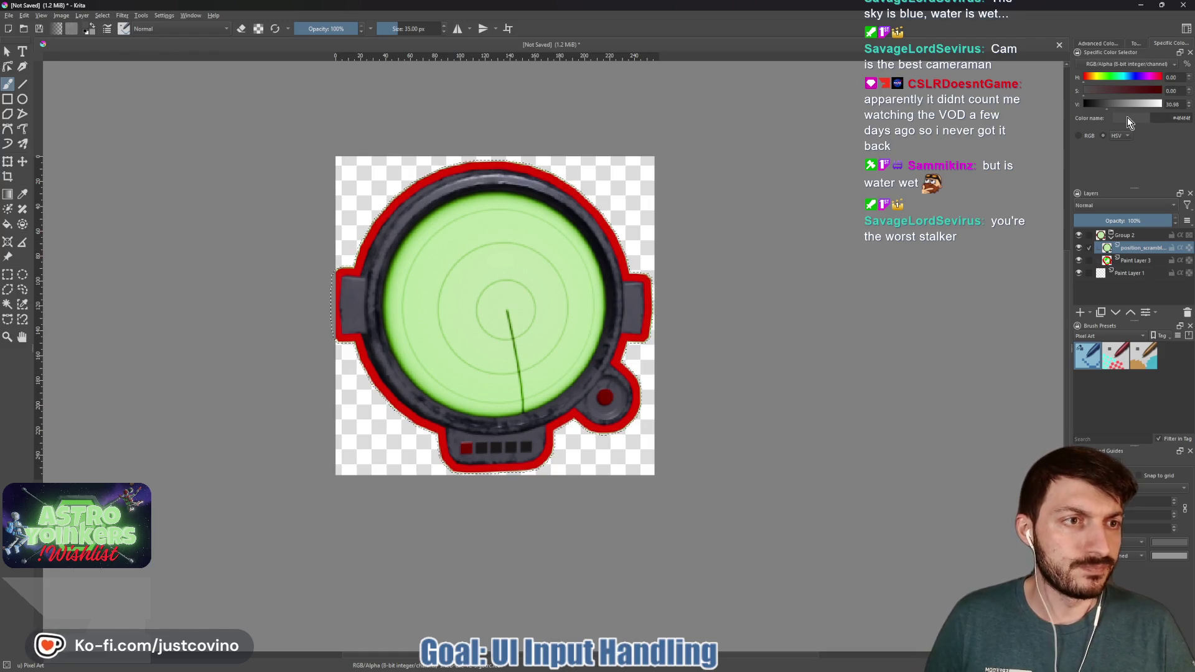
{"action": "left_click", "coordinate": [1079, 136]}
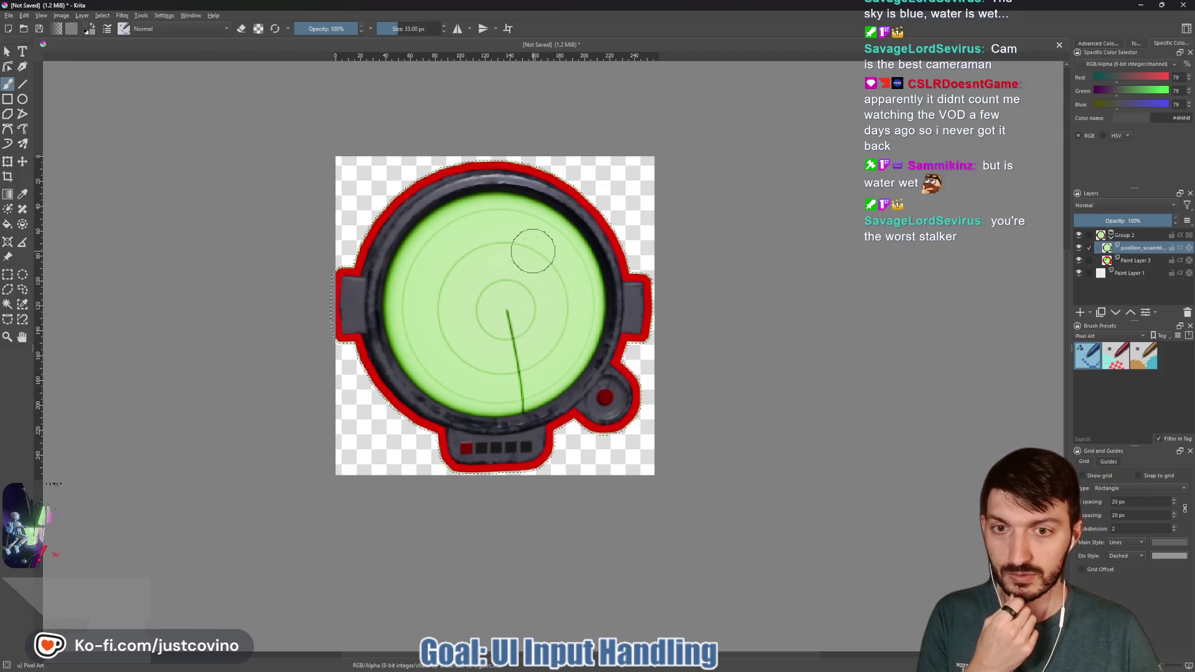
{"action": "left_click_drag", "start_coordinate": [535, 246], "coordinate": [458, 343]}
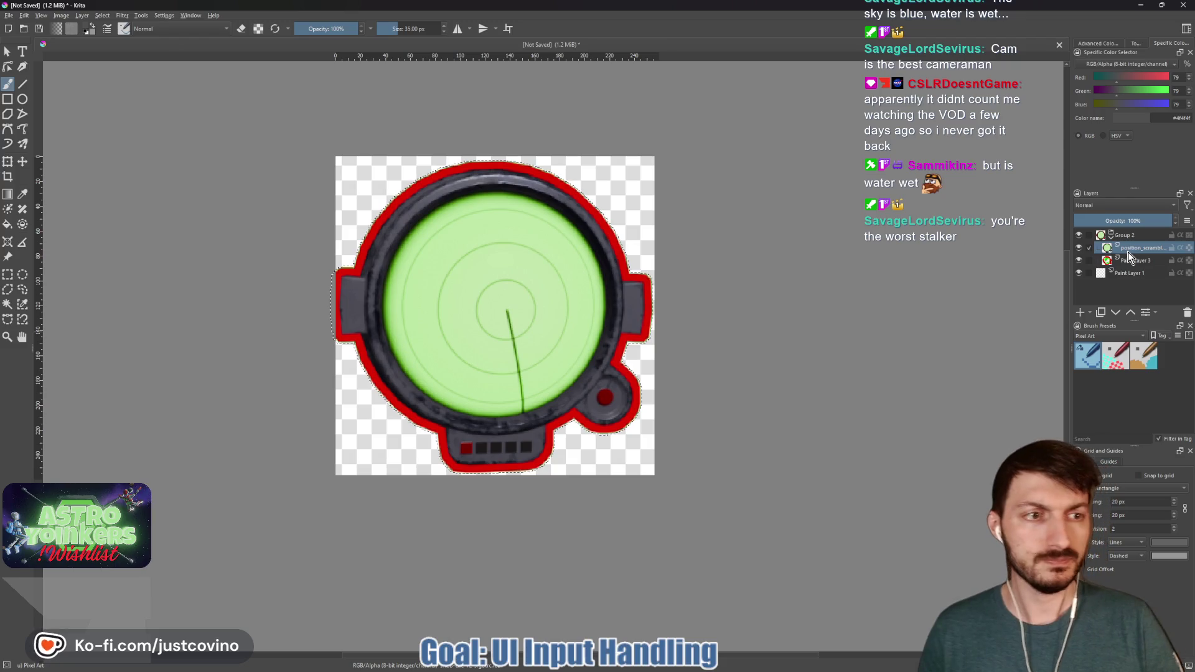
{"action": "mouse_move", "coordinate": [1083, 269]}
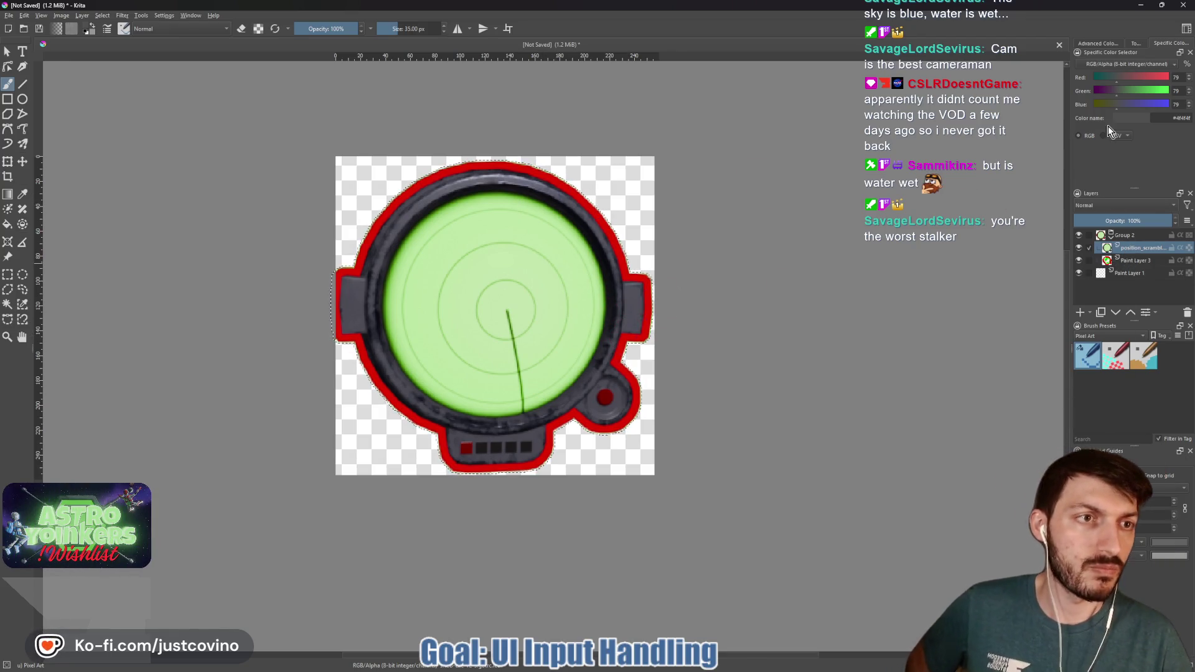
{"action": "left_click", "coordinate": [1093, 44]}
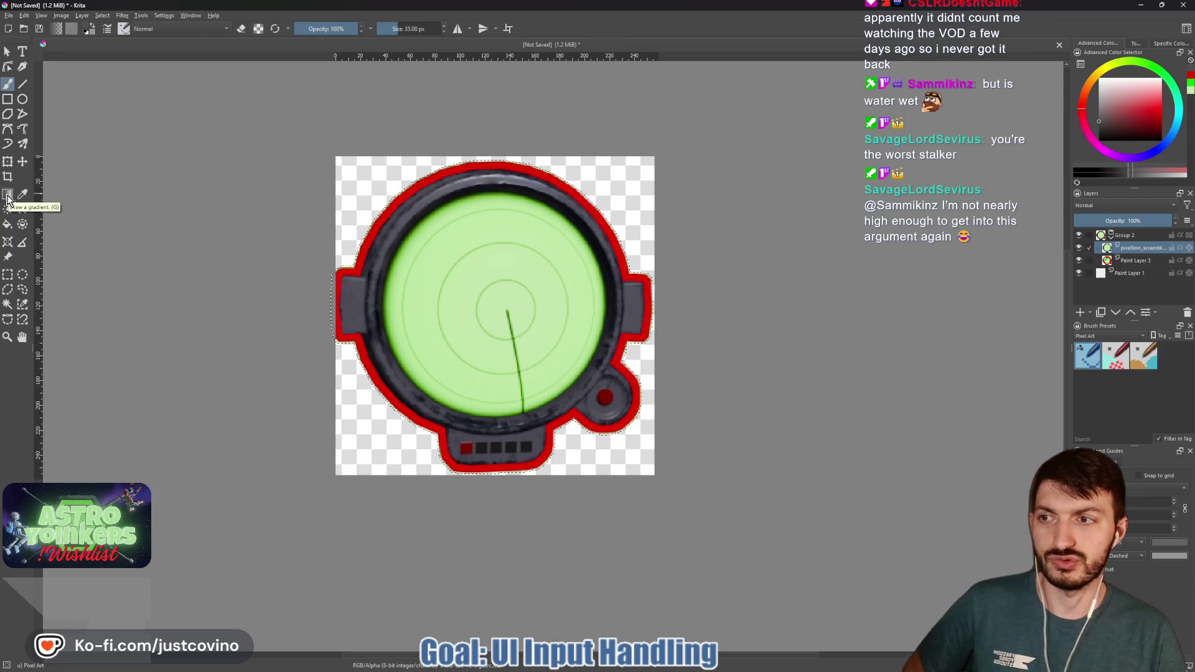
Step: Try a dark grey gradient over the radar, undo it, then add Paint Layer 4 in Group 2
{"action": "left_click", "coordinate": [8, 198]}
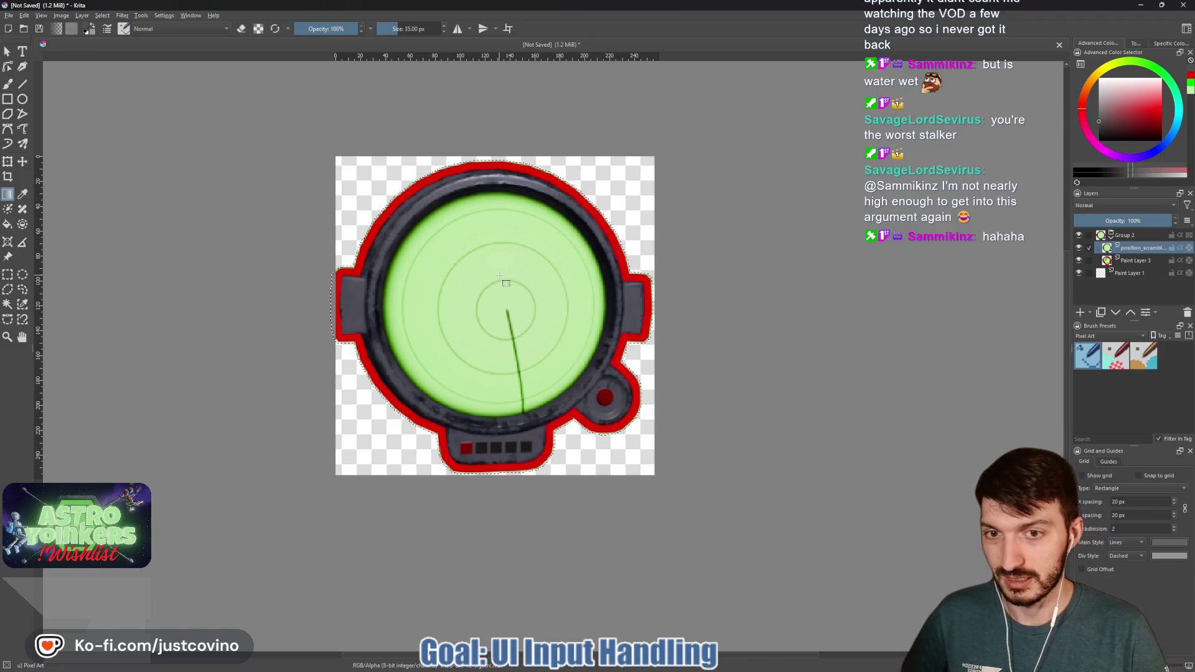
{"action": "mouse_move", "coordinate": [465, 277]}
{"action": "left_mouse_down"}
{"action": "mouse_move", "coordinate": [439, 402]}
{"action": "mouse_move", "coordinate": [496, 416]}
{"action": "mouse_move", "coordinate": [500, 434]}
{"action": "left_mouse_up"}
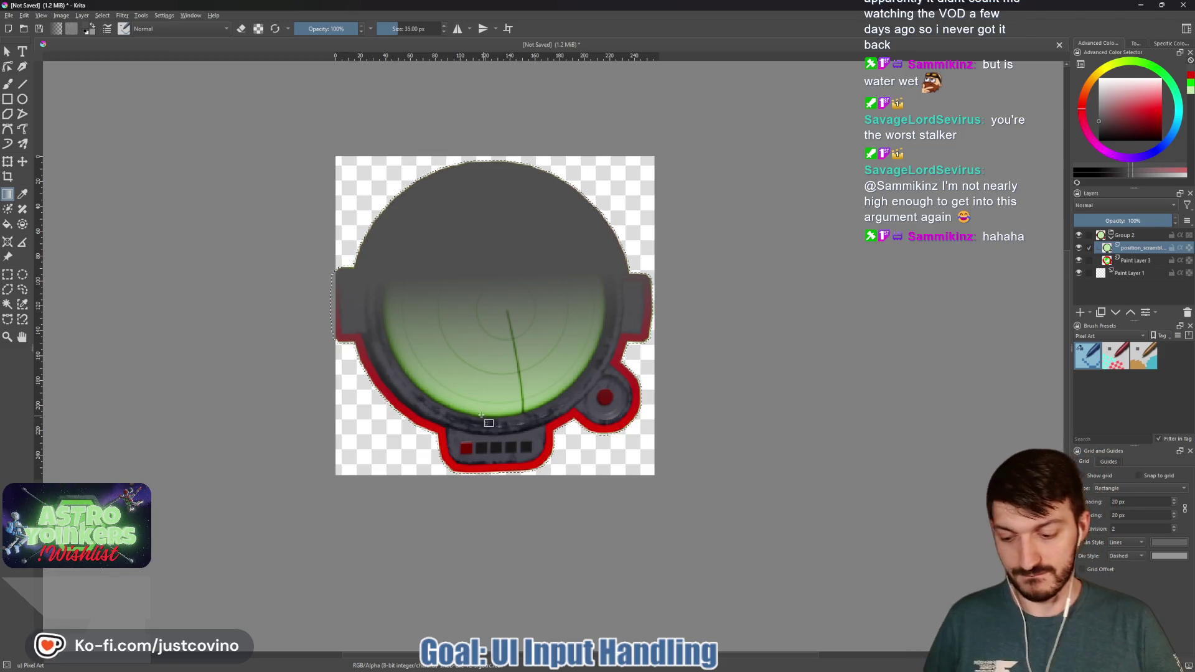
{"action": "key", "text": "ctrl+z"}
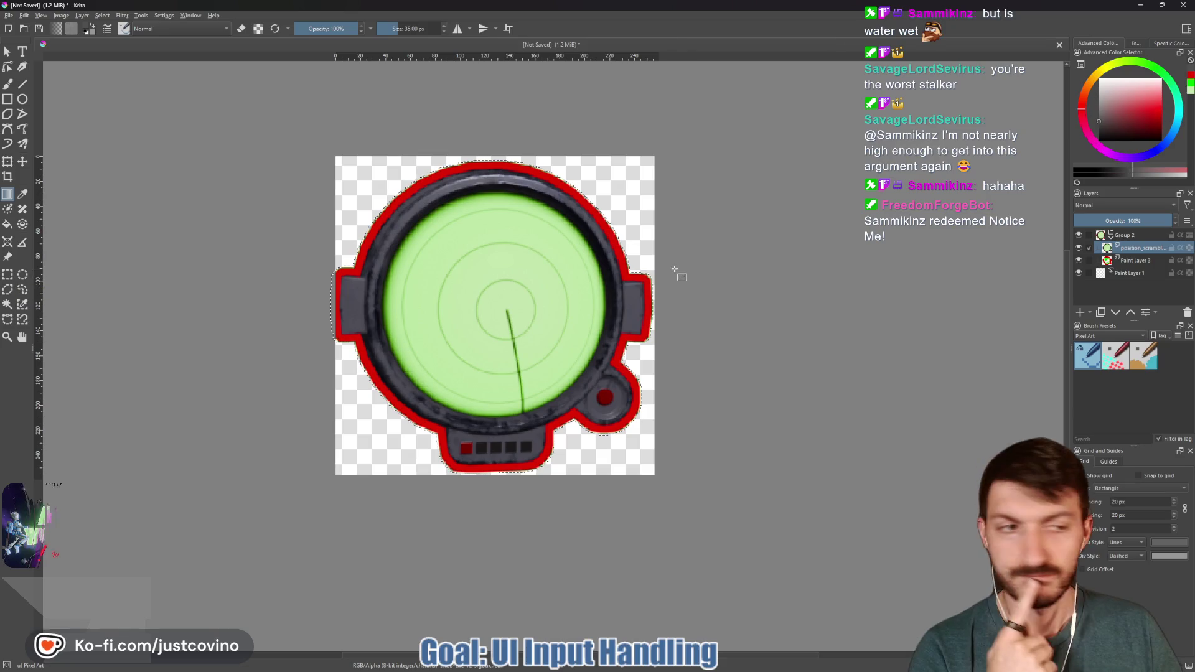
{"action": "left_click", "coordinate": [1124, 237]}
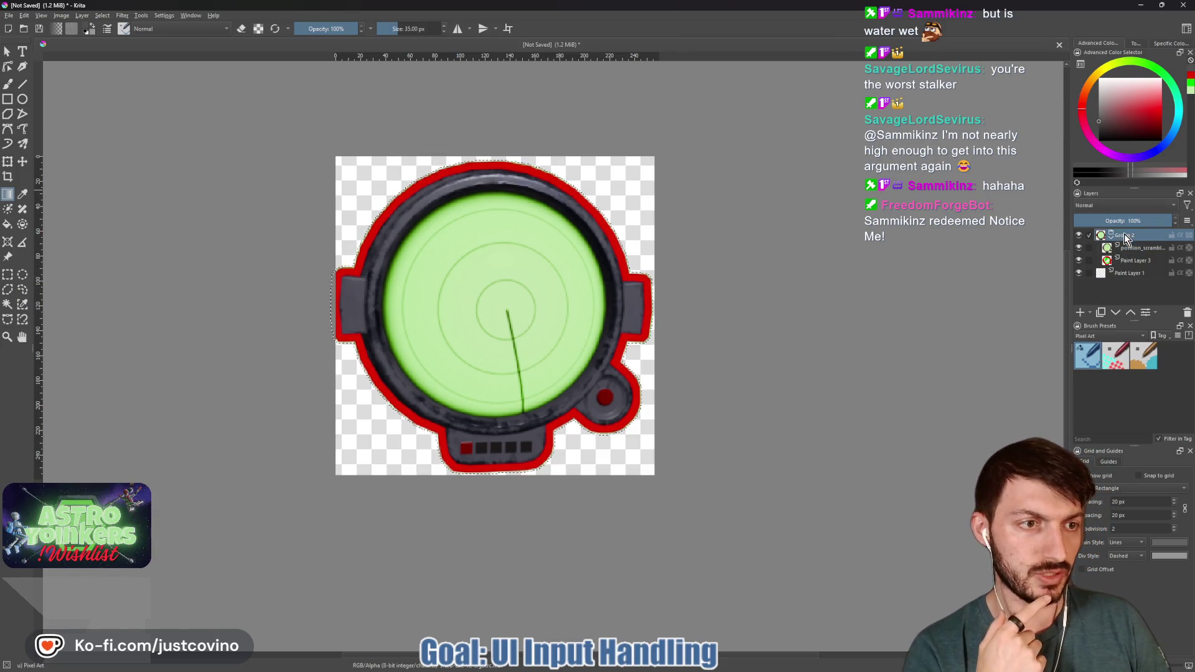
{"action": "left_click", "coordinate": [1080, 312]}
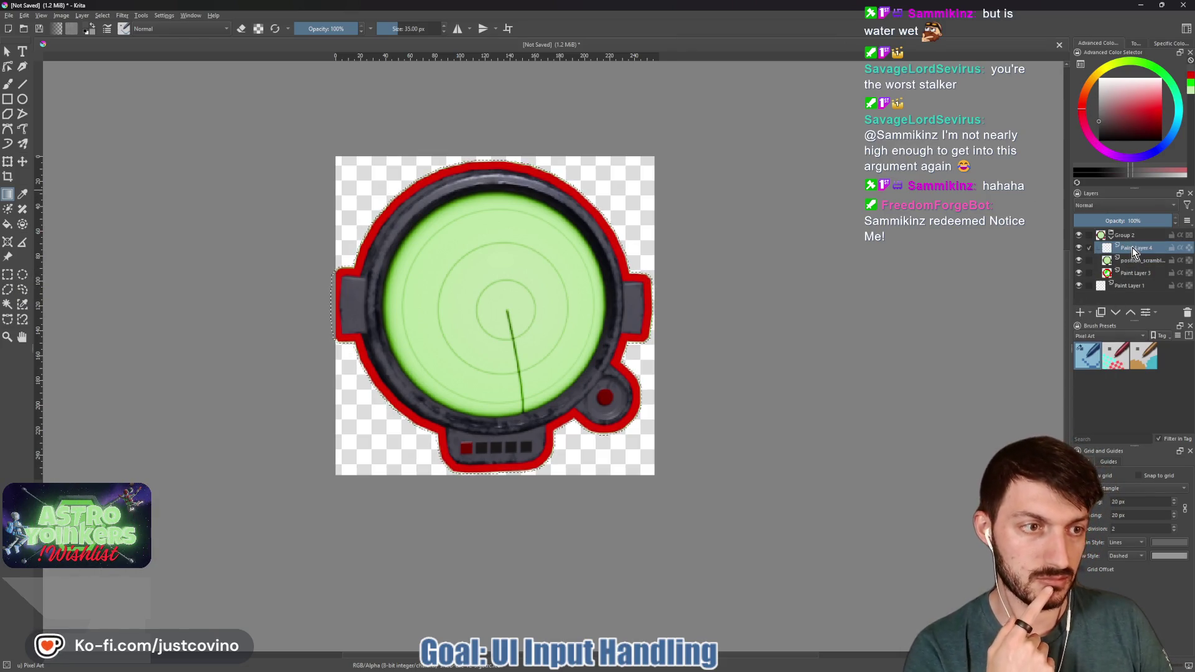